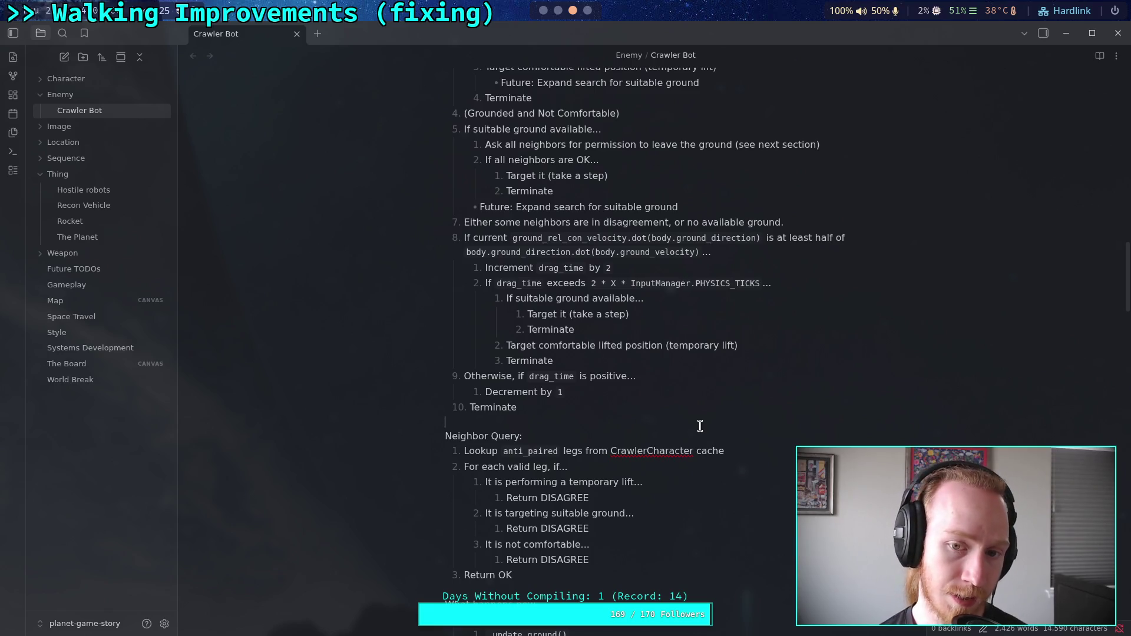
- Under the comfortable-and-grounded item, add 'If suitable ground is available AND further than early_step distance'
scroll(700, 426, "up", 4)
left_click_drag(618, 326, 467, 324)
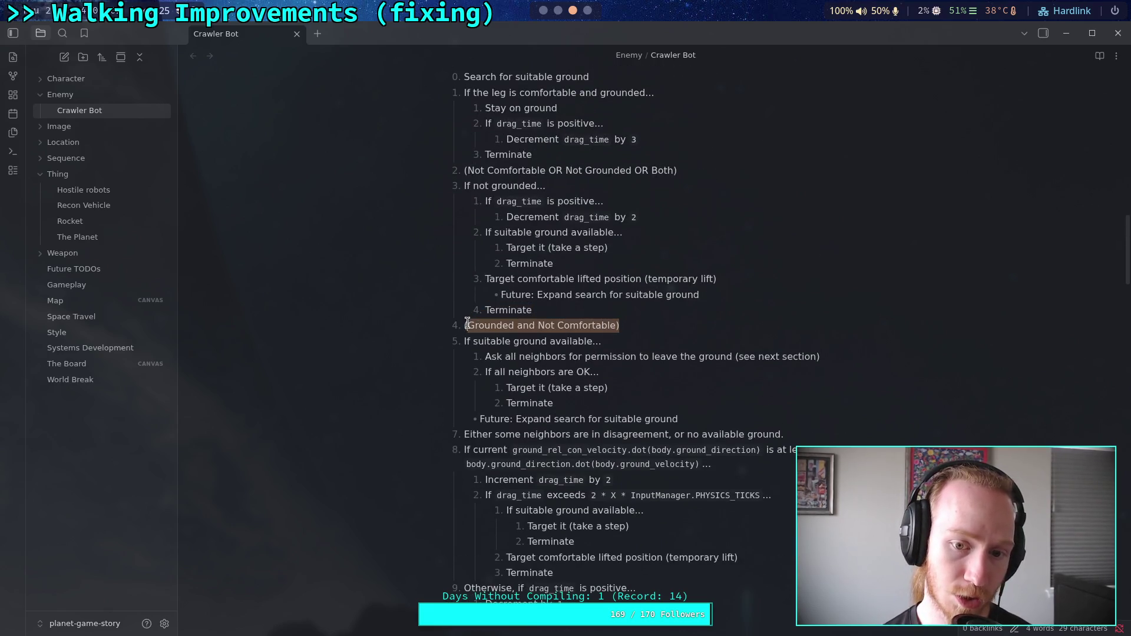
scroll(496, 324, "up", 1)
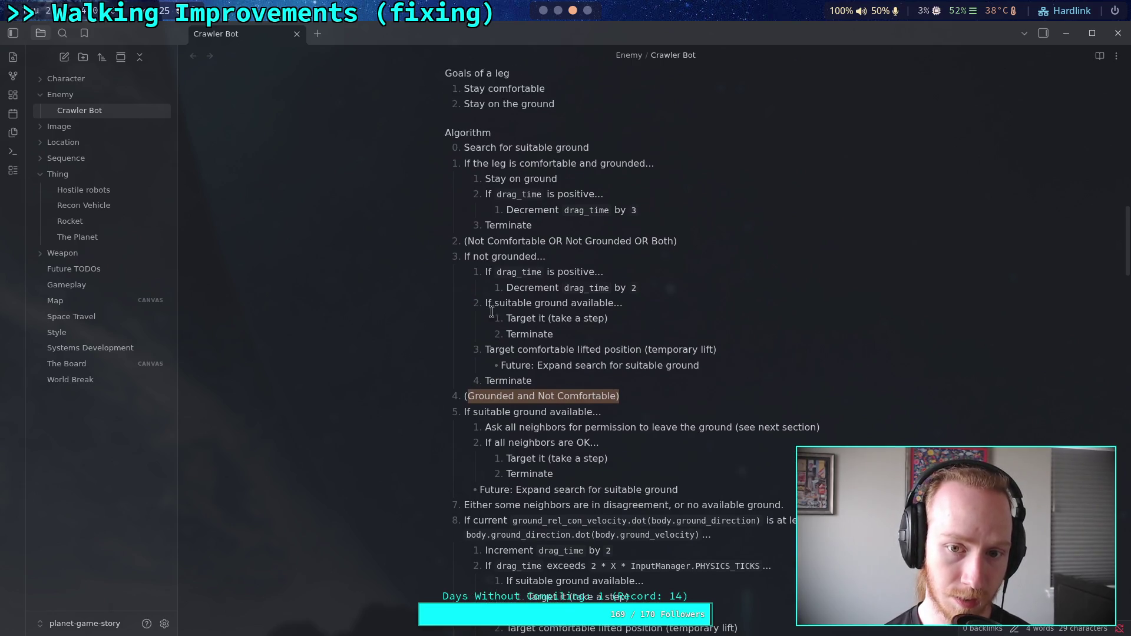
left_click(600, 183)
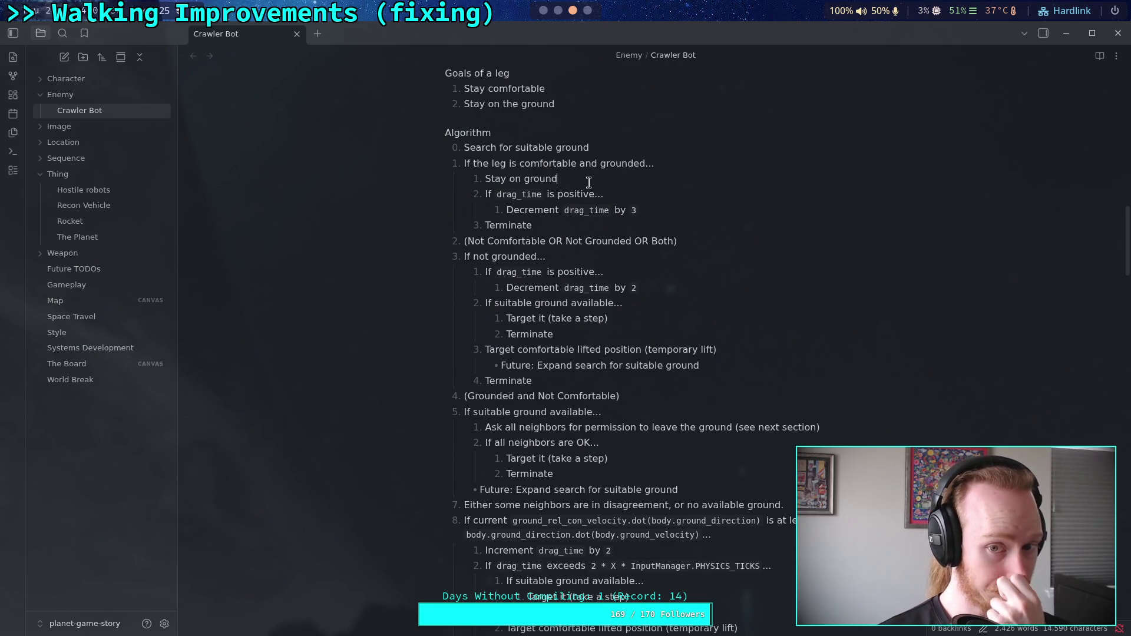
left_click(665, 168)
key("Return")
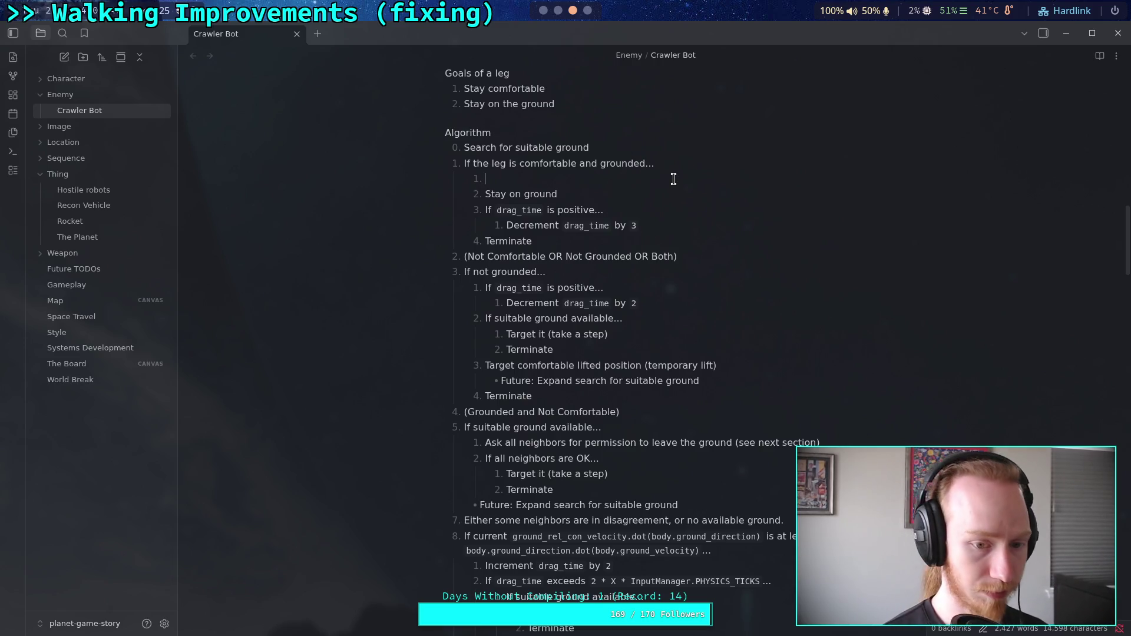
type("If su")
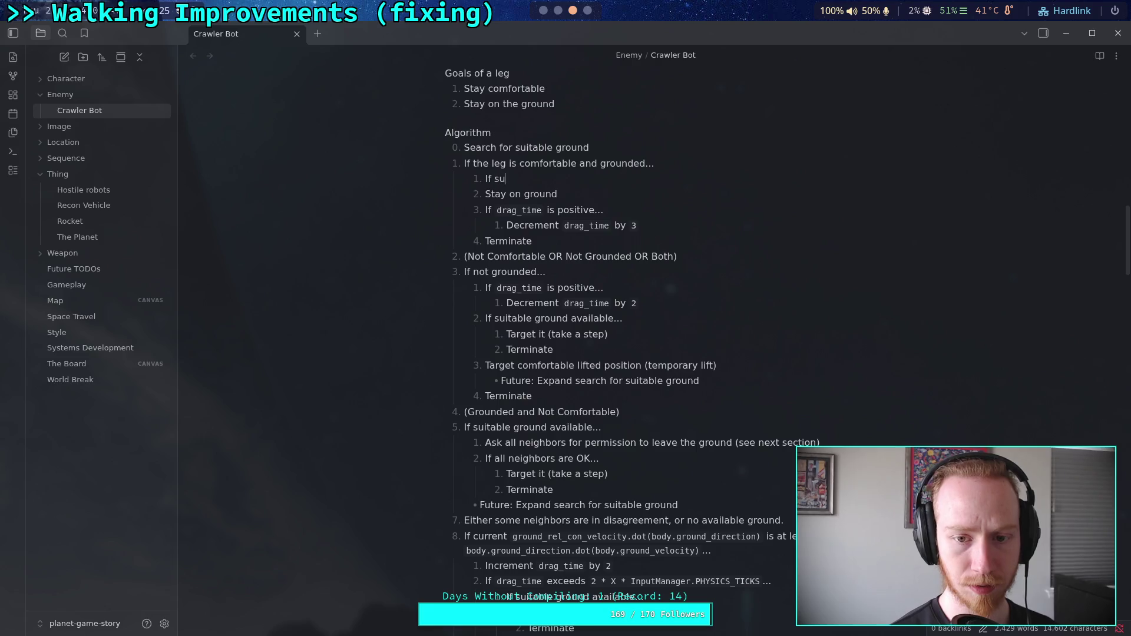
type("itable ground ")
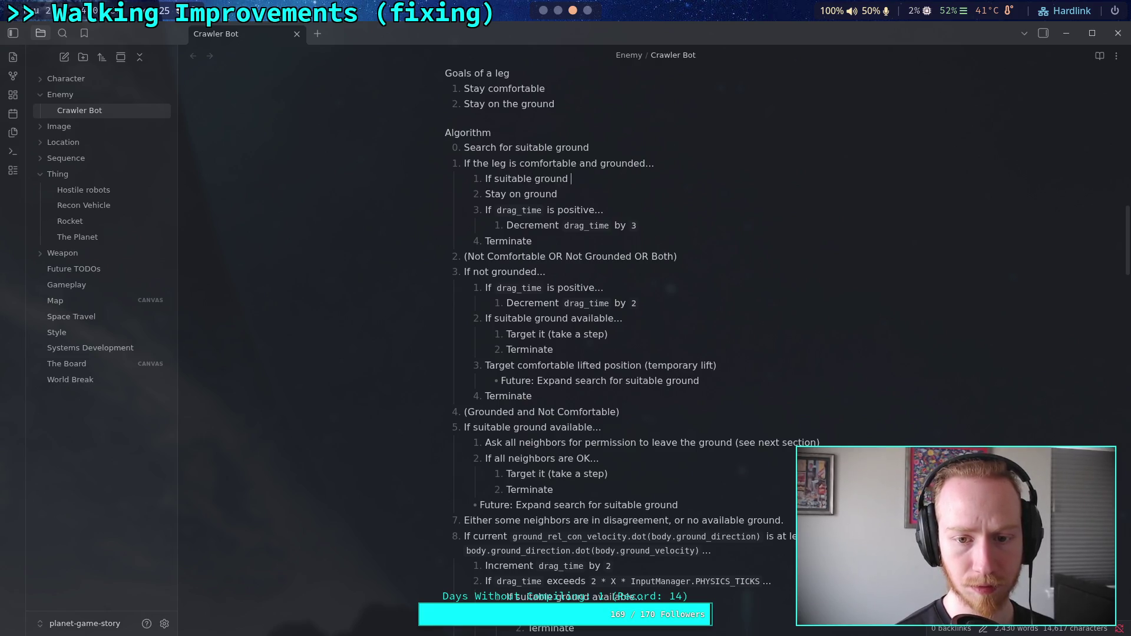
type("is available")
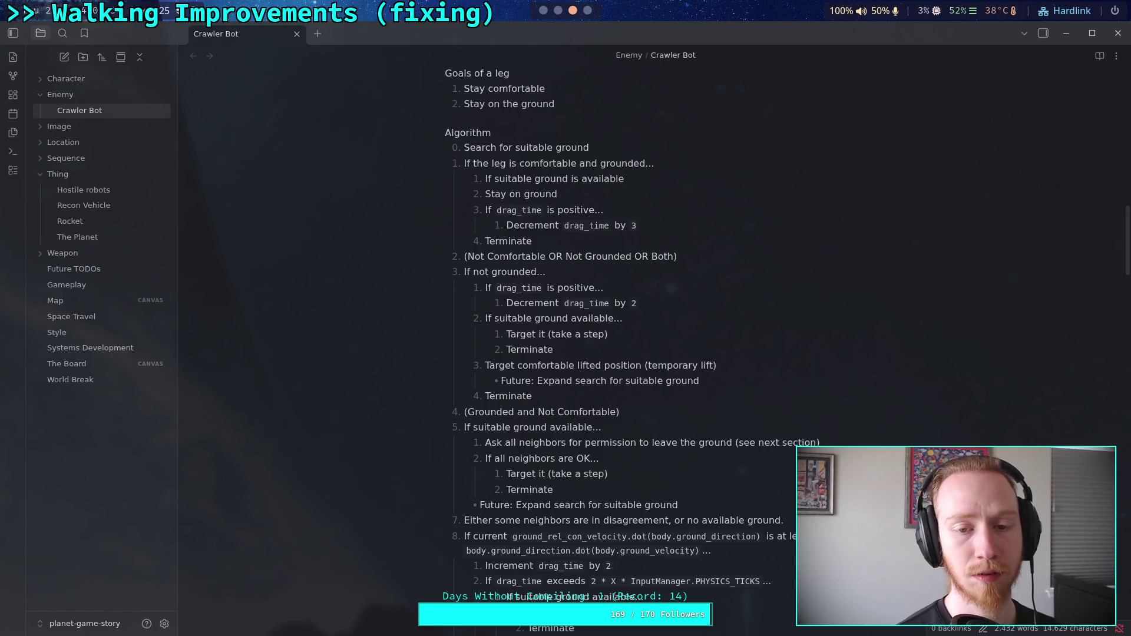
type(" AND ")
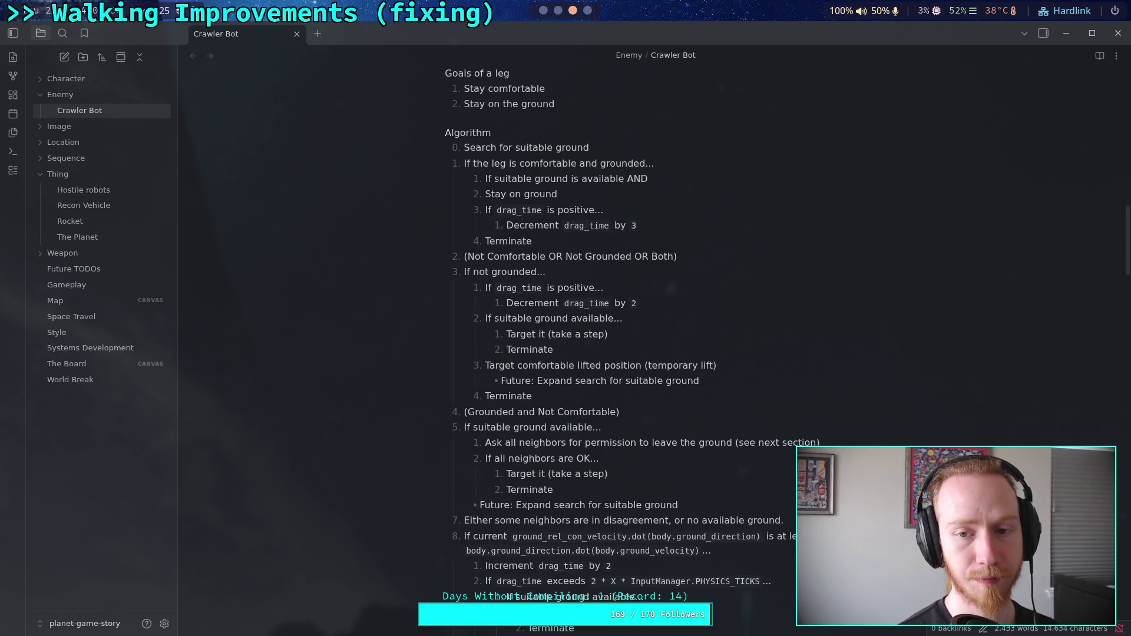
type("further")
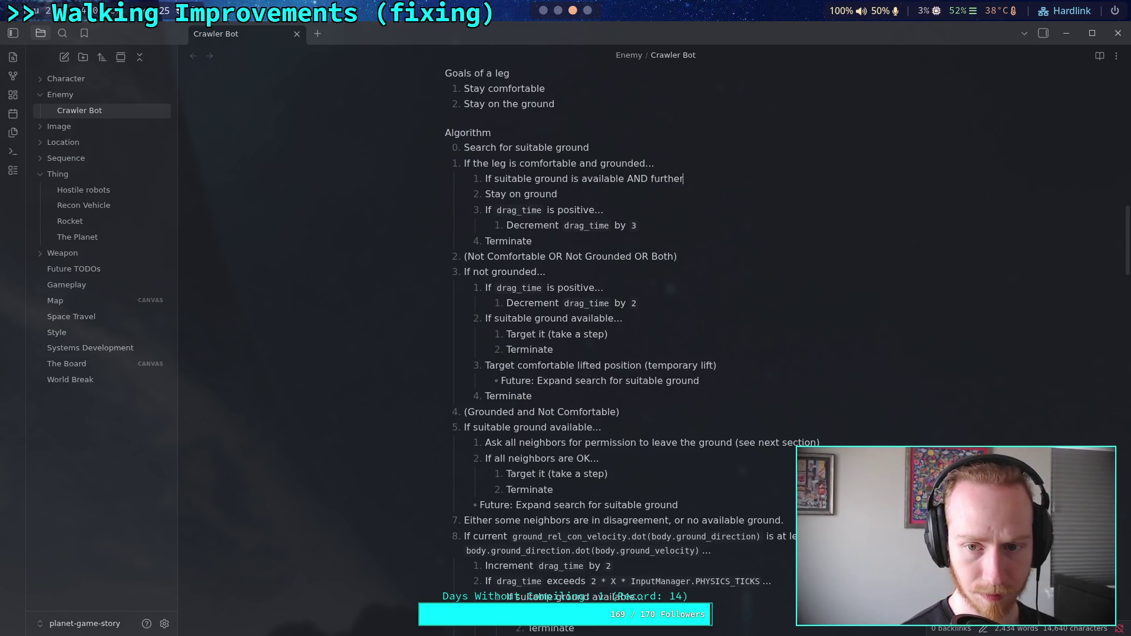
type(" than drag")
key("BackSpace")
key("BackSpace")
key("BackSpace")
type("`early_step")
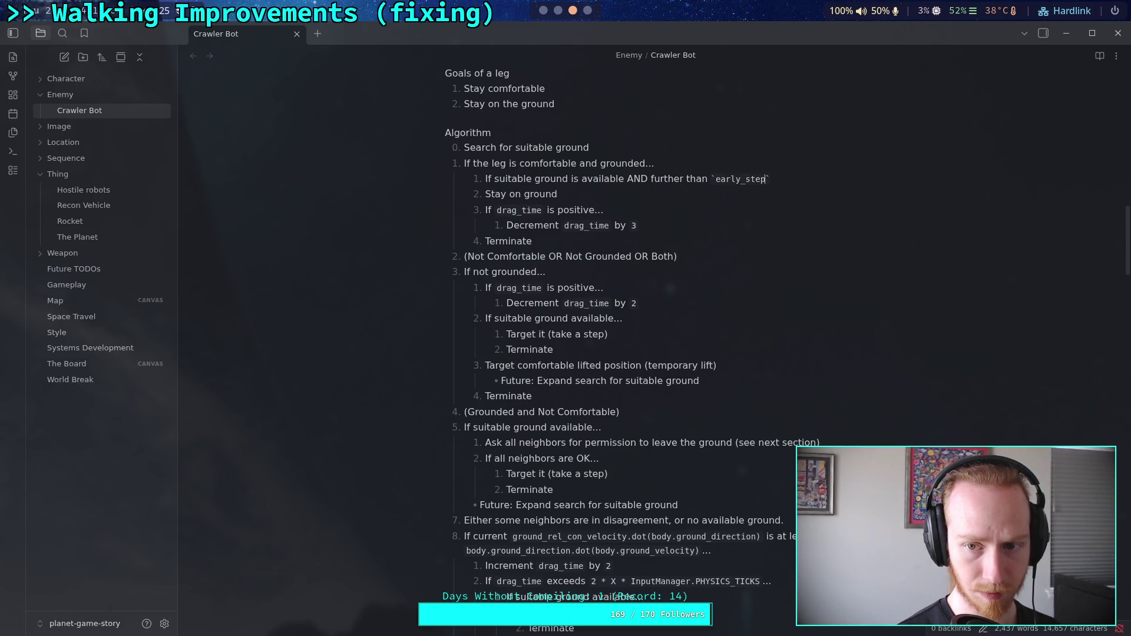
type(" dis")
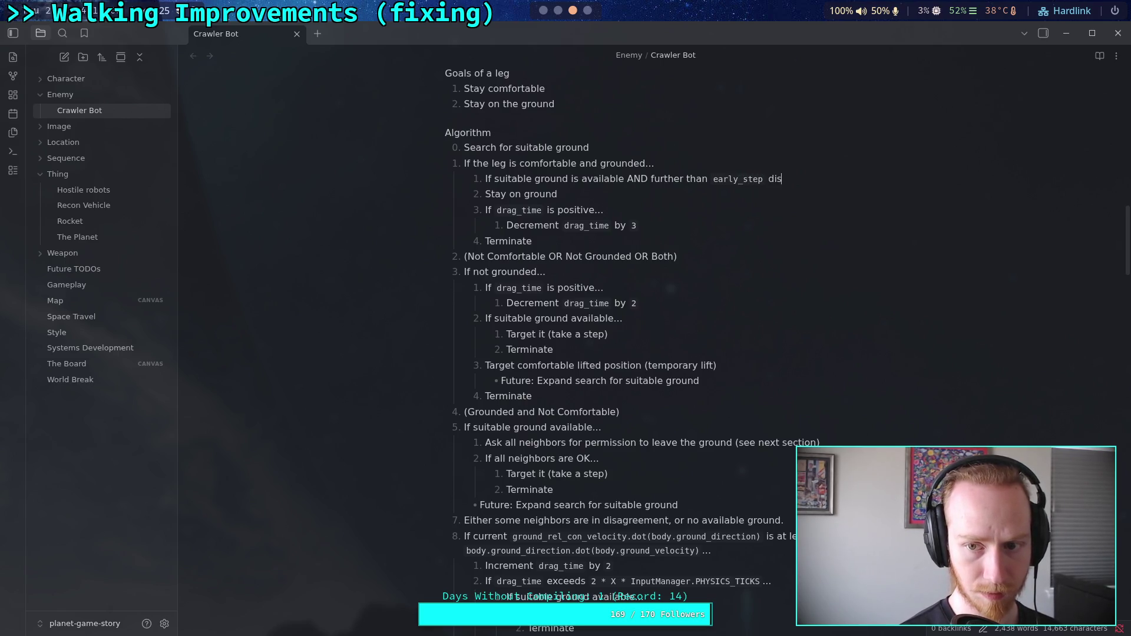
type("tance")
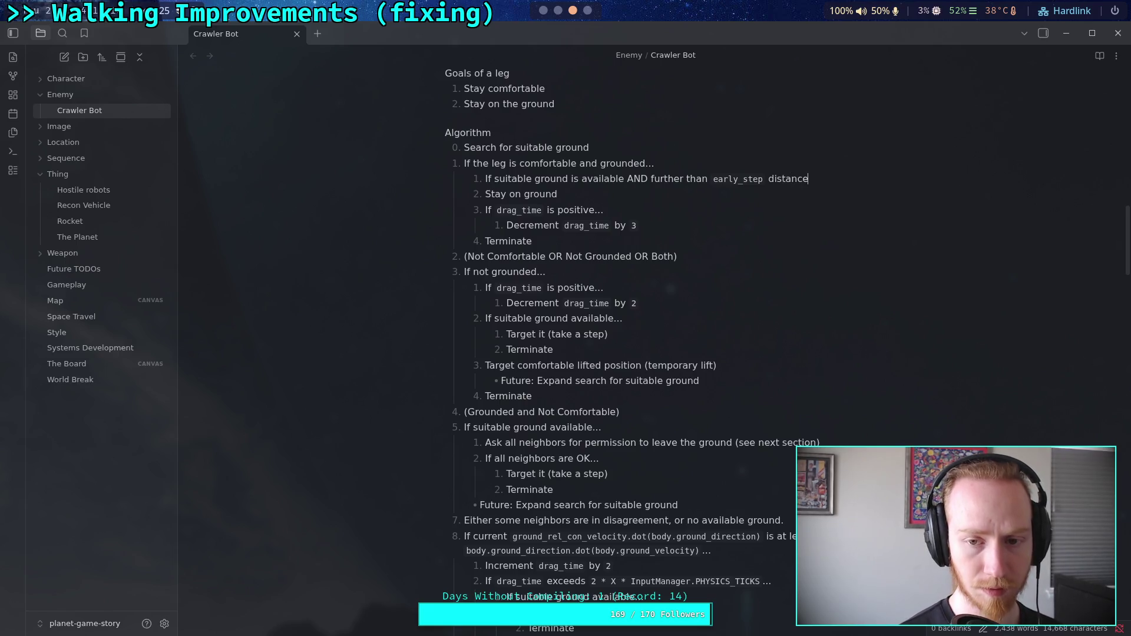
type("...")
- Nest 'Ask all neighbors for permission to leave the ground' beneath that condition
key("Return")
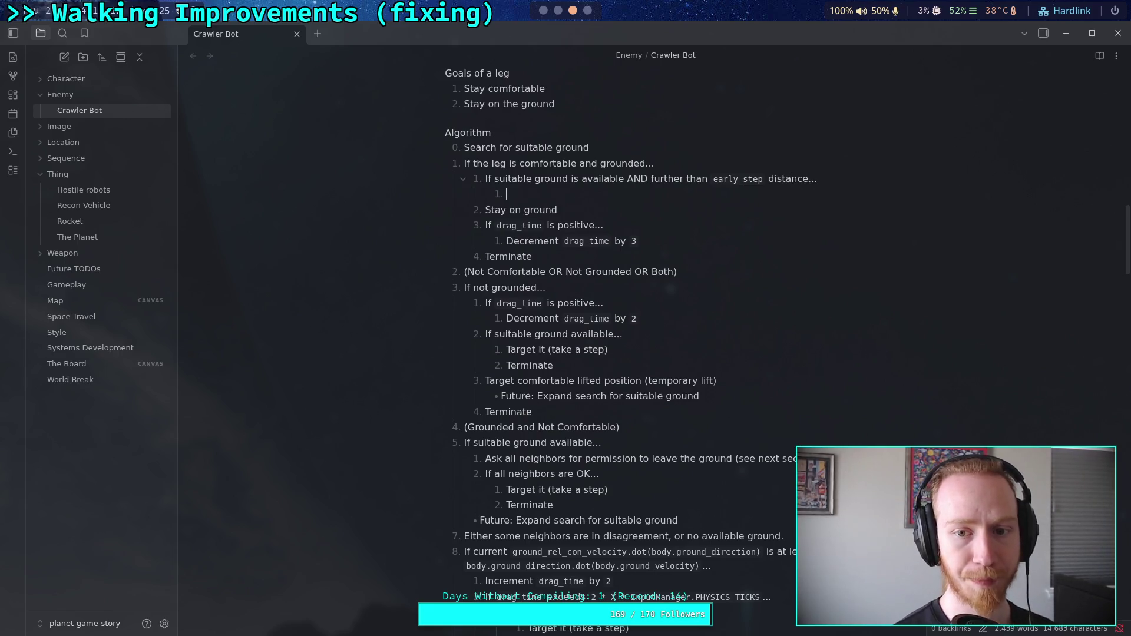
type("A")
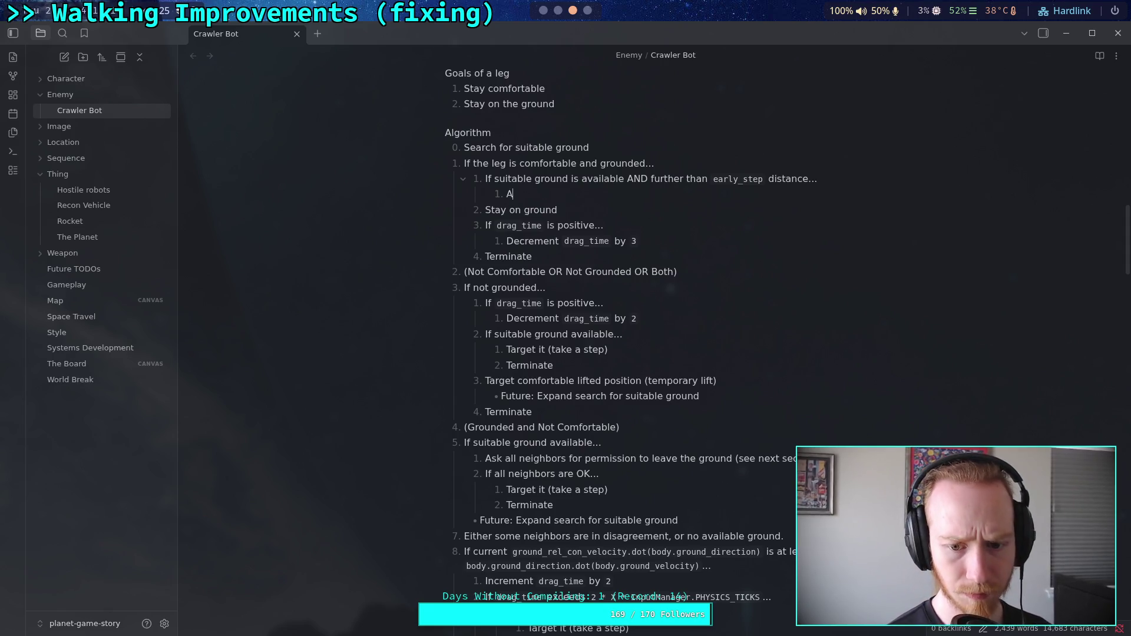
type("sk all nei")
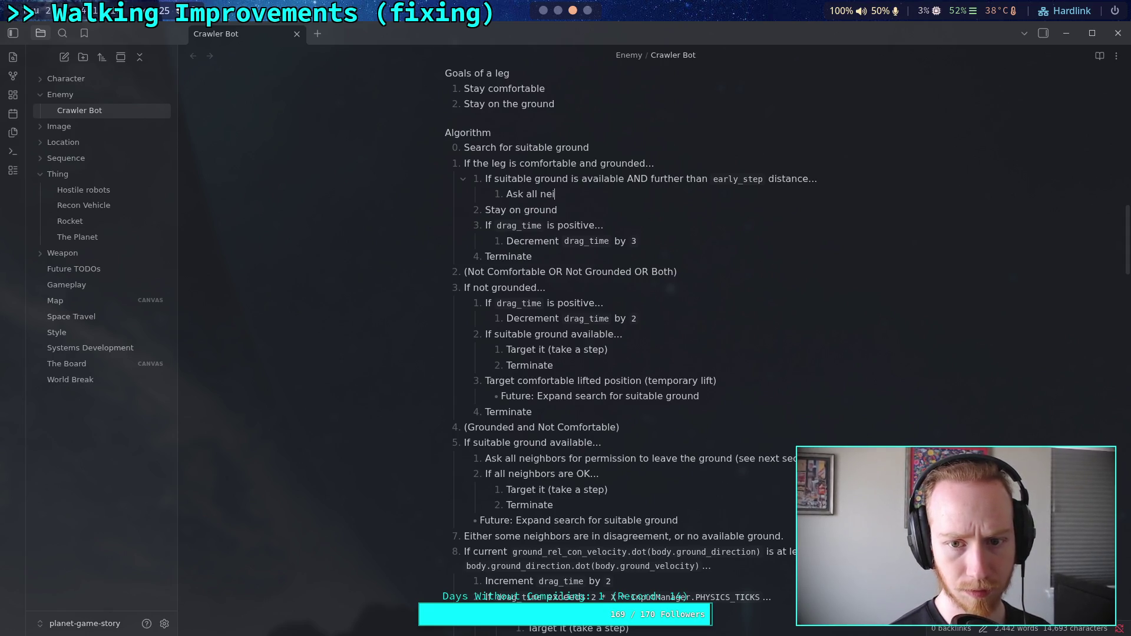
type("ghbors f")
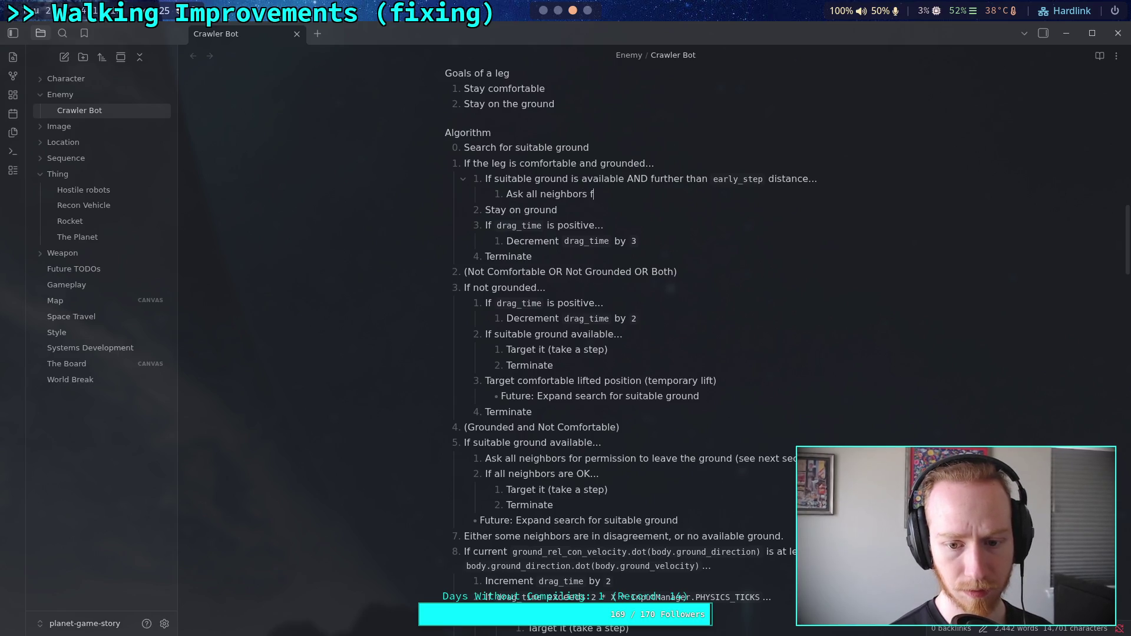
type("or permission ")
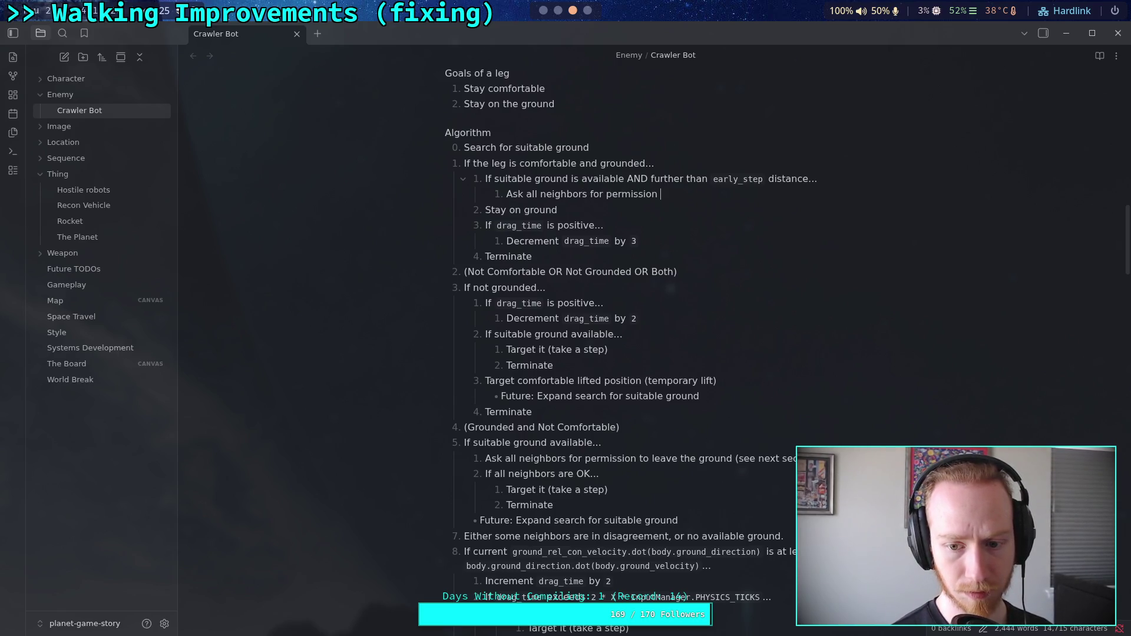
type("te leave ")
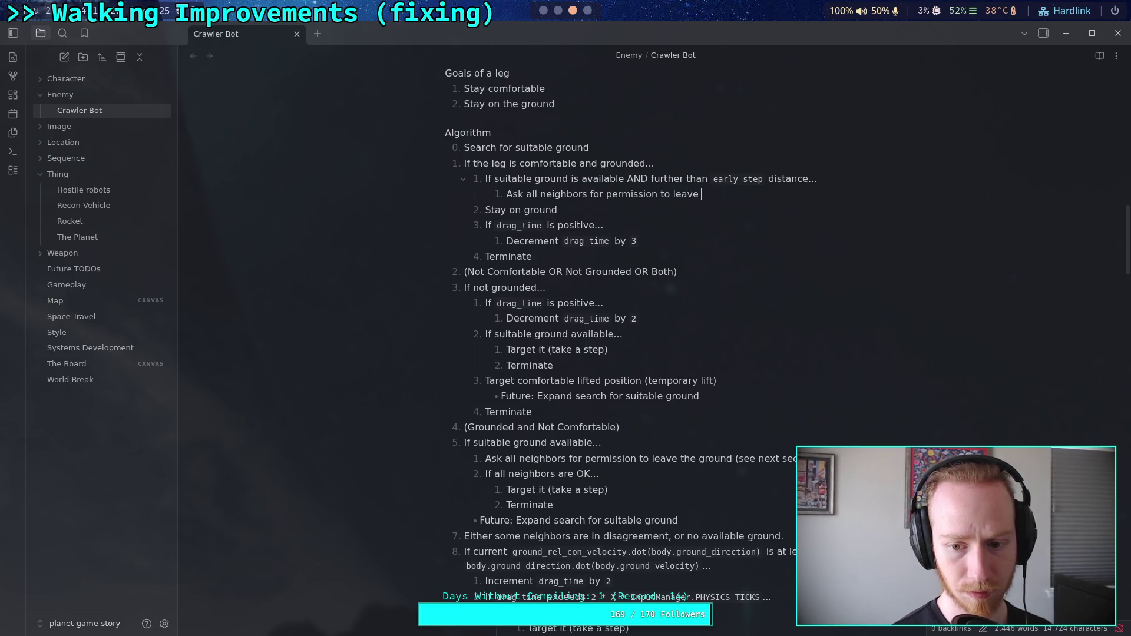
type("the ground")
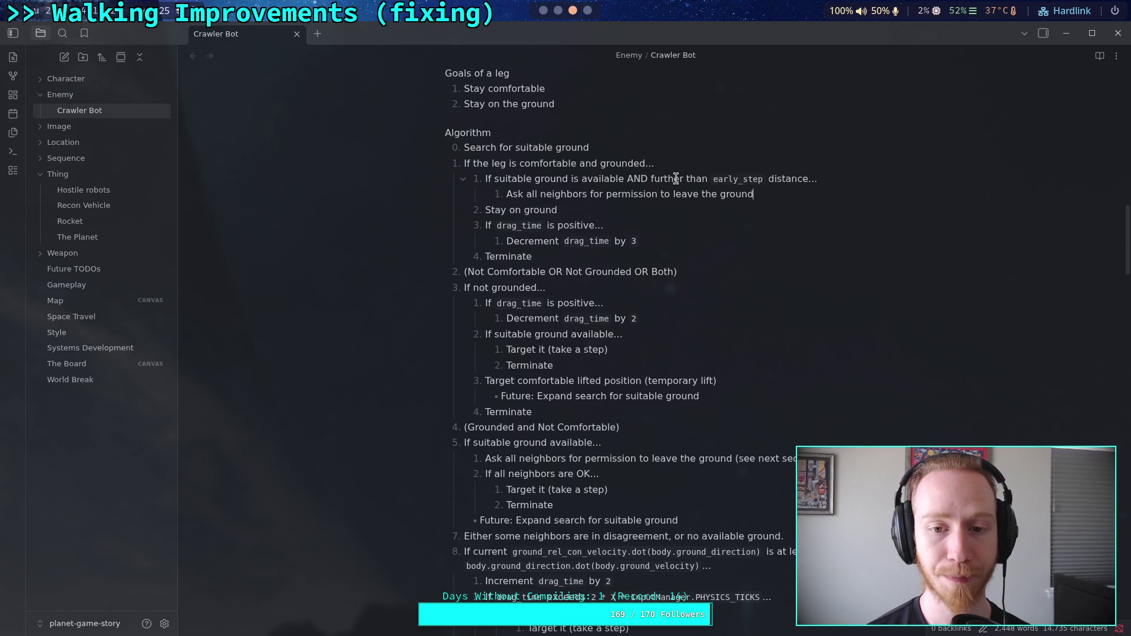
scroll(676, 178, "down", 5)
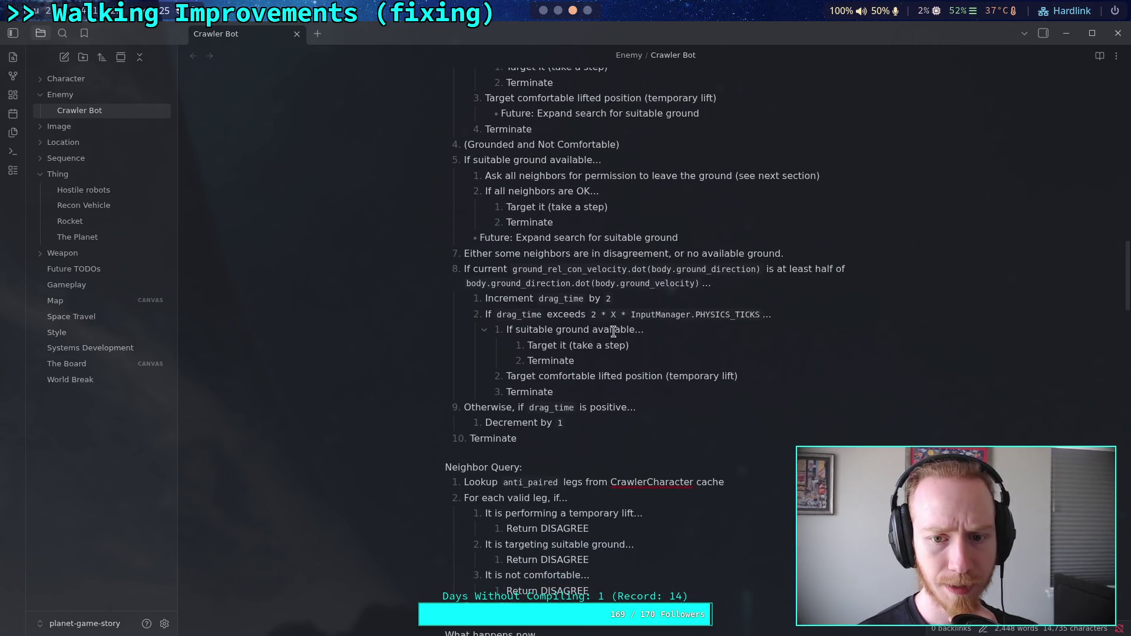
- Add a 'Pair Query:' heading with blank lines above the Neighbor Query section
scroll(613, 331, "down", 1)
left_click(448, 396)
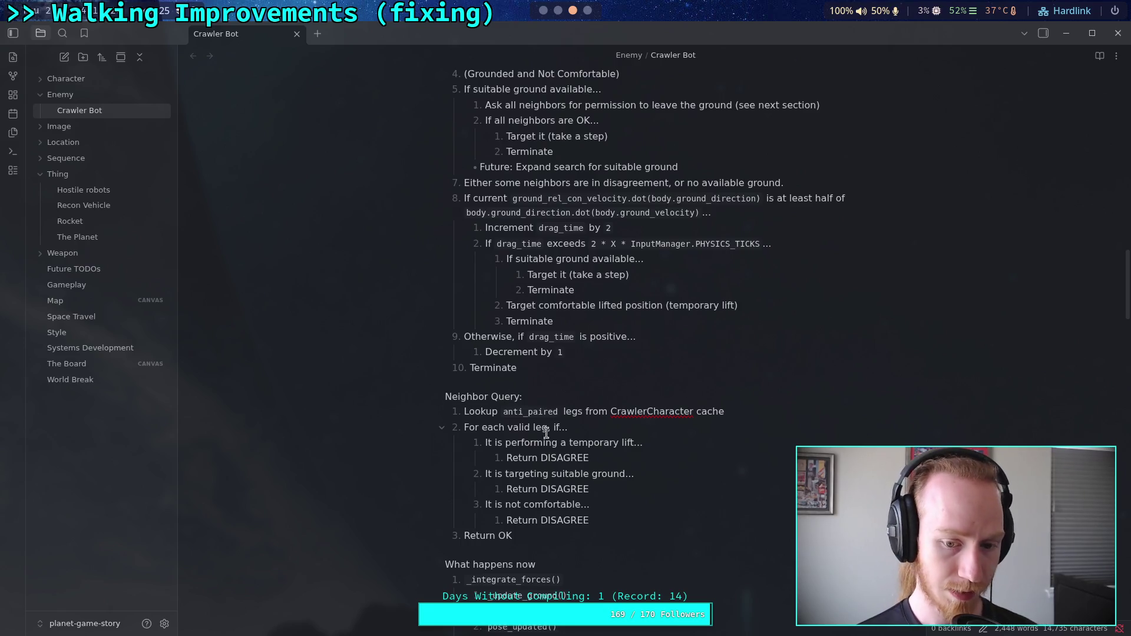
left_click(552, 533)
key("Return")
key("BackSpace")
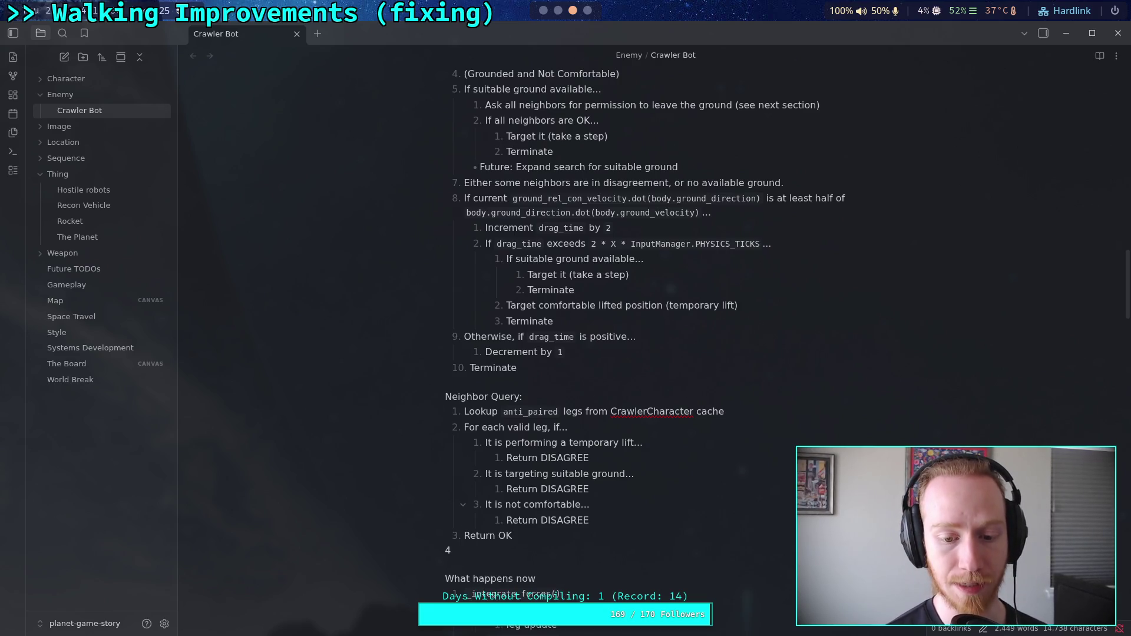
type("Pair")
key("BackSpace")
key("BackSpace")
key("BackSpace")
left_click(494, 386)
key("Return")
type("Pa")
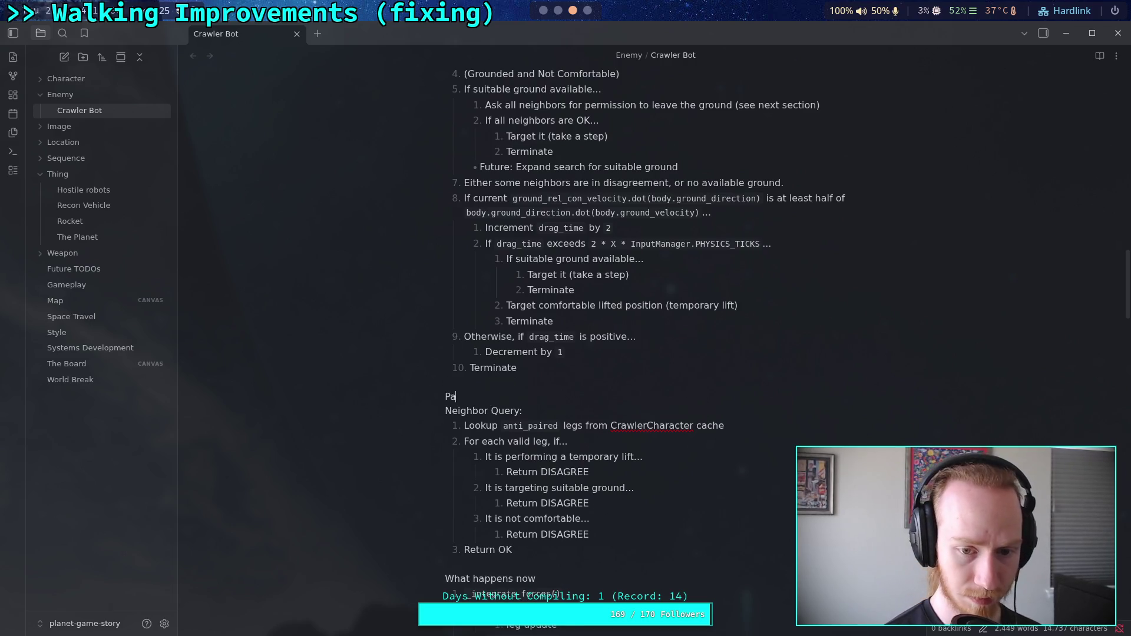
type("ir Query:")
key("Return")
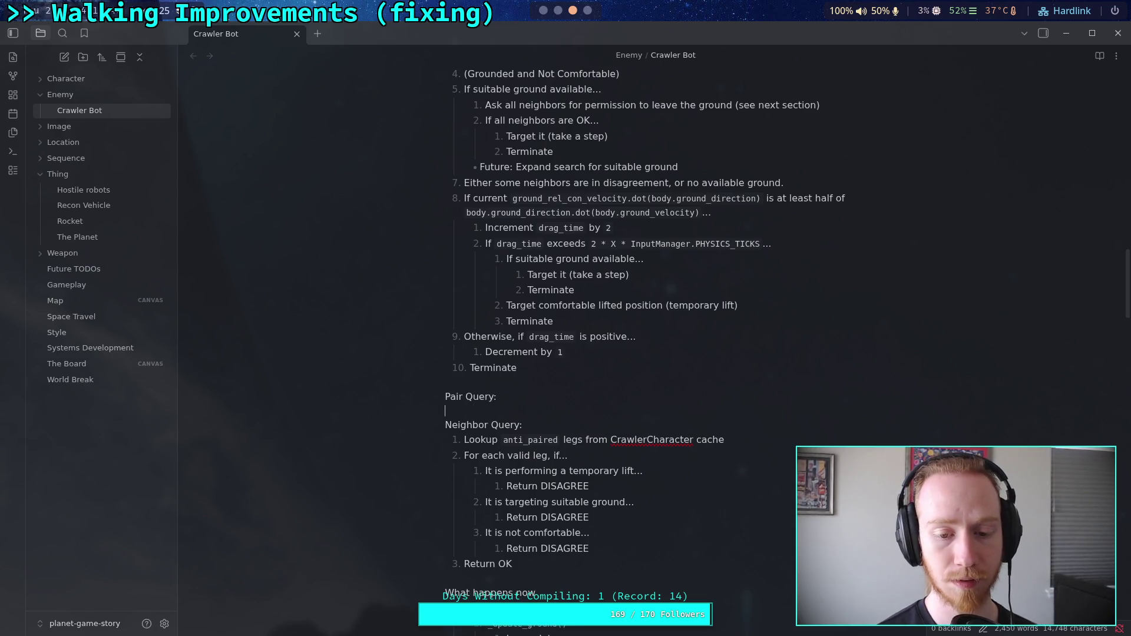
key("Return")
key("Up")
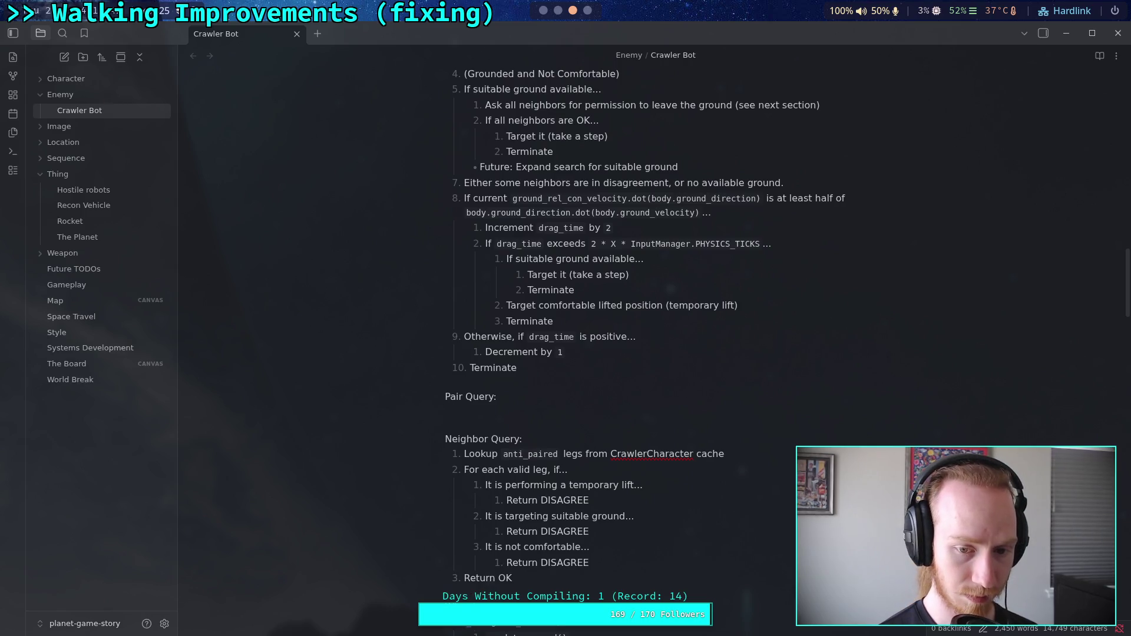
- Write item 1 'Lookup `paired` legs from CrawlerCharacter cache' and start item 2
type("1. L")
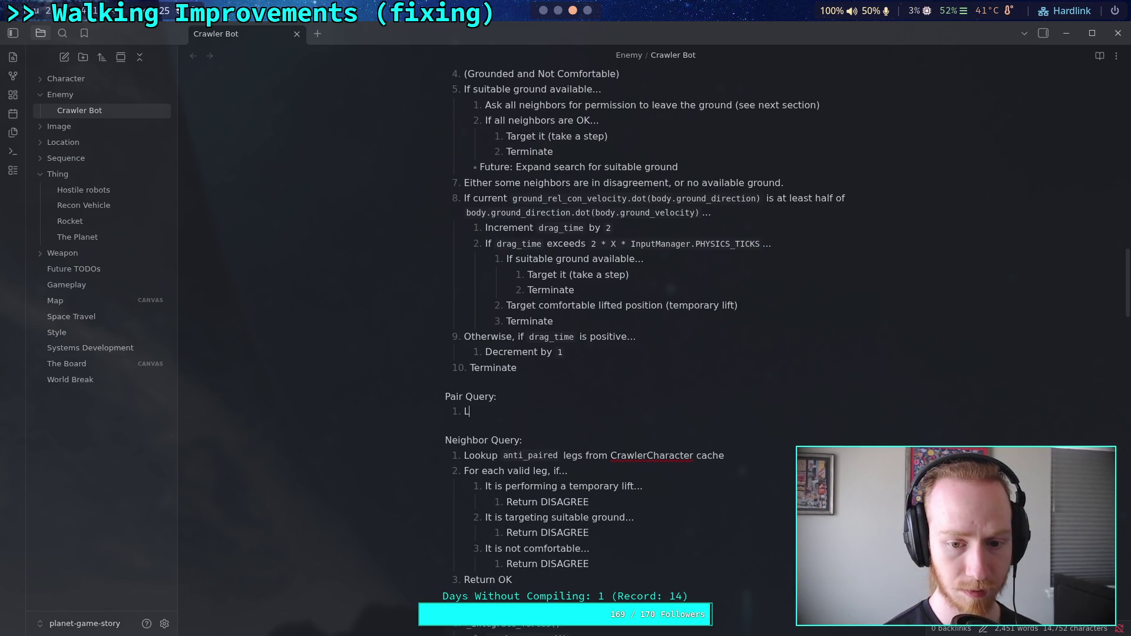
type("ookup `p")
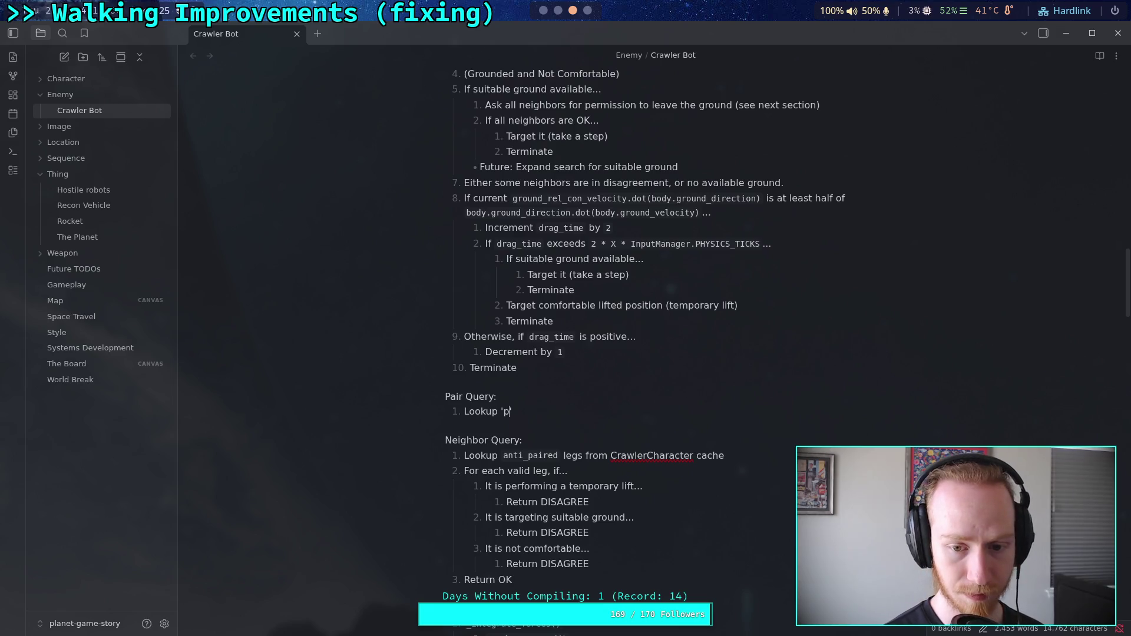
key("BackSpace")
type("`")
type("paired")
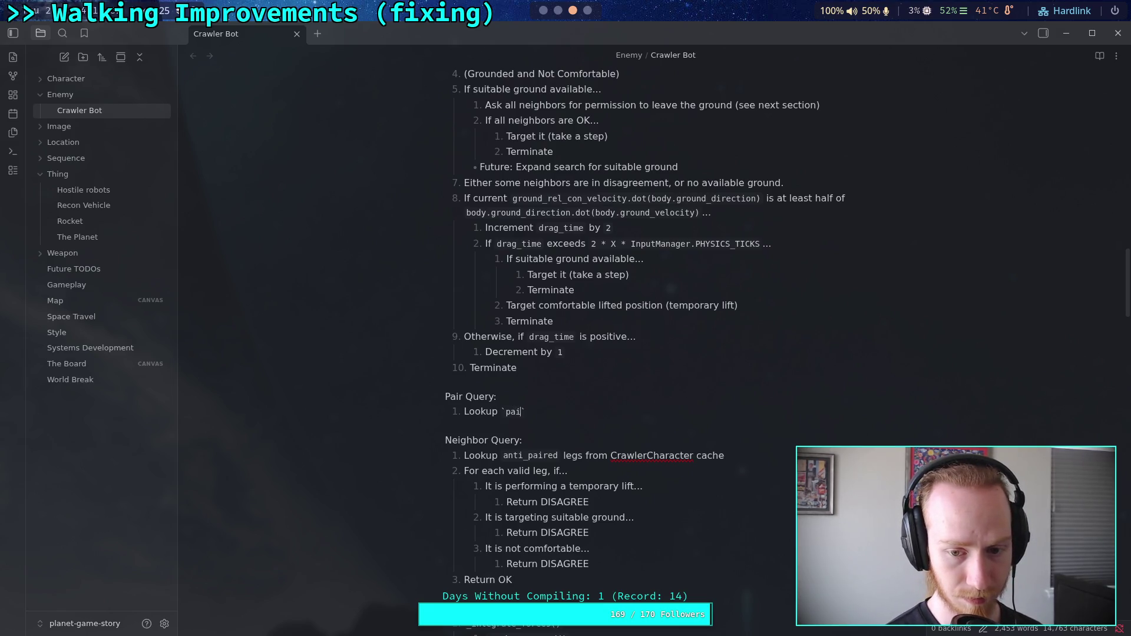
key("Right")
type("legs")
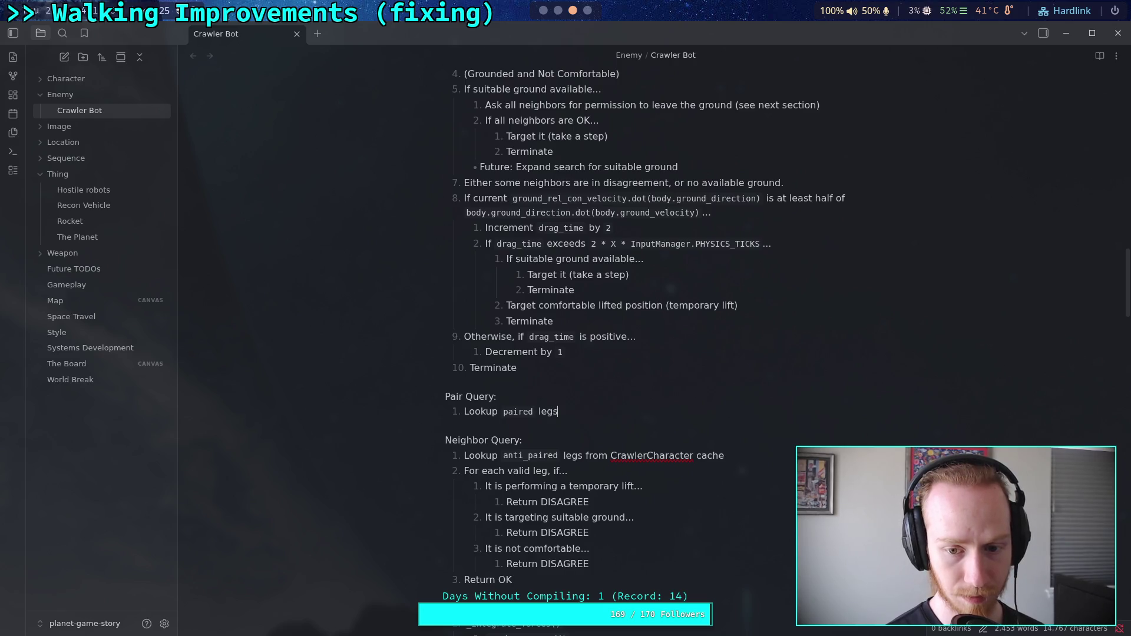
type(" from C")
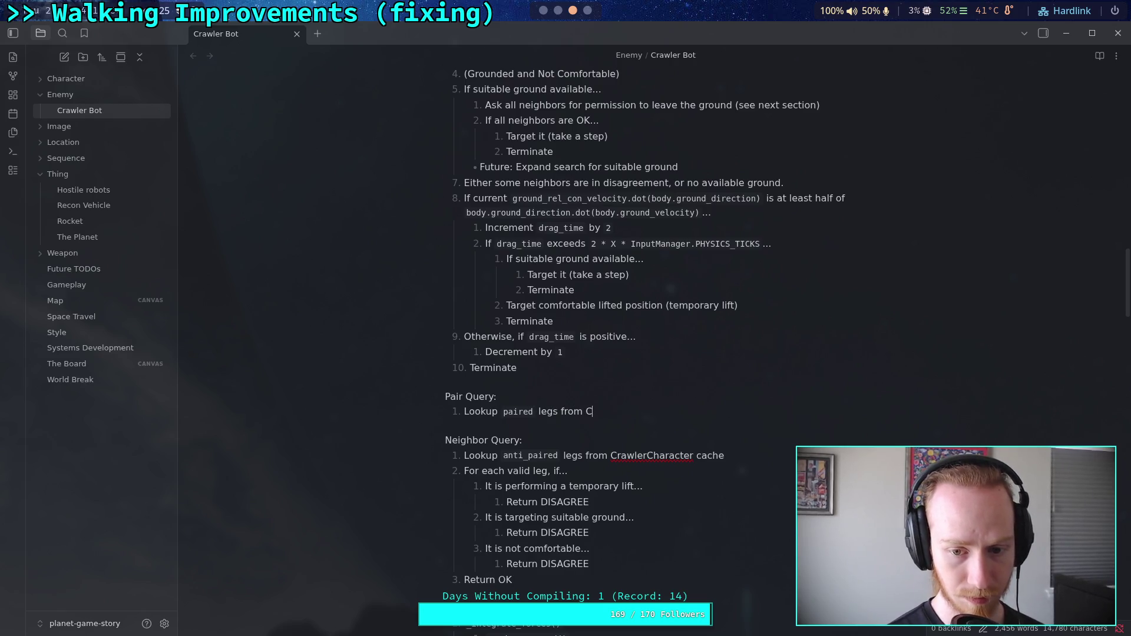
type("rawlerCh")
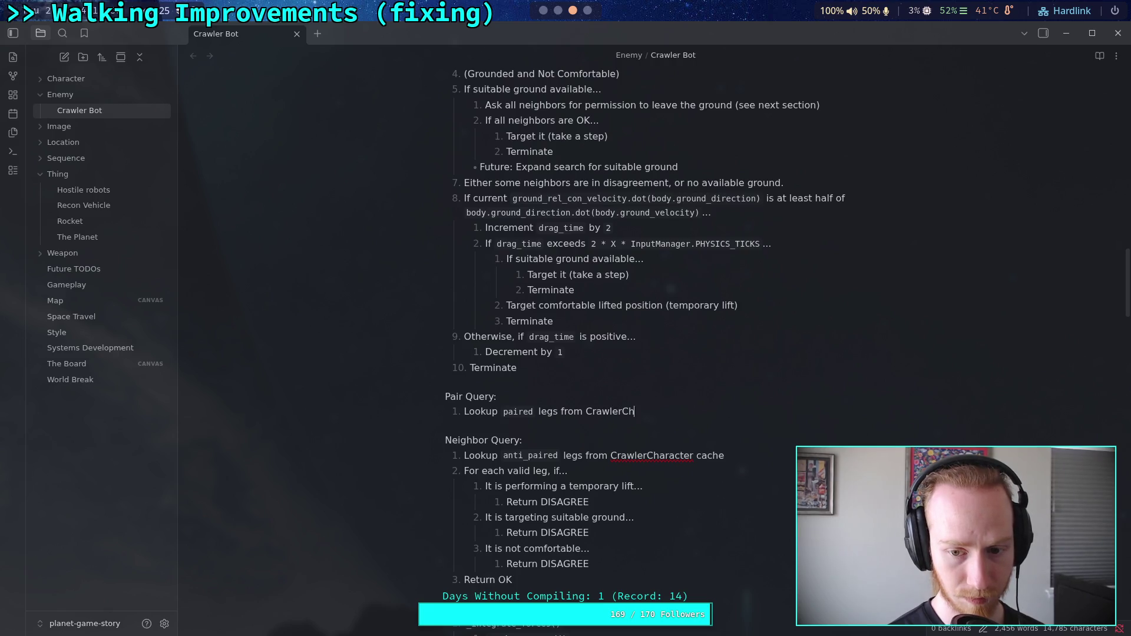
type("aracter cache")
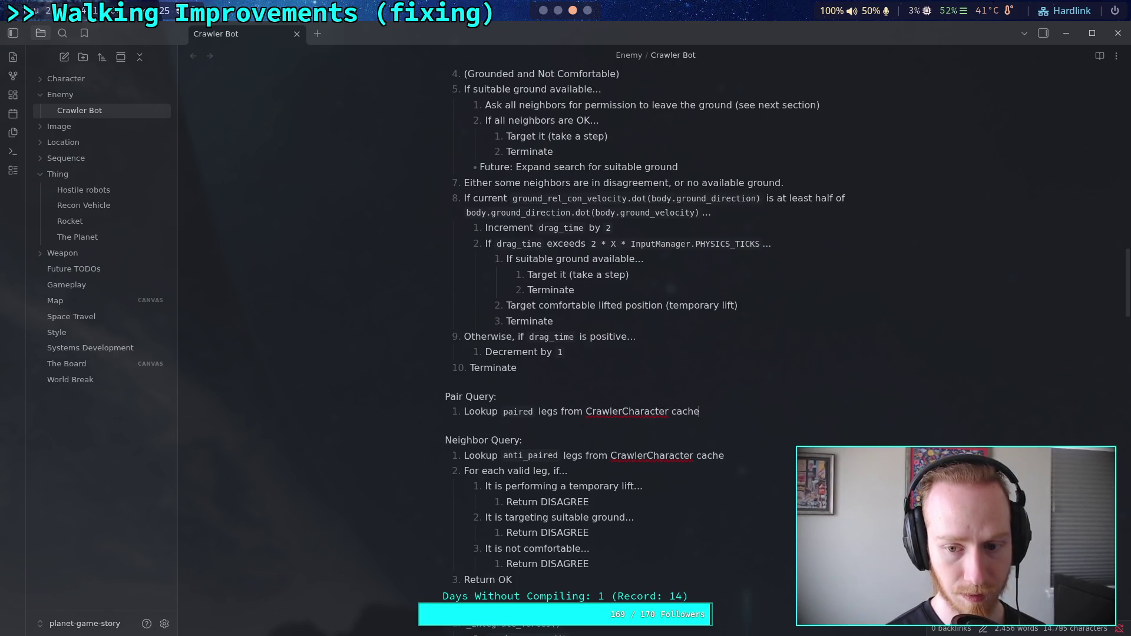
key("Return")
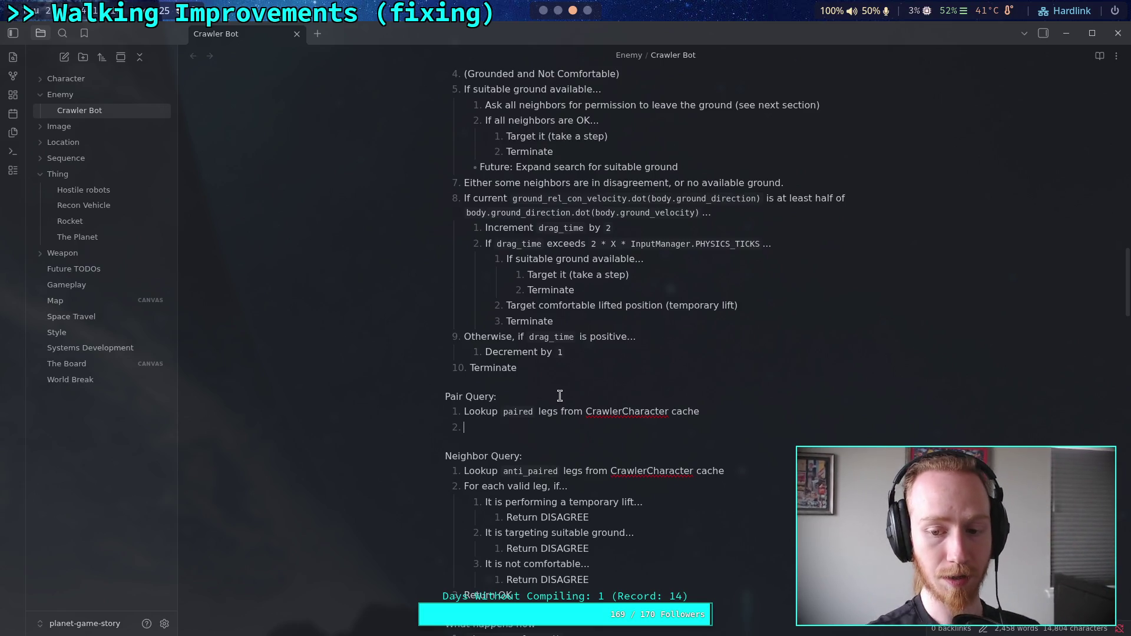
- Write 'For each valid leg, if...' with nested 'It has recently began targeting suitable ground...'
type("F")
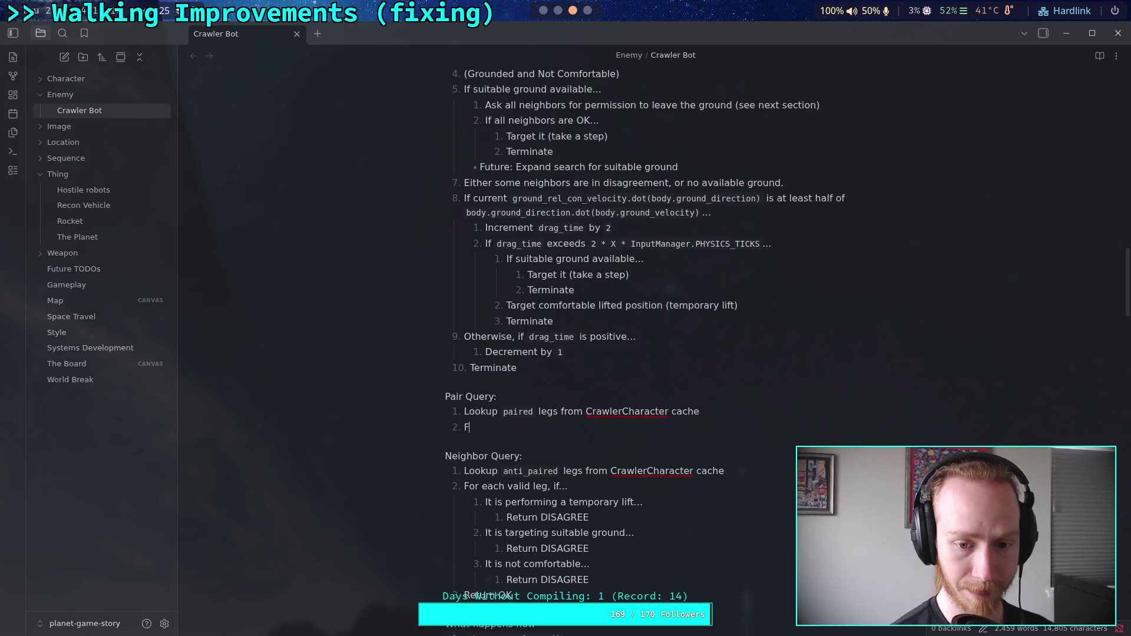
type("or each valid ")
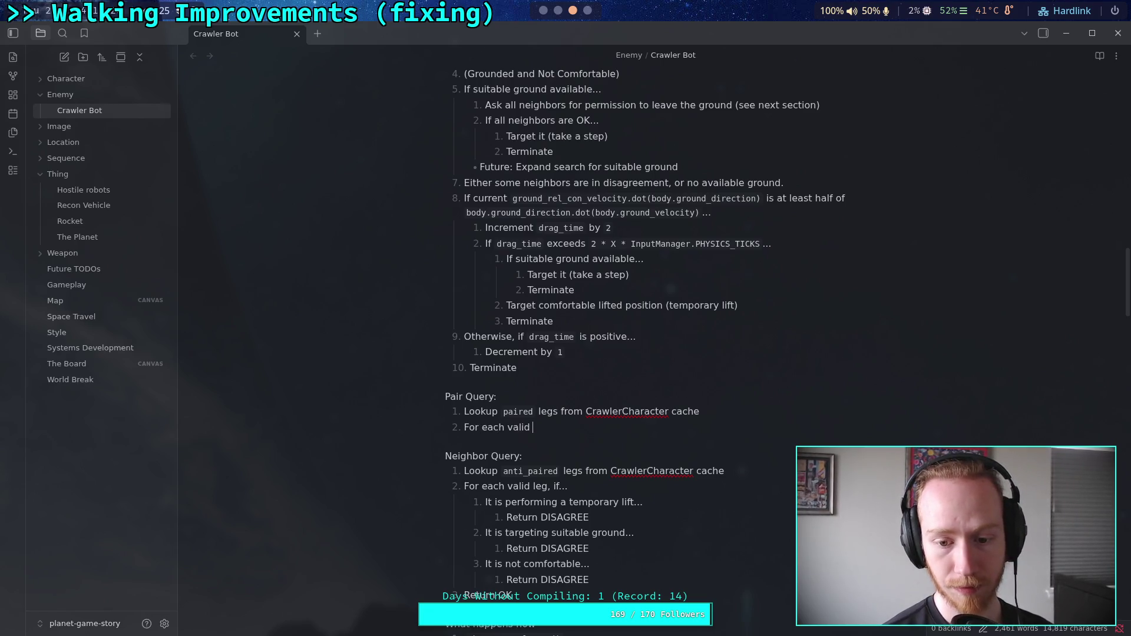
type("leg, if...")
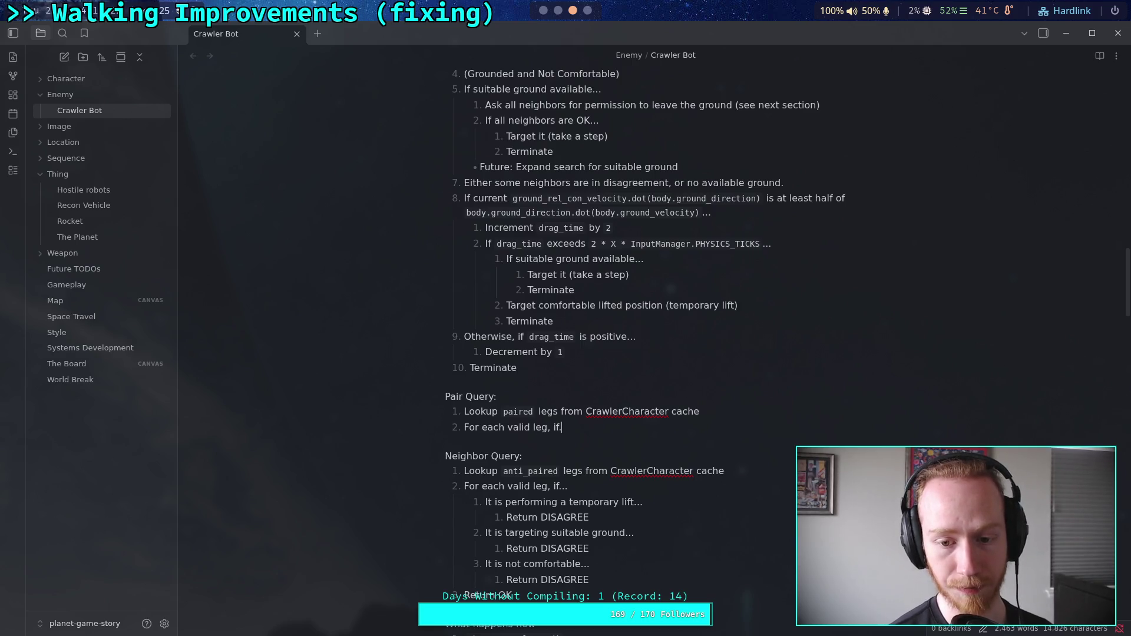
key("Return")
key("Tab")
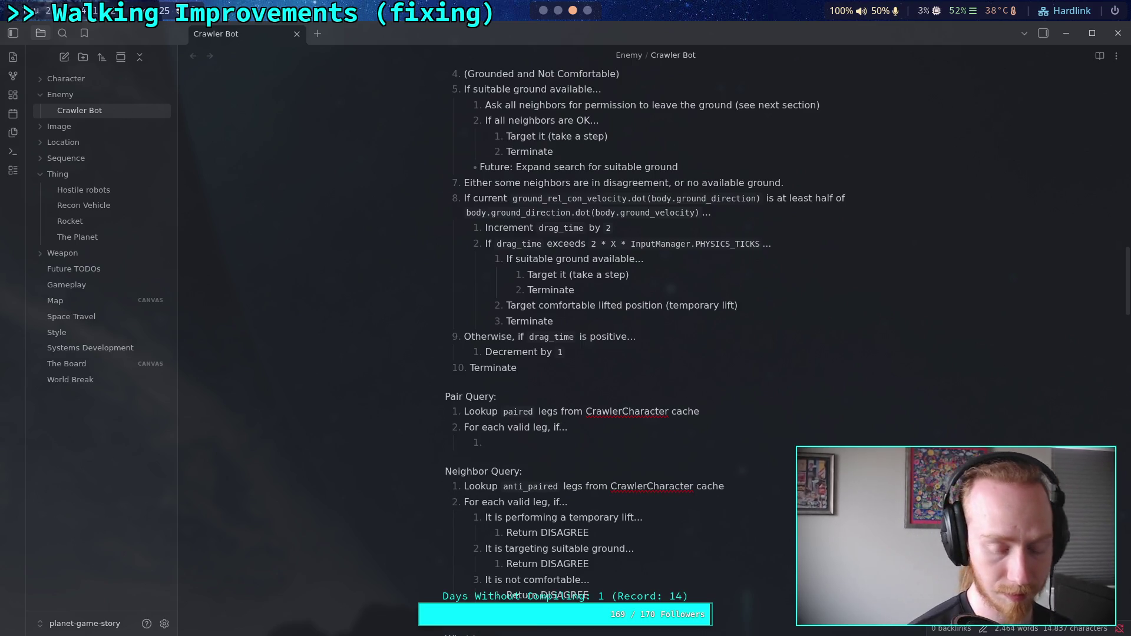
type("I")
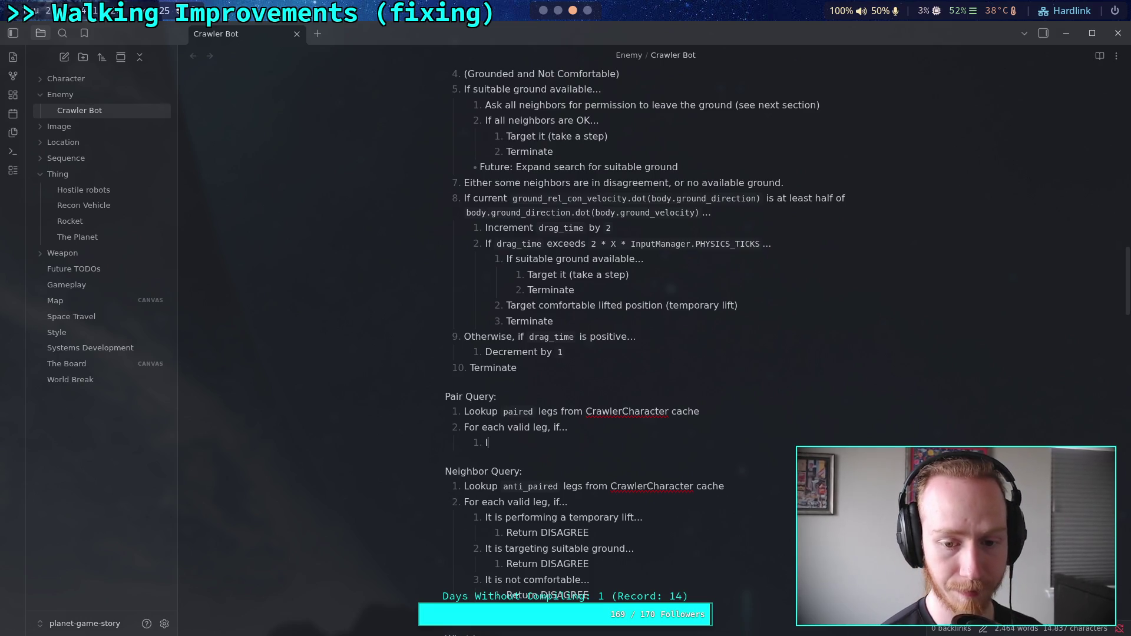
type("t has ")
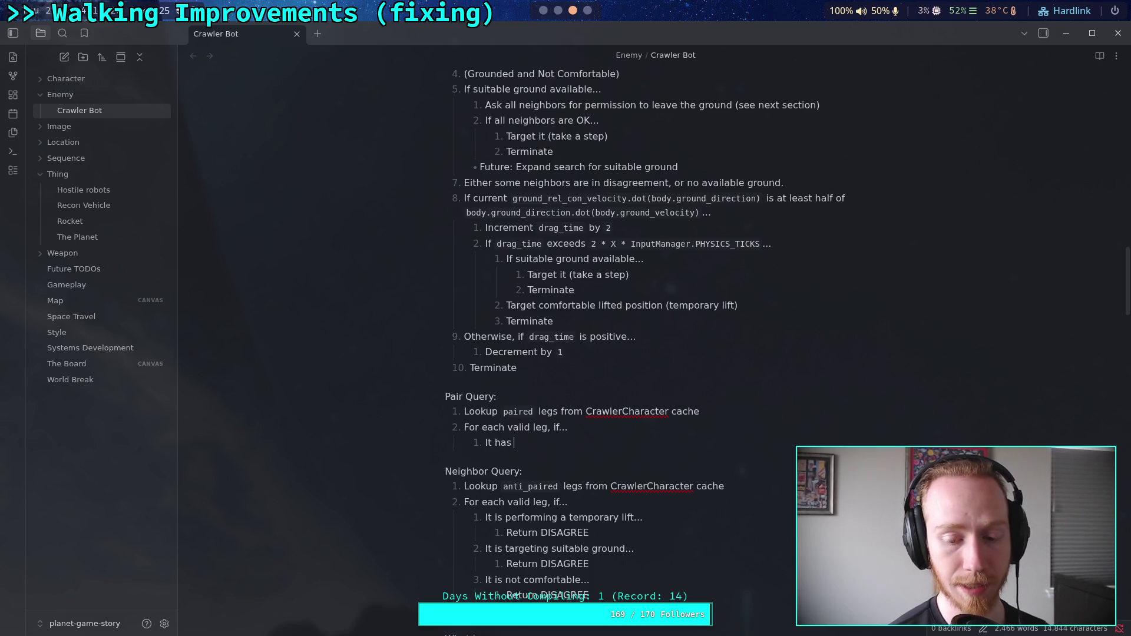
type("recently ")
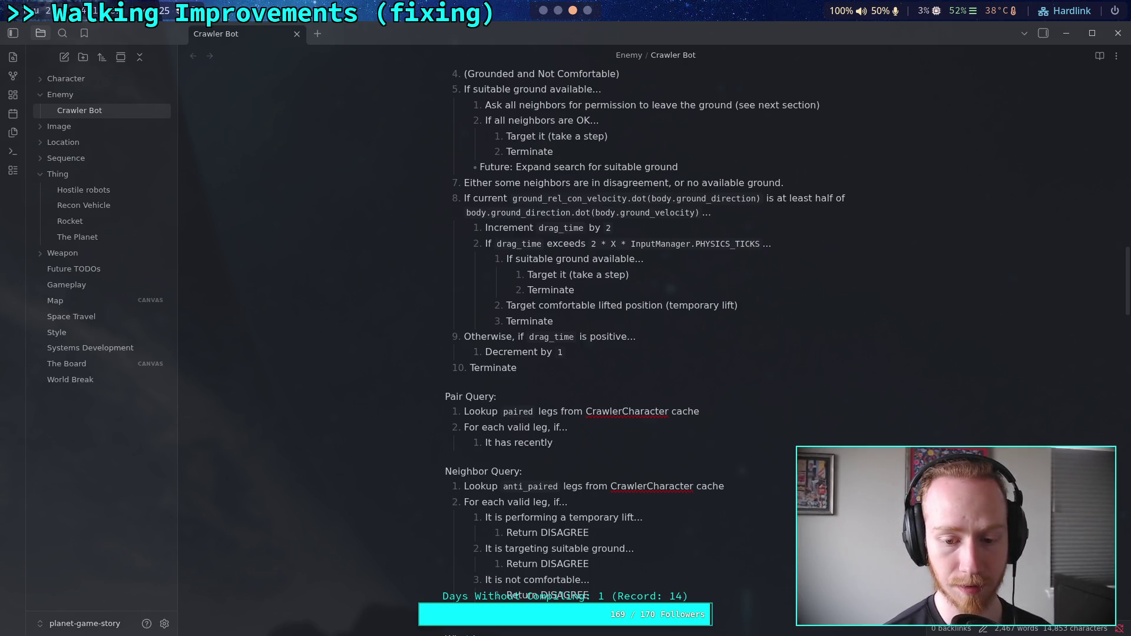
type("began targeting g")
key("BackSpace")
type("suitable ground")
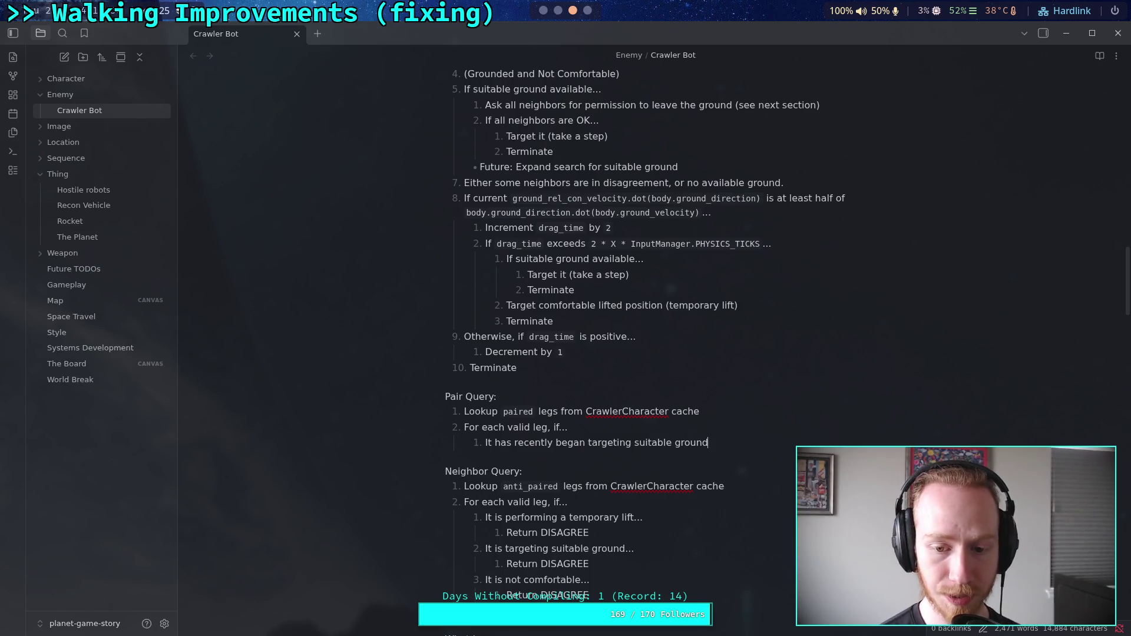
type("...")
- Nest 'Return OK' under the targeting condition and start the next Pair Query step
key("Return")
key("Tab")
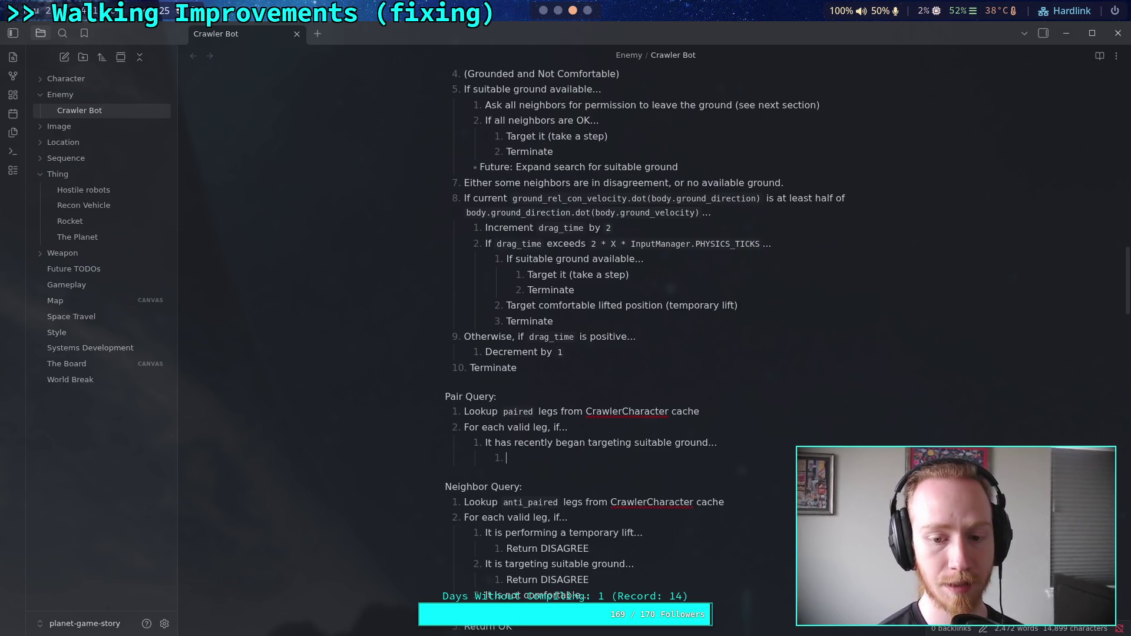
type("Return OK")
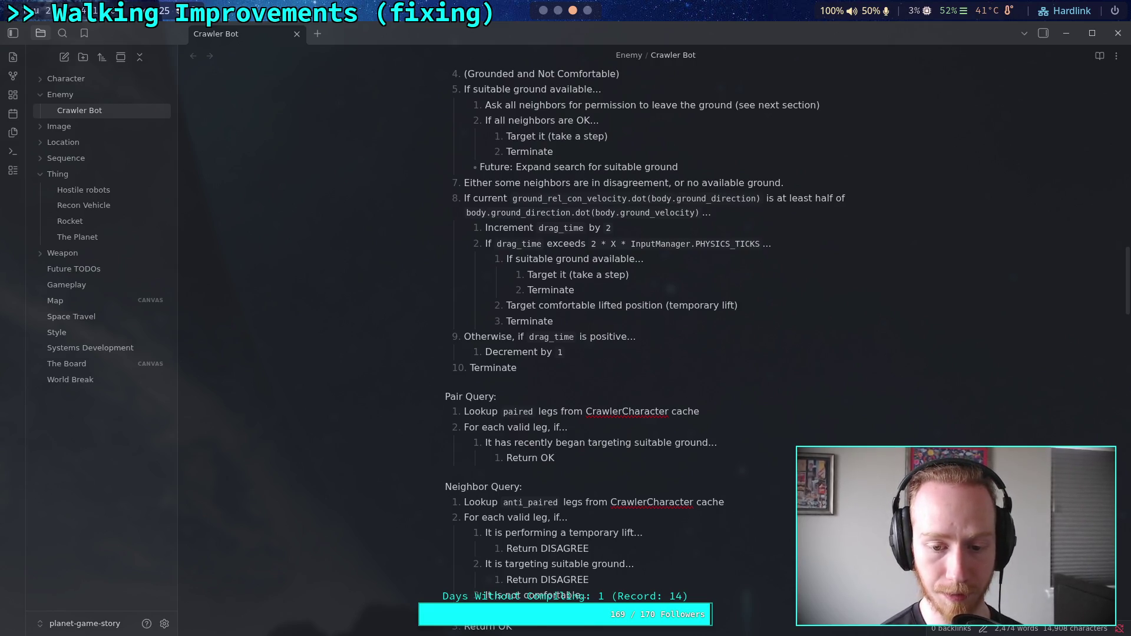
key("Return")
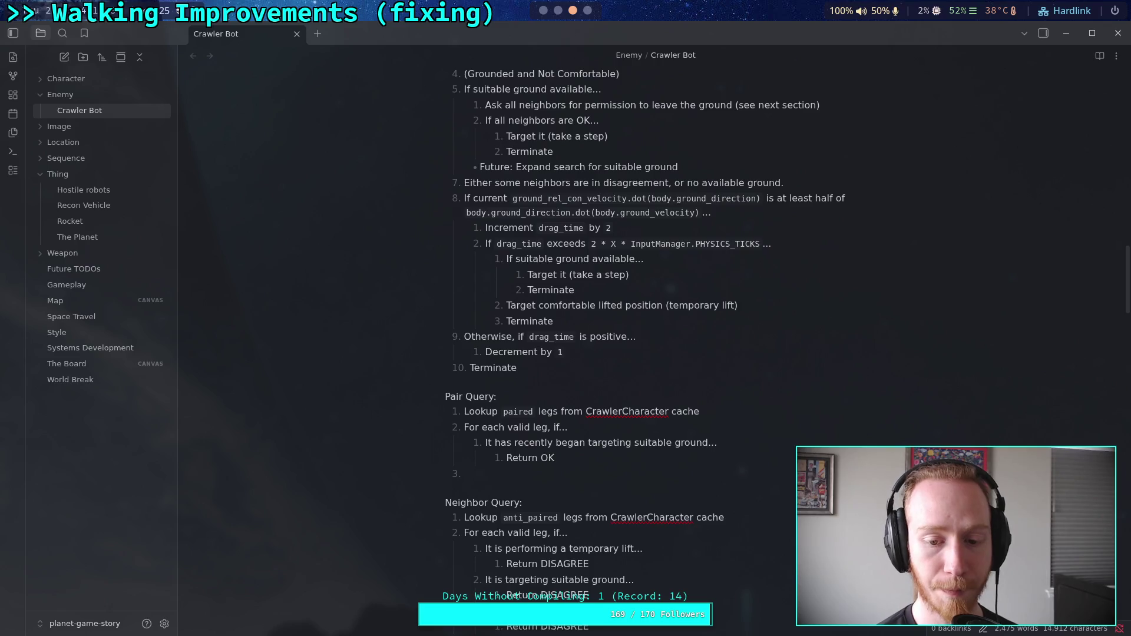
left_click(591, 425)
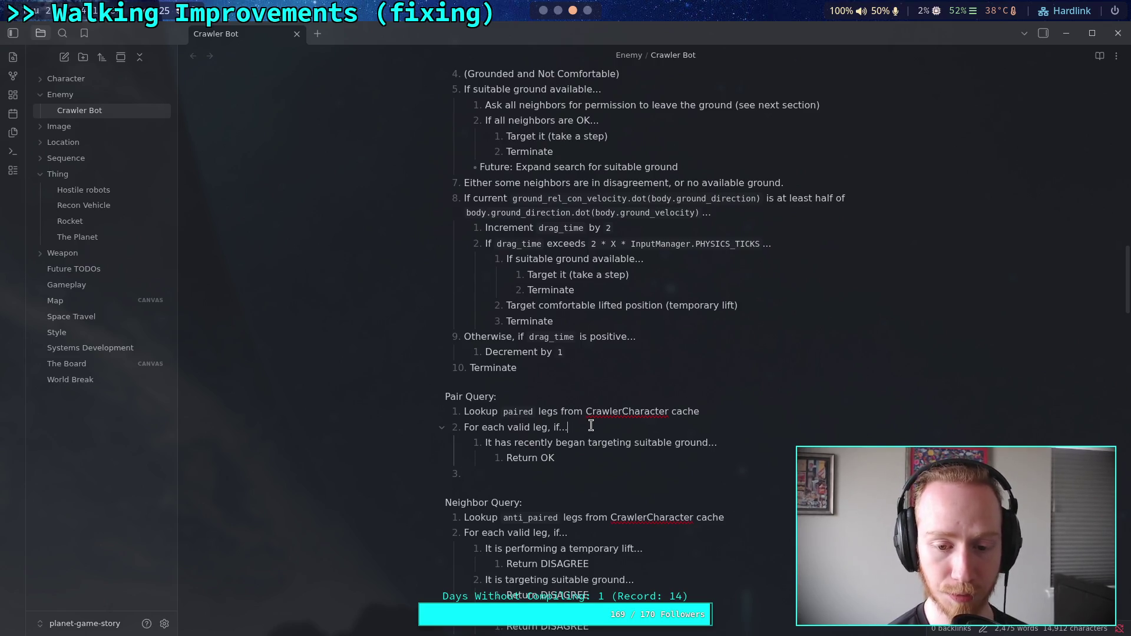
- Insert 'Initialize value `pair_active` to `false`' as a new step after the Lookup step
left_click(709, 410)
key("Return")
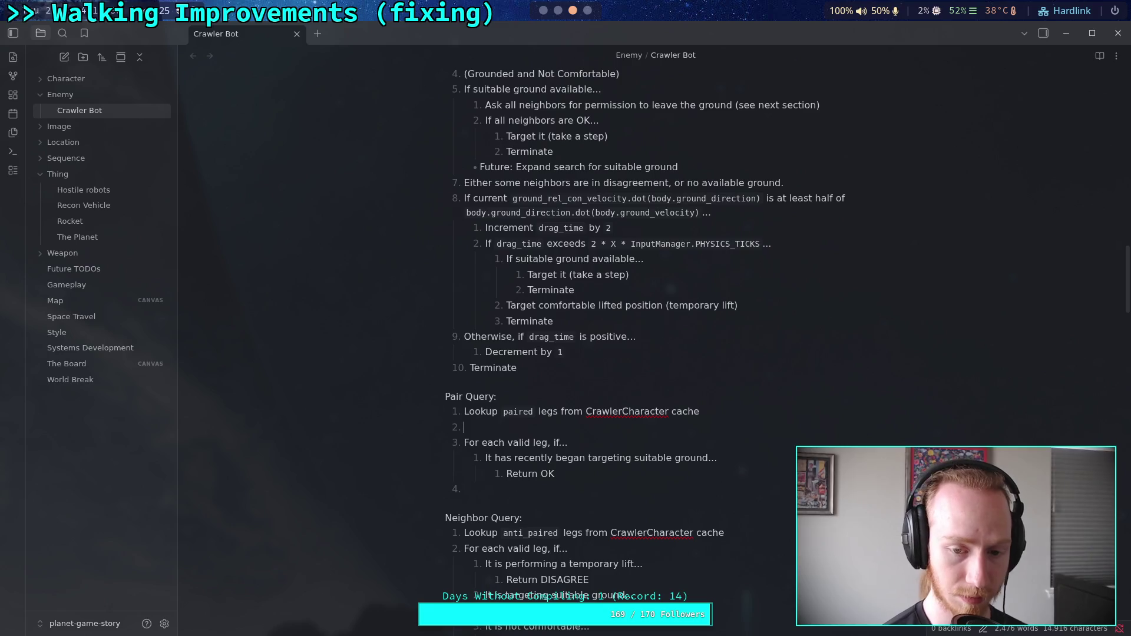
type("Initialize")
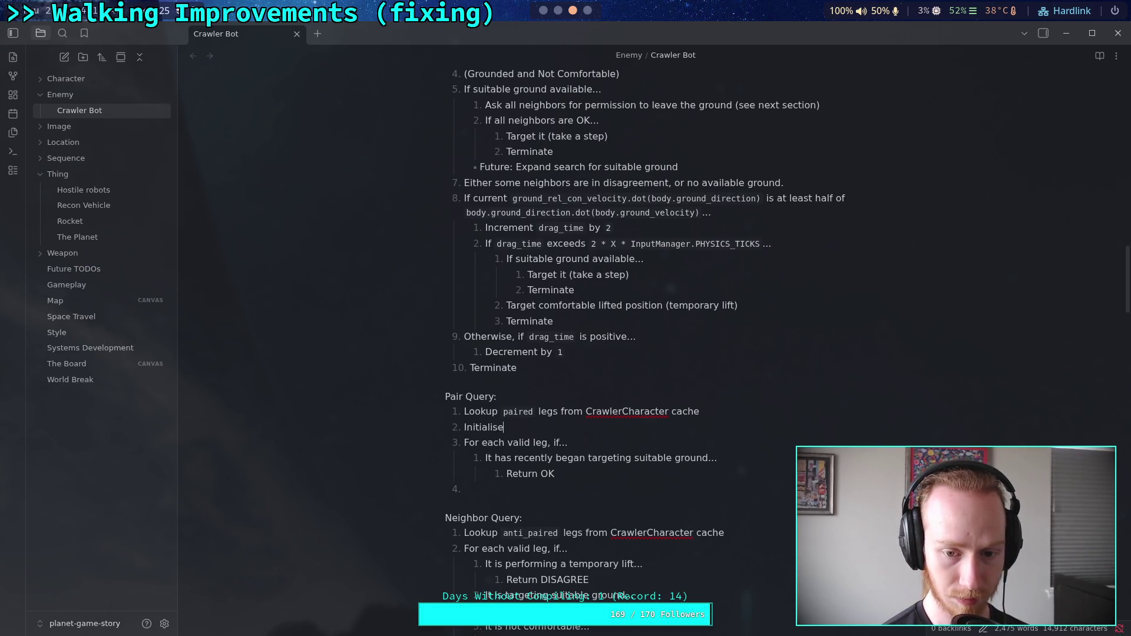
key("BackSpace")
key("BackSpace")
type("ze value `")
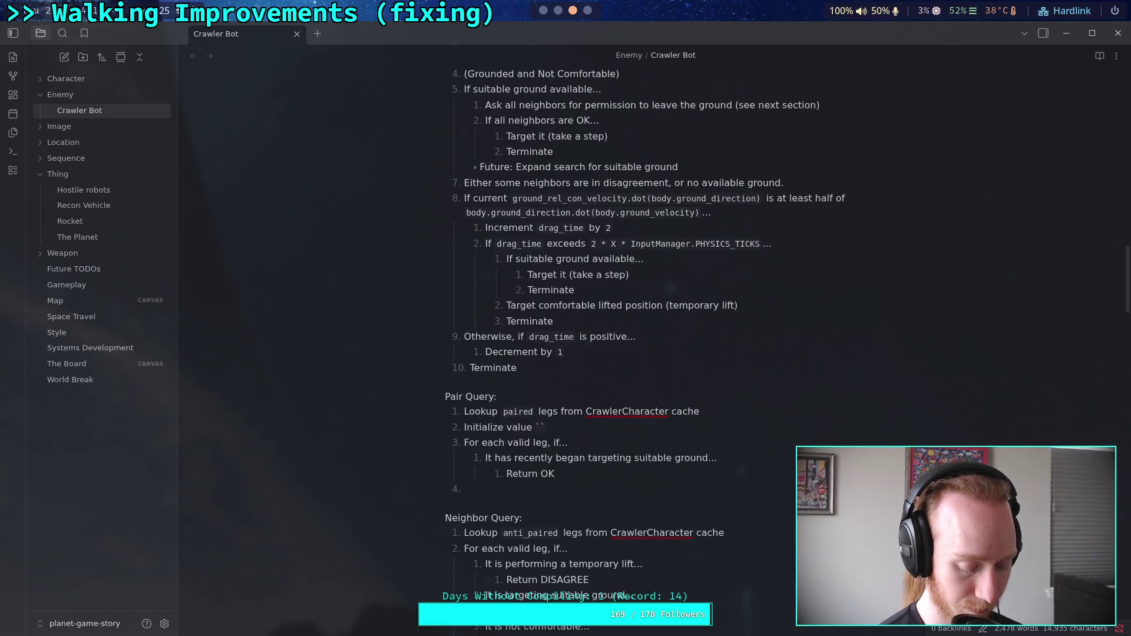
type("pair_")
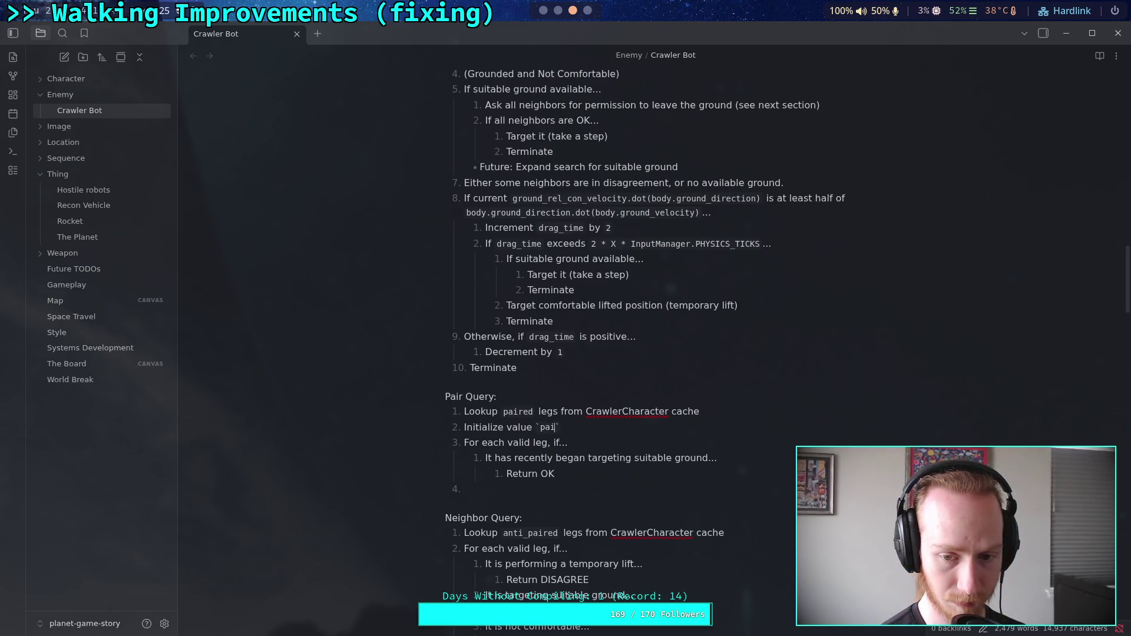
type("active")
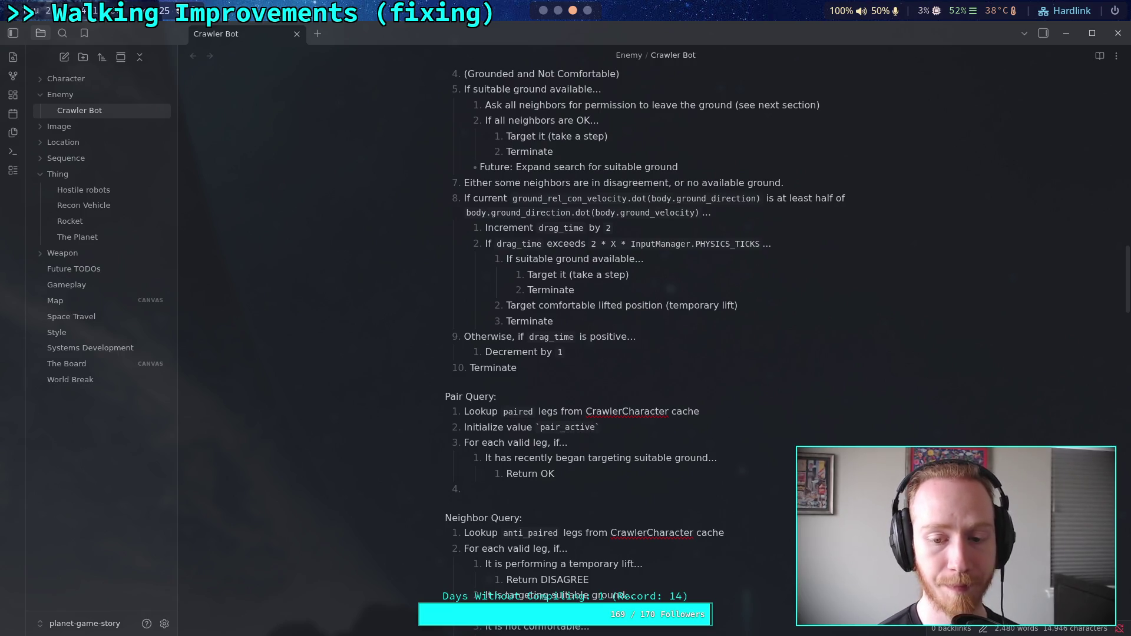
type(" to `false")
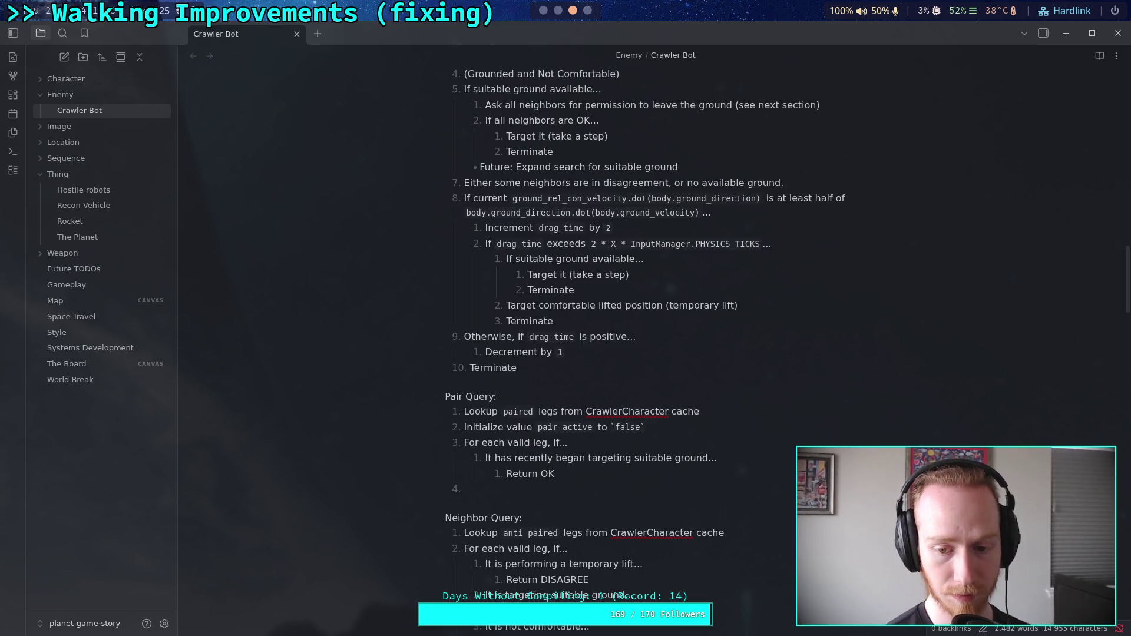
left_click(567, 443)
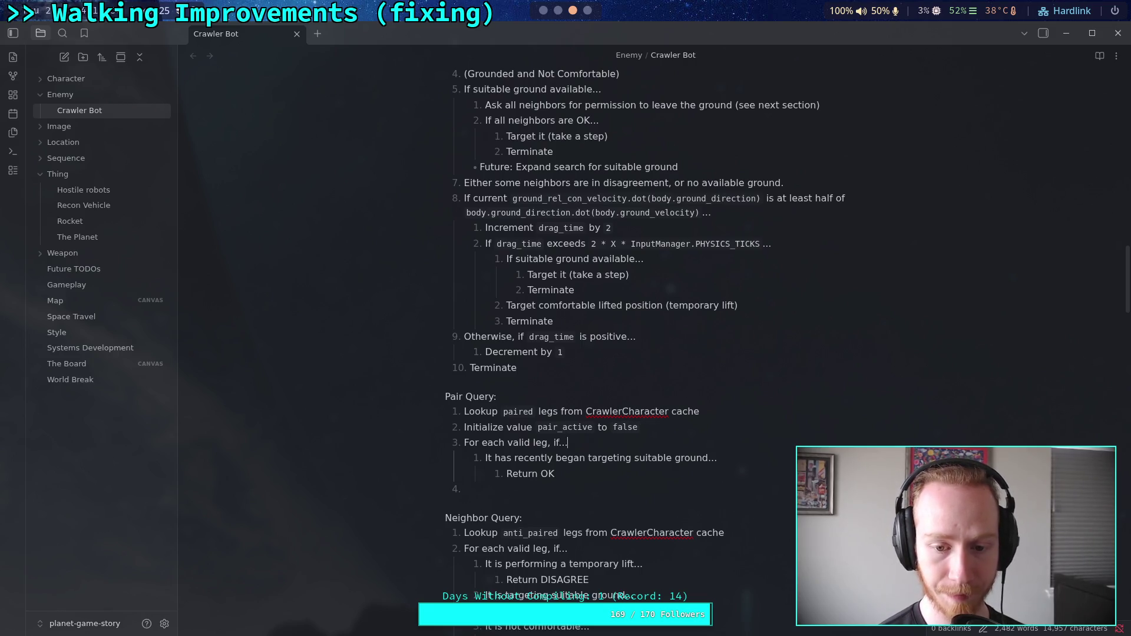
- Add a nested 'It is targeting...' condition under the leg loop with an empty sub-item
key("Return")
key("Tab")
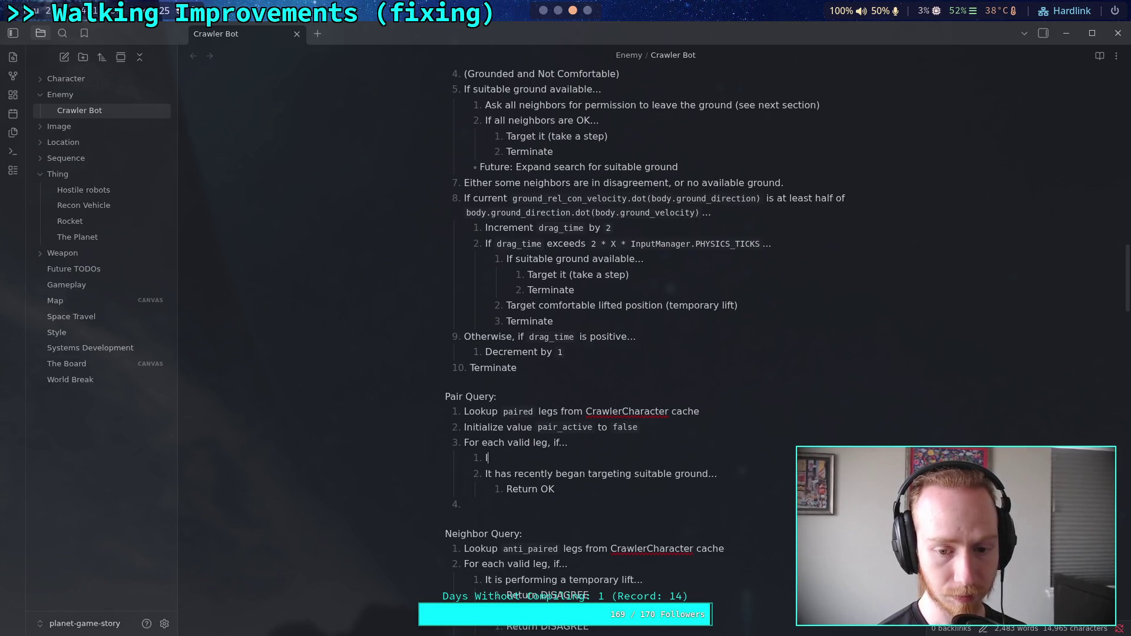
type("Ig")
key("BackSpace")
type("t is targe")
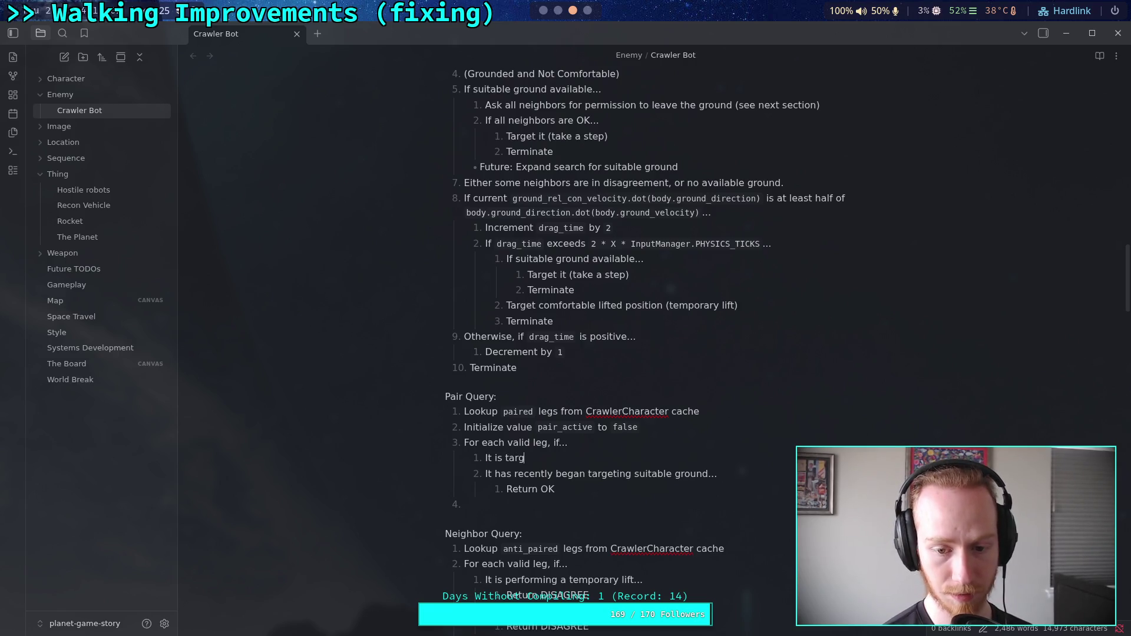
key("BackSpace")
key("BackSpace")
key("BackSpace")
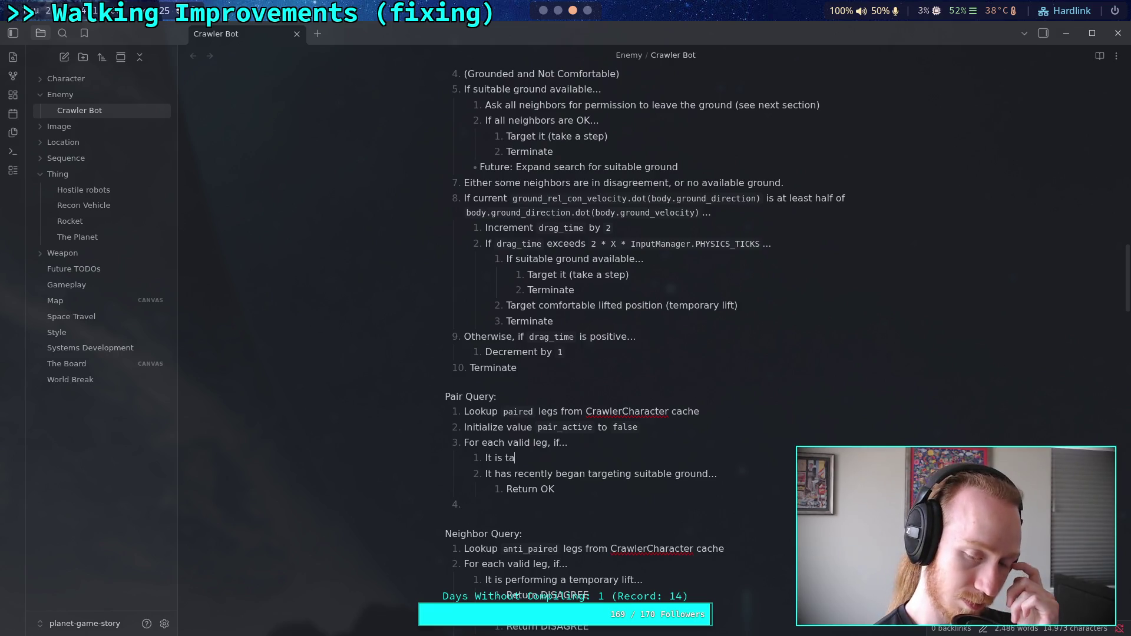
key("BackSpace")
key("BackSpace")
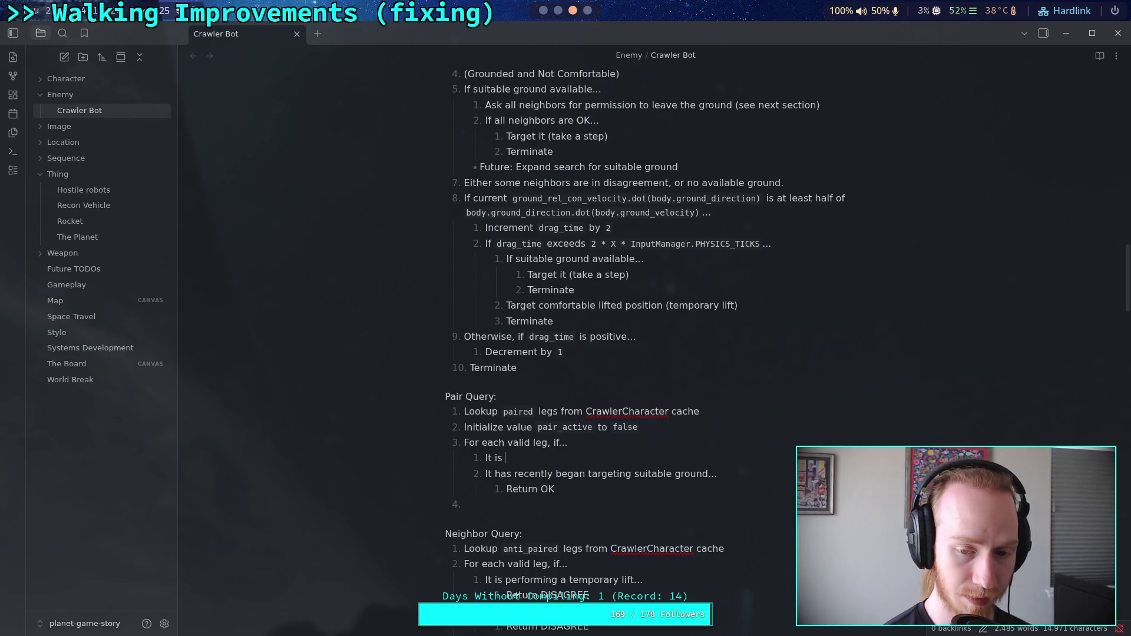
type("targeting")
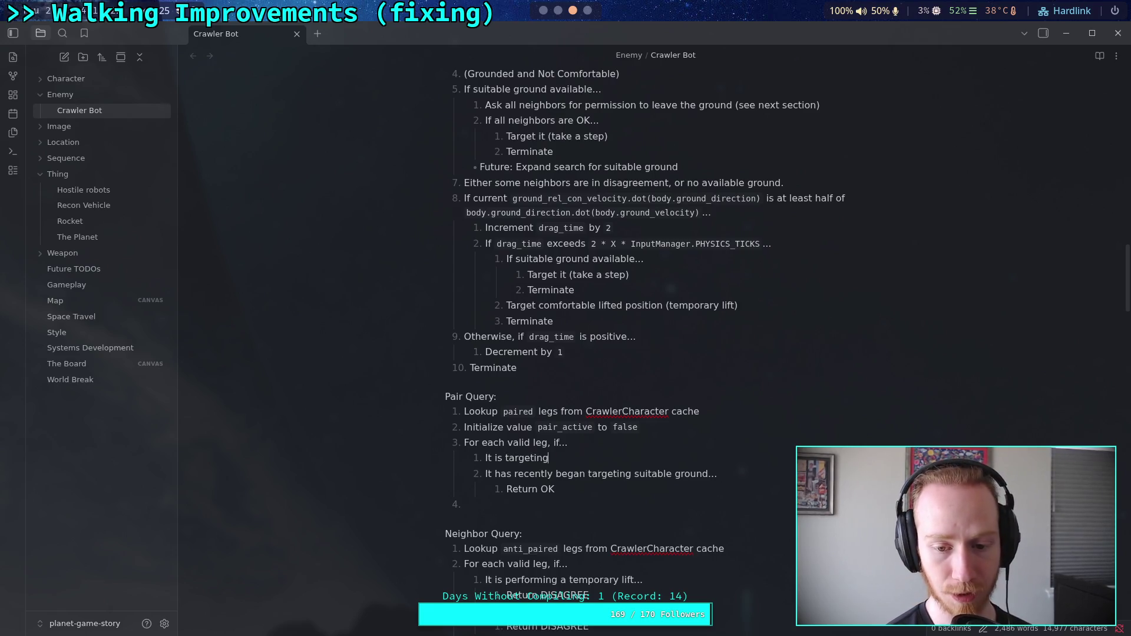
type("...")
key("Return")
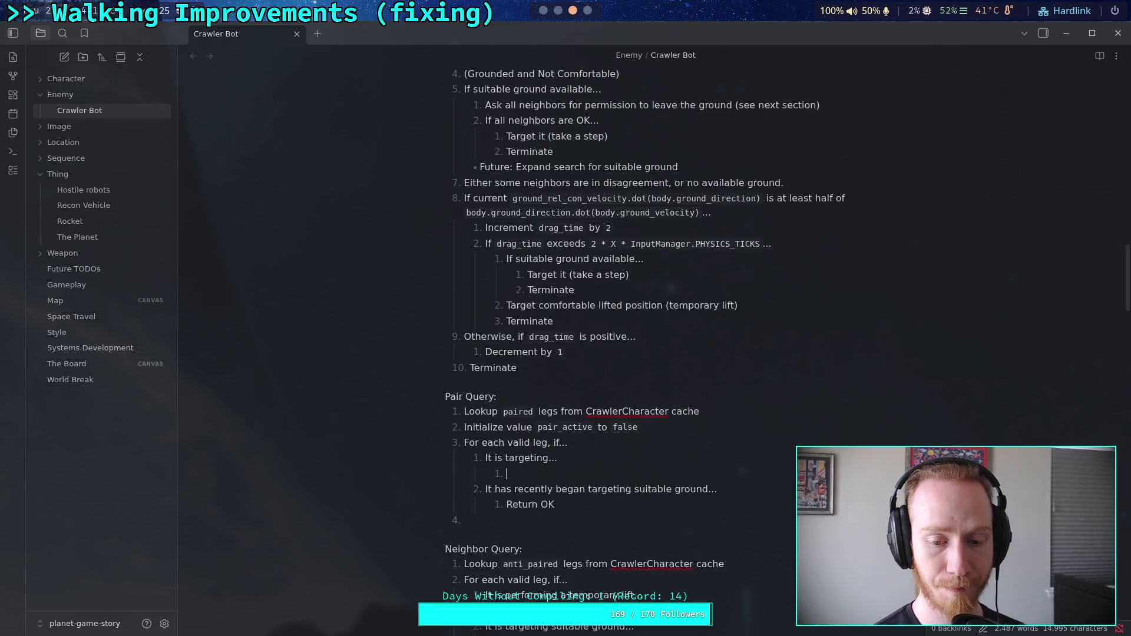
- Reword the condition to 'It has any targets...'
double_click(500, 457)
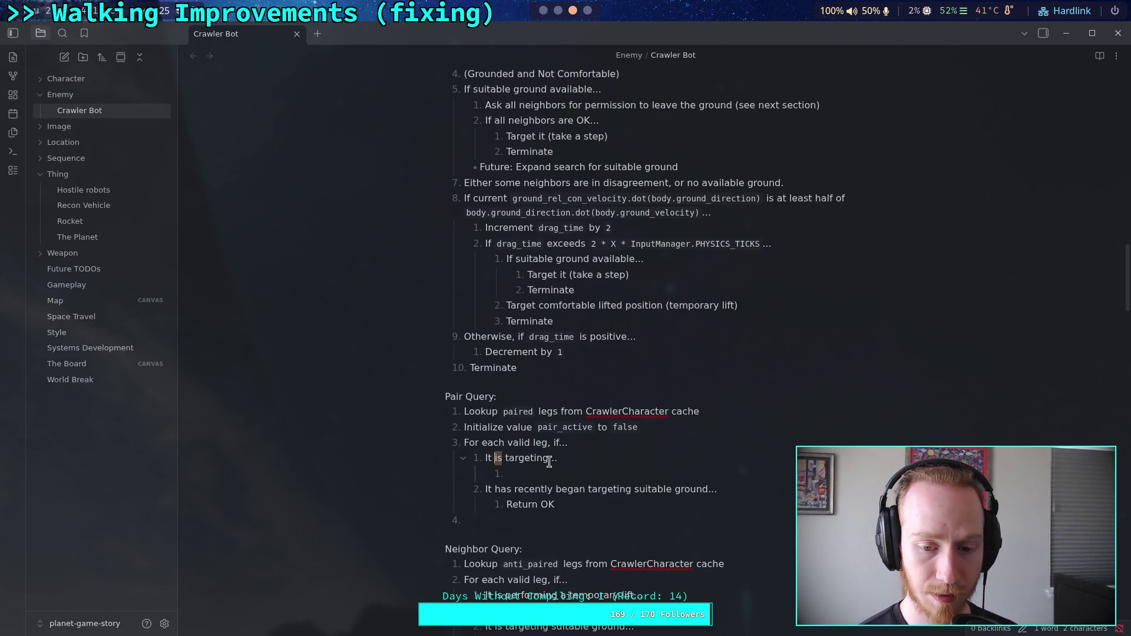
type("has no")
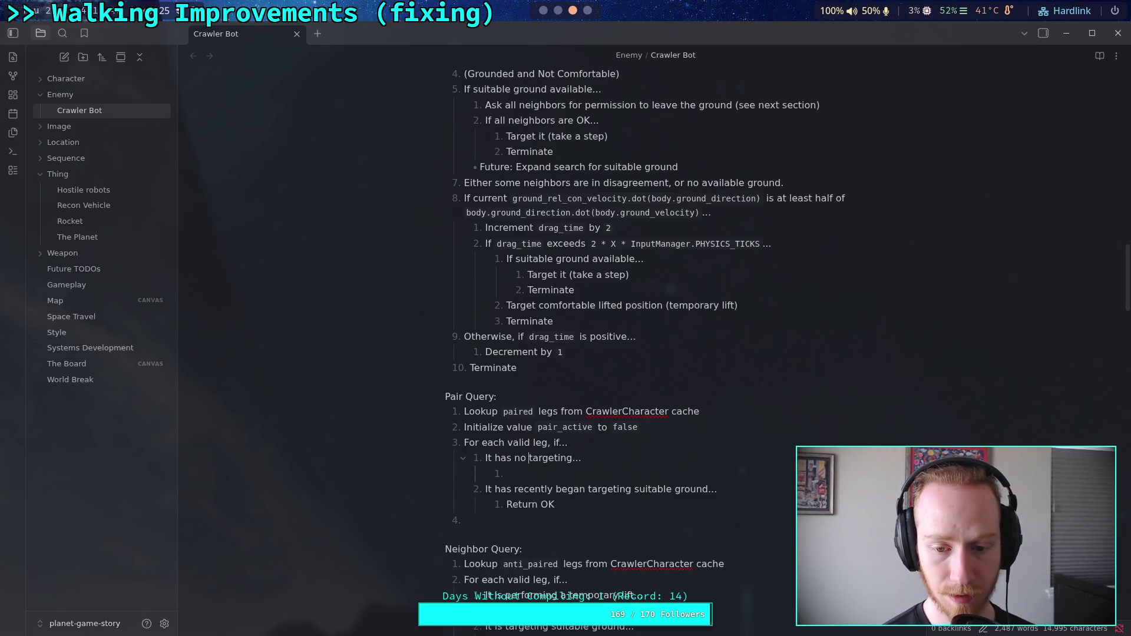
key("Right")
key("Delete")
key("Delete")
key("Delete")
type("s")
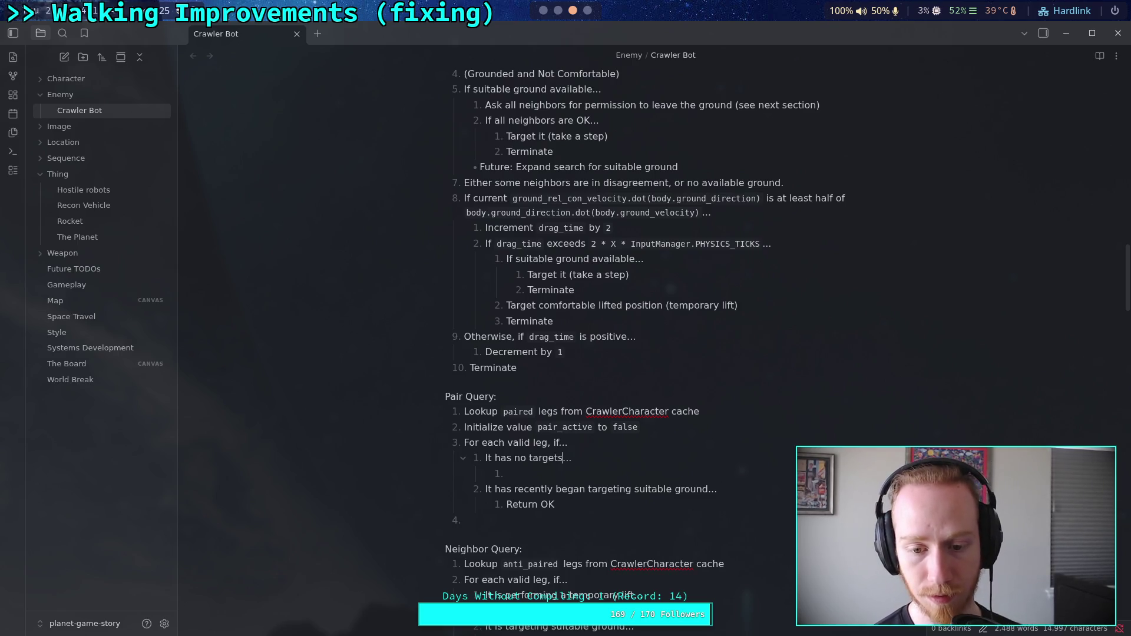
key("BackSpace")
key("BackSpace")
type("a")
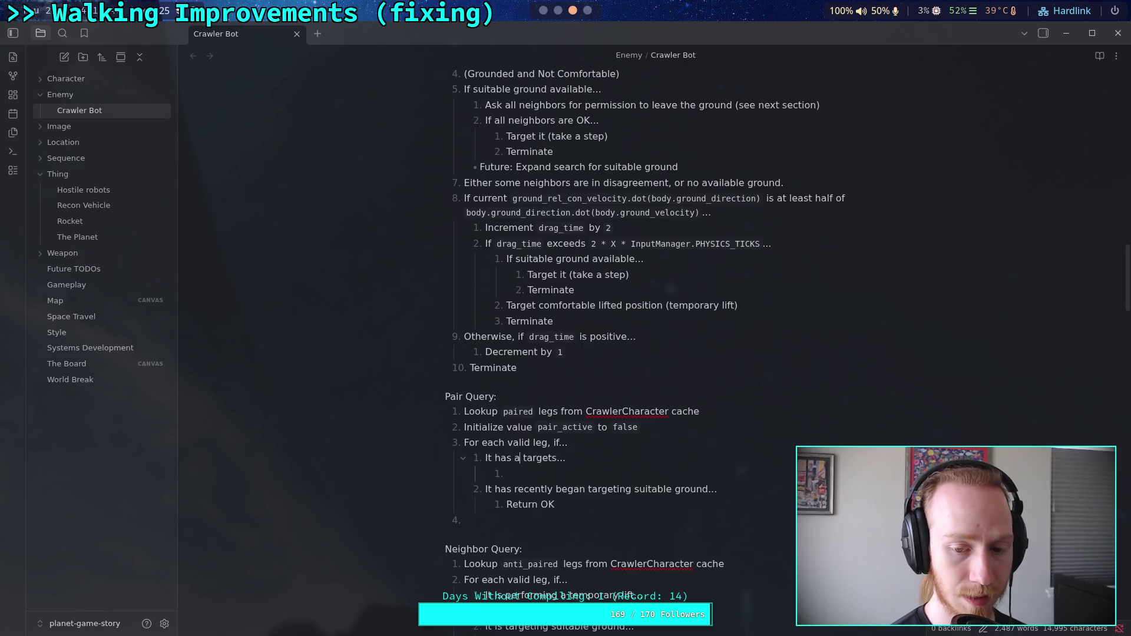
type("ny")
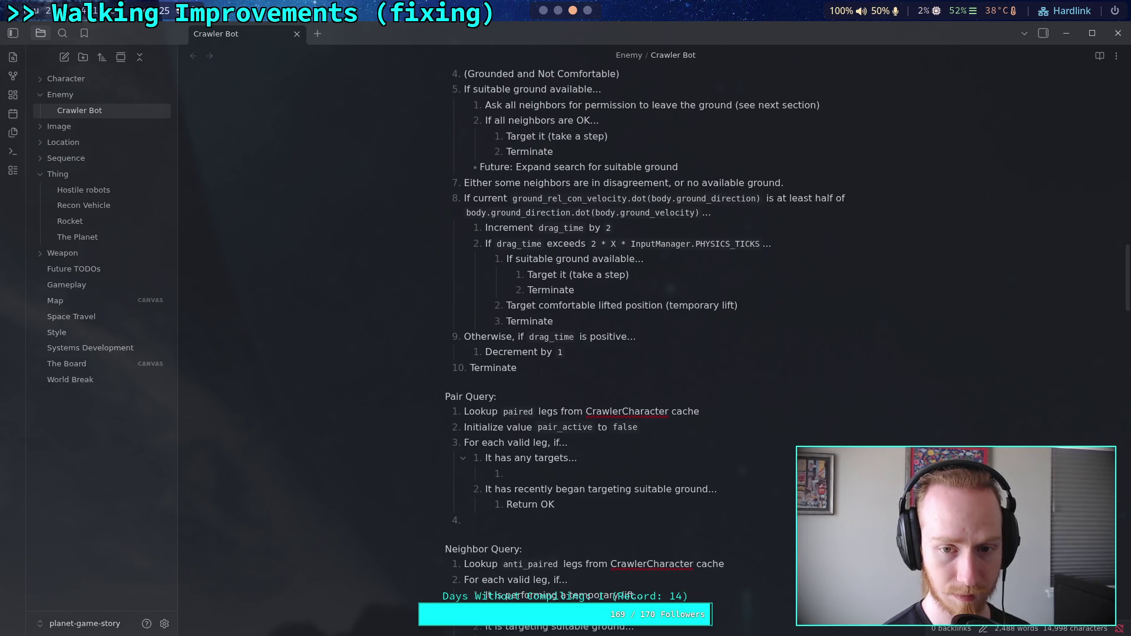
scroll(547, 451, "down", 3)
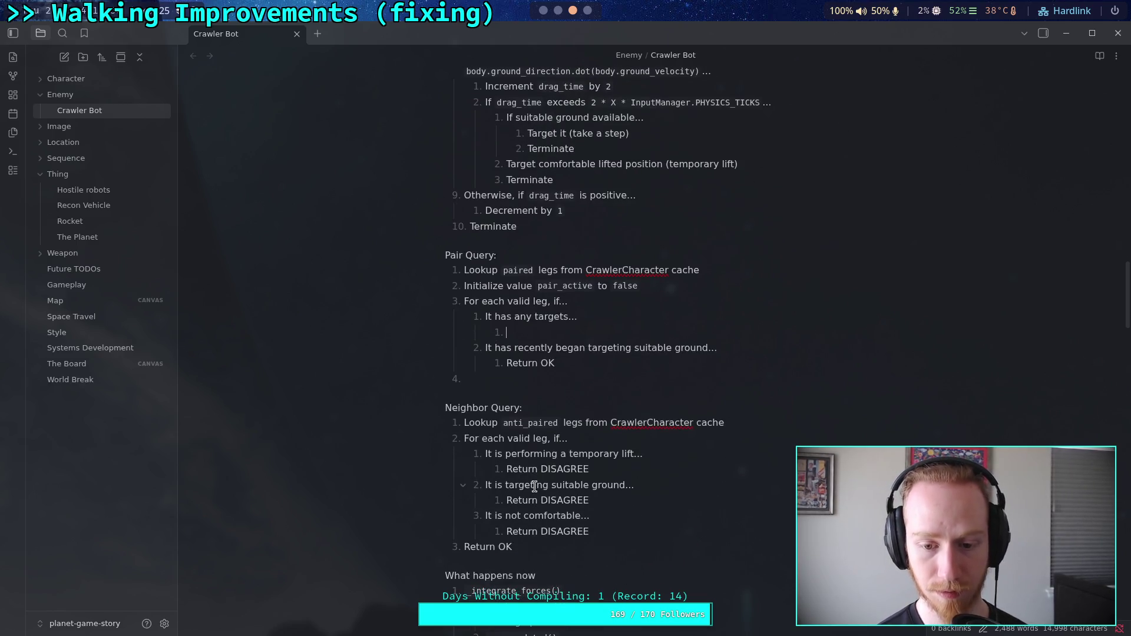
- Fill the sub-item with 'Set `pair_active` to `true`' and append '(ground or lift)' after 'targets'
left_click_drag(485, 453, 589, 531)
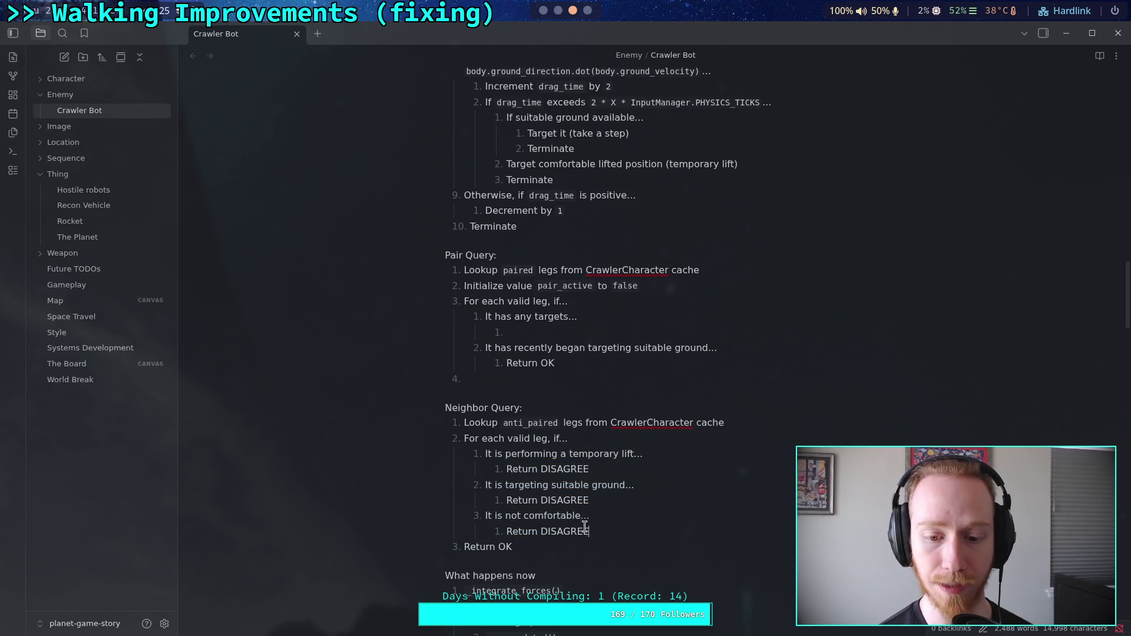
scroll(532, 453, "up", 3)
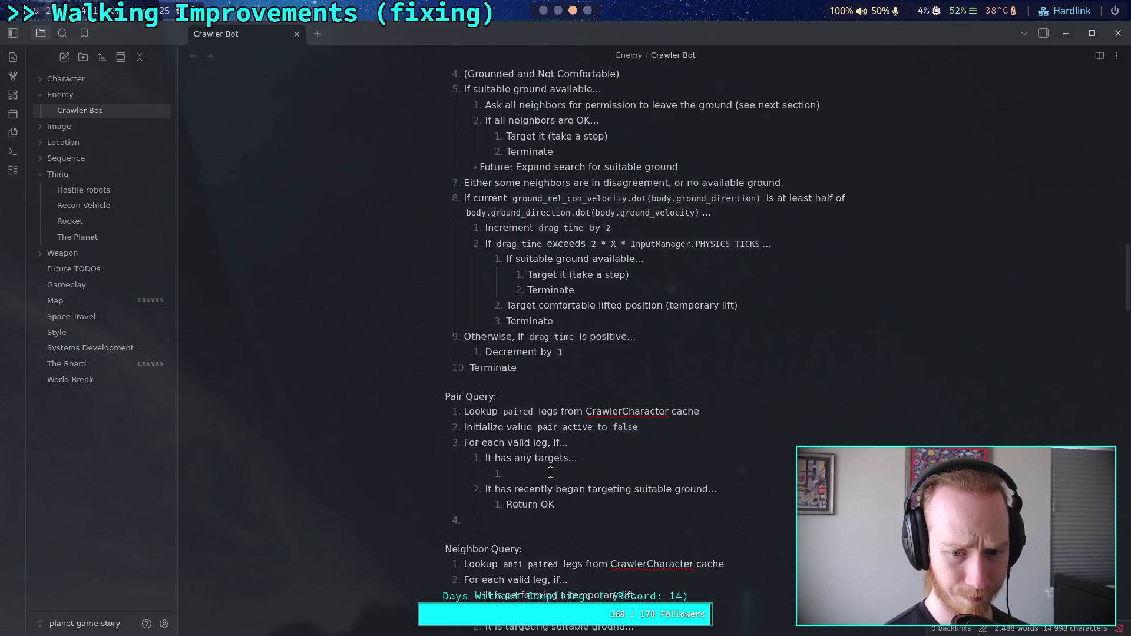
type("Set `pai")
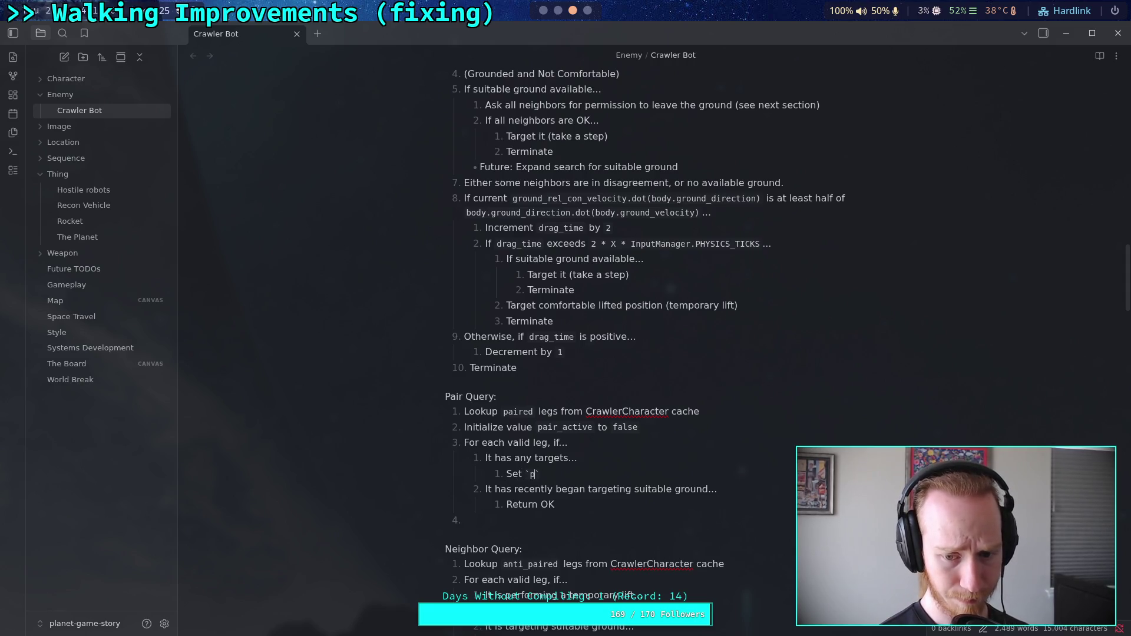
type("r_active")
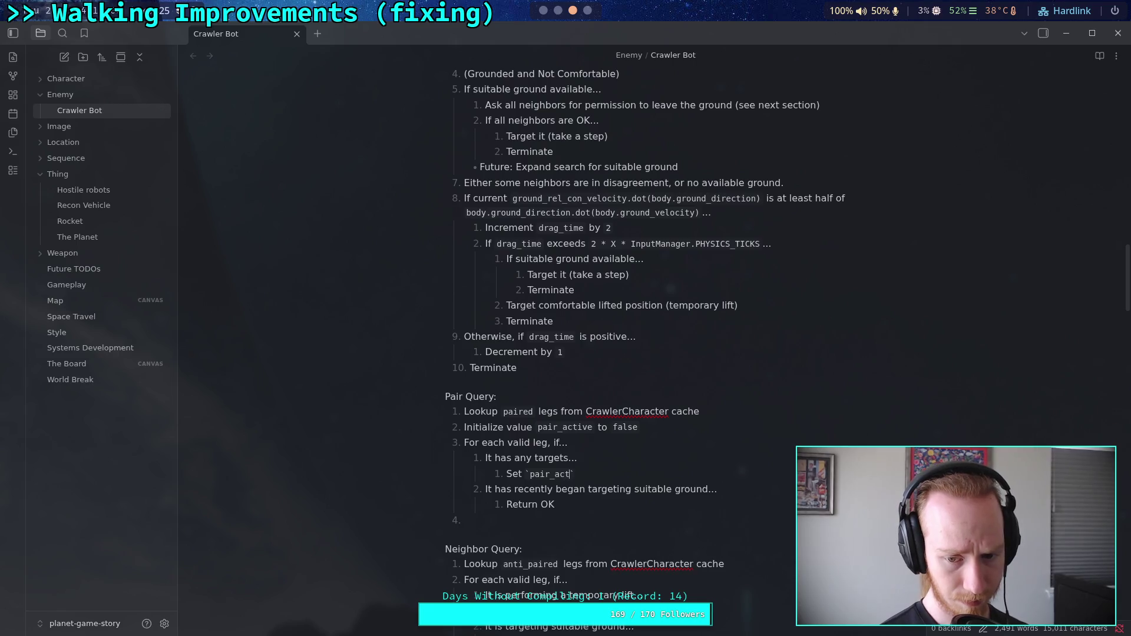
type("` to `true")
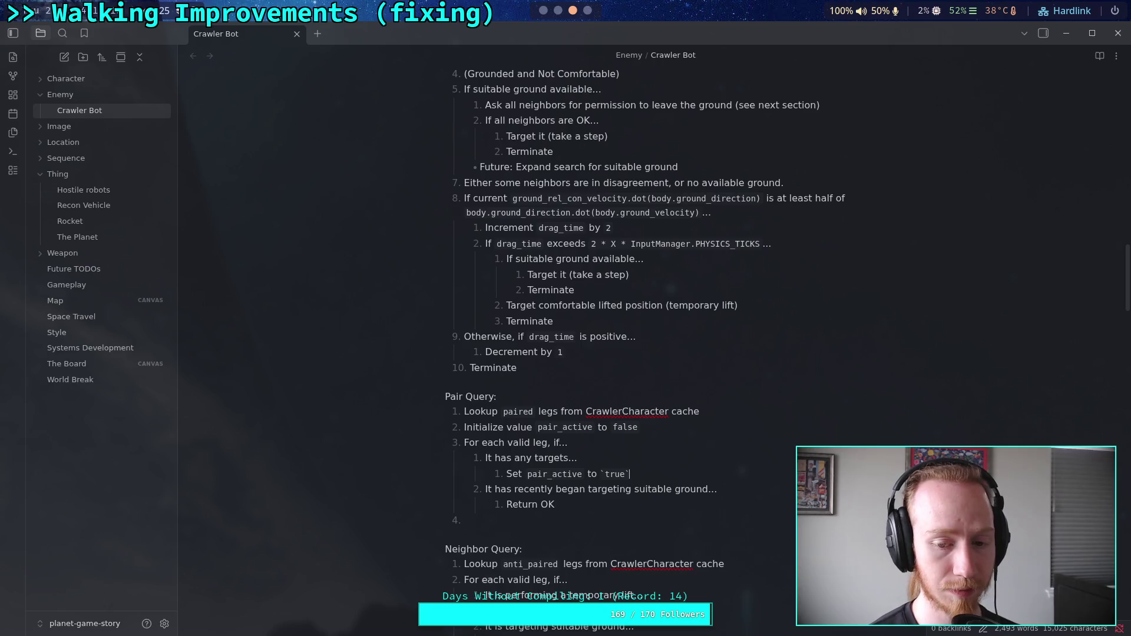
left_click(567, 458)
type("(ground or ")
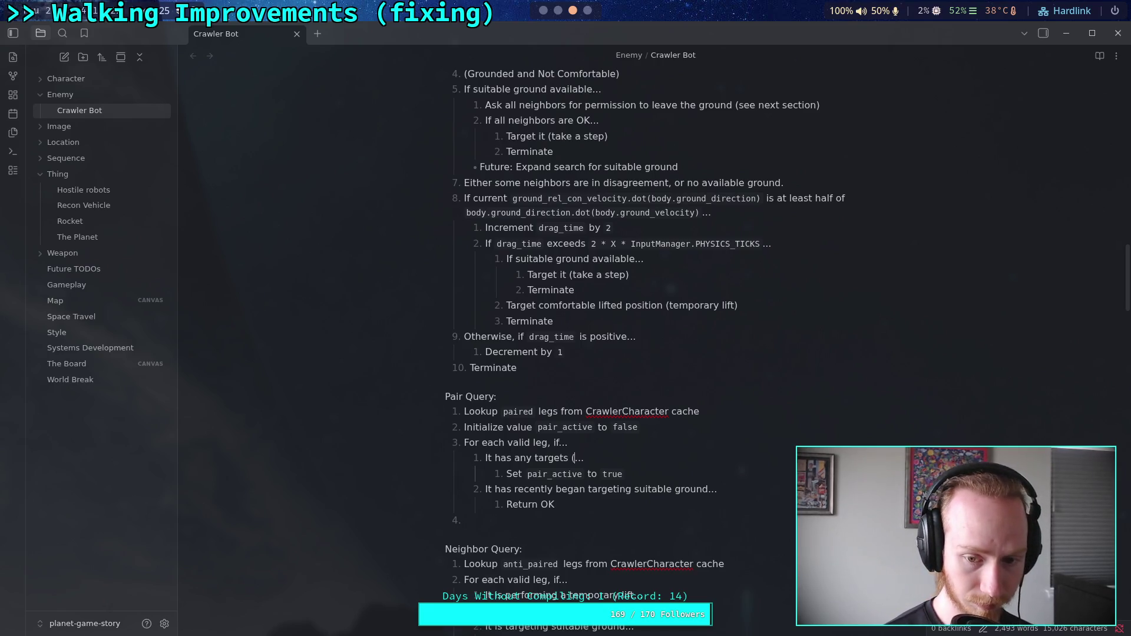
type("lift")
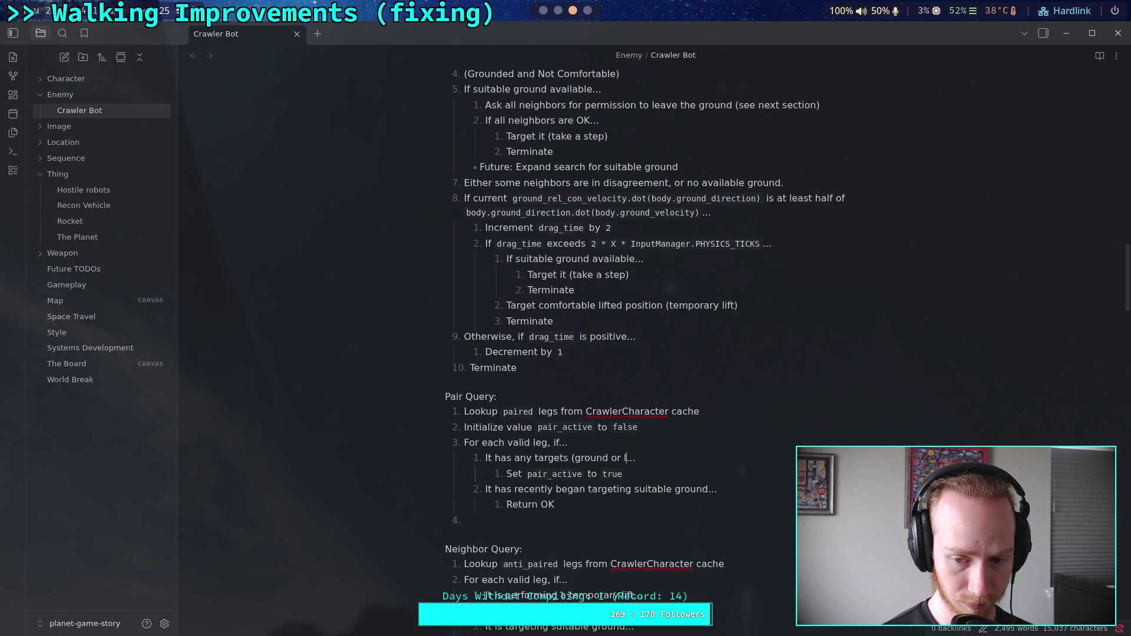
left_click(630, 474)
key("Down")
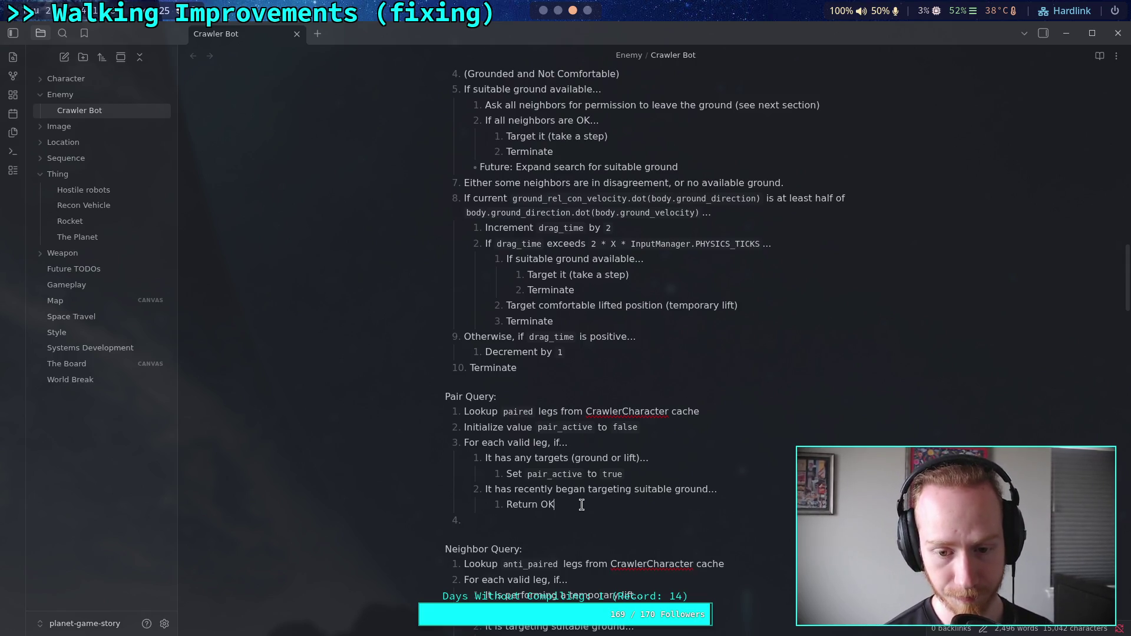
- Begin Pair Query step 4 with 'If' followed by an inline-code backtick
type("Ig")
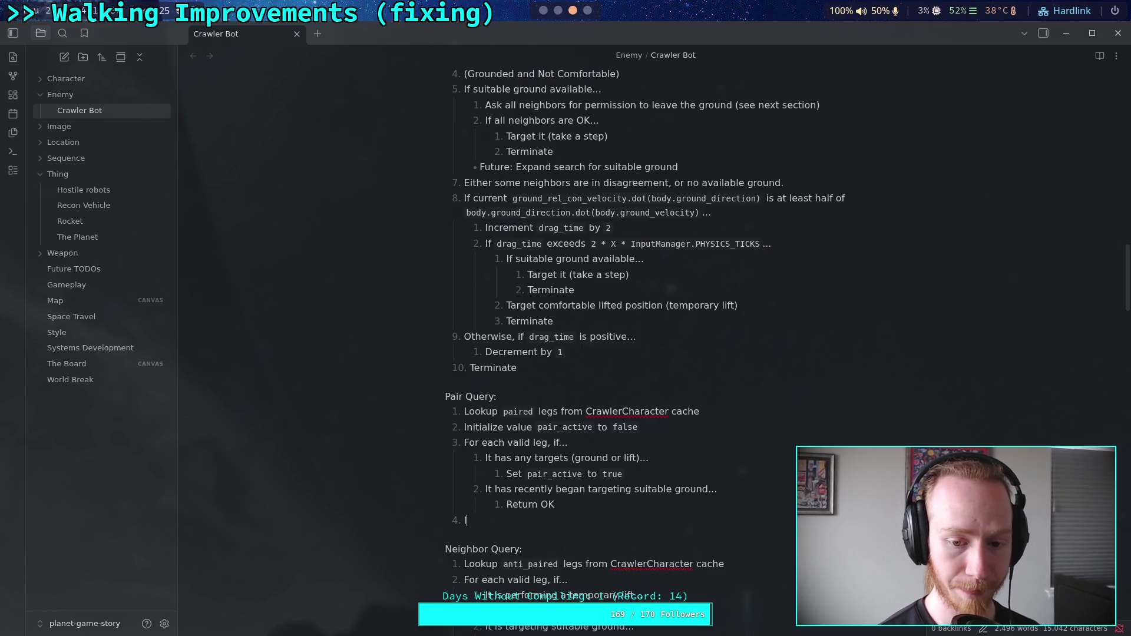
key("BackSpace")
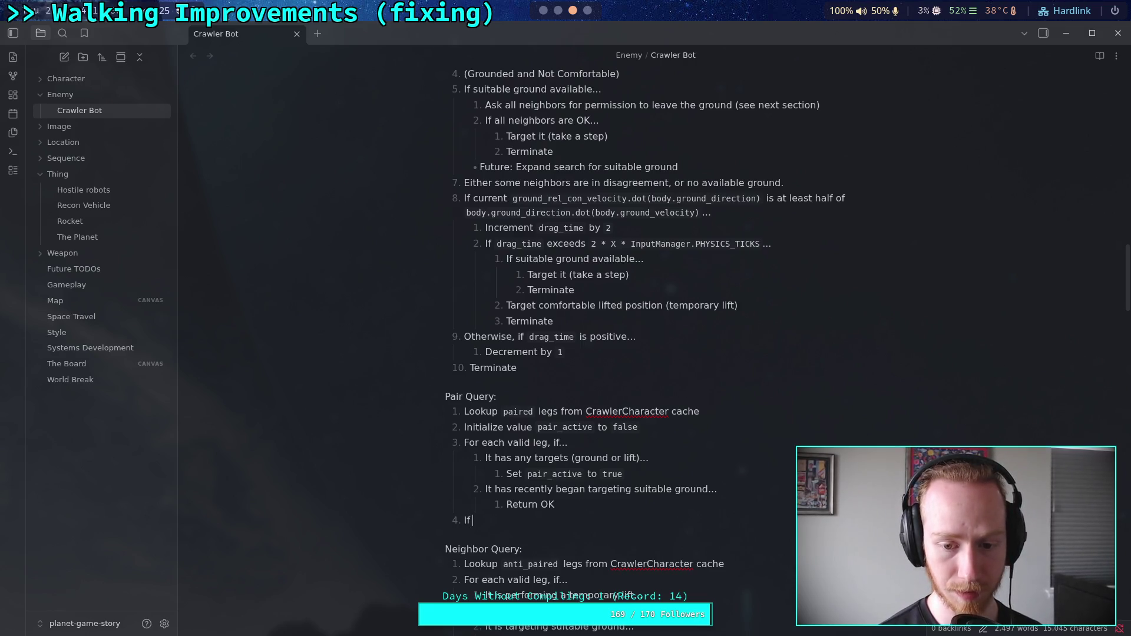
type("`")
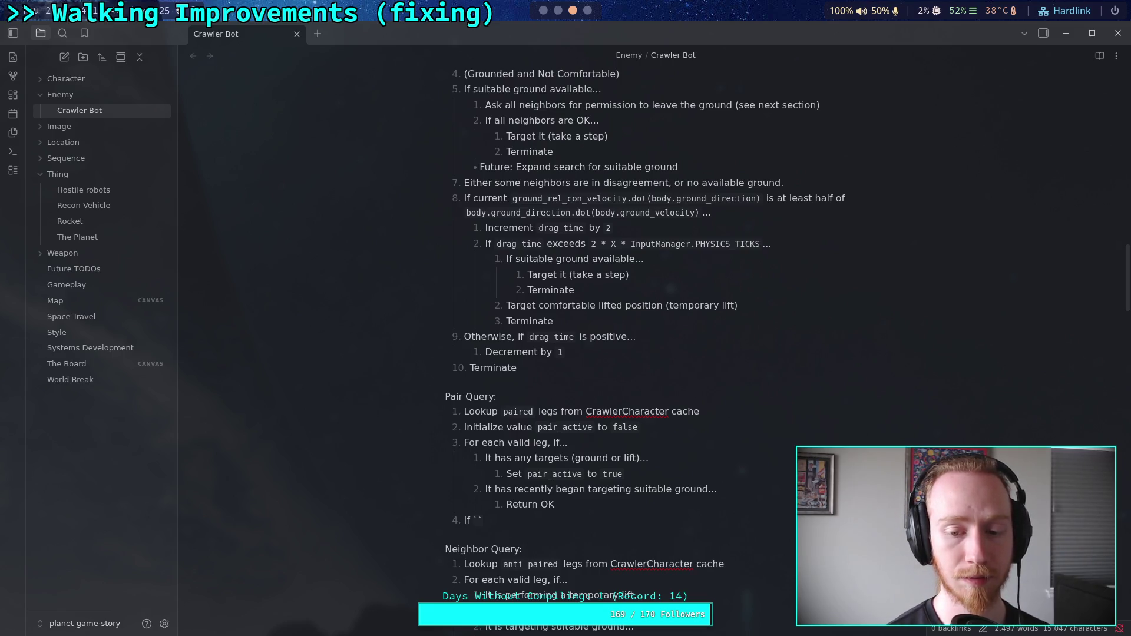
left_click_drag(563, 427, 594, 427)
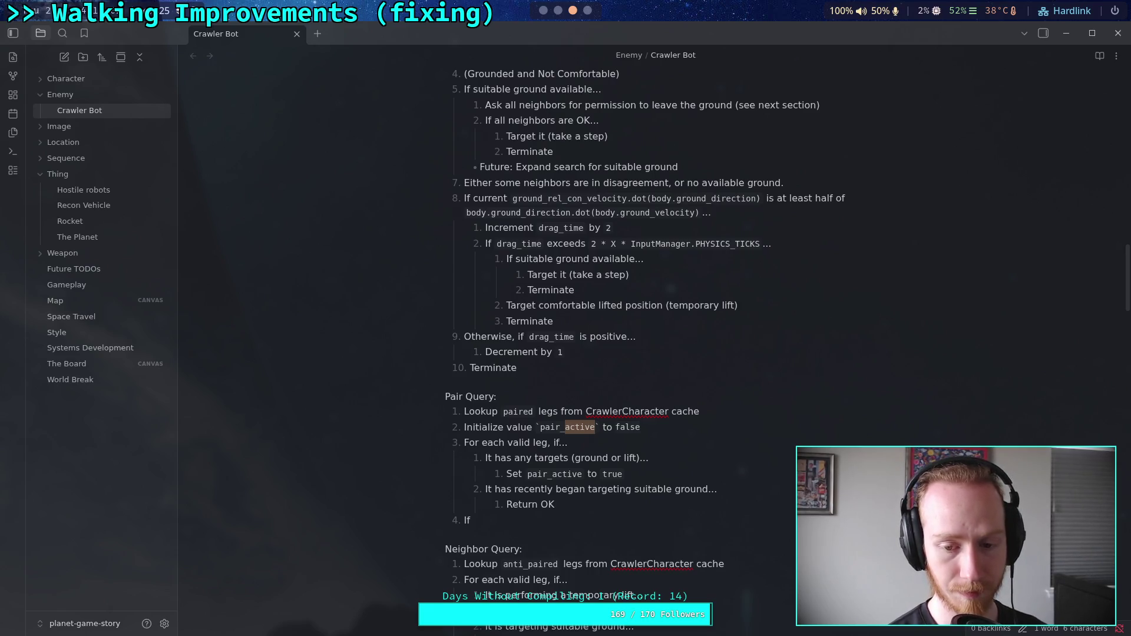
- Rename pair_active to pair_inactive, initialize it to true, and set it false on targets
type("inactive")
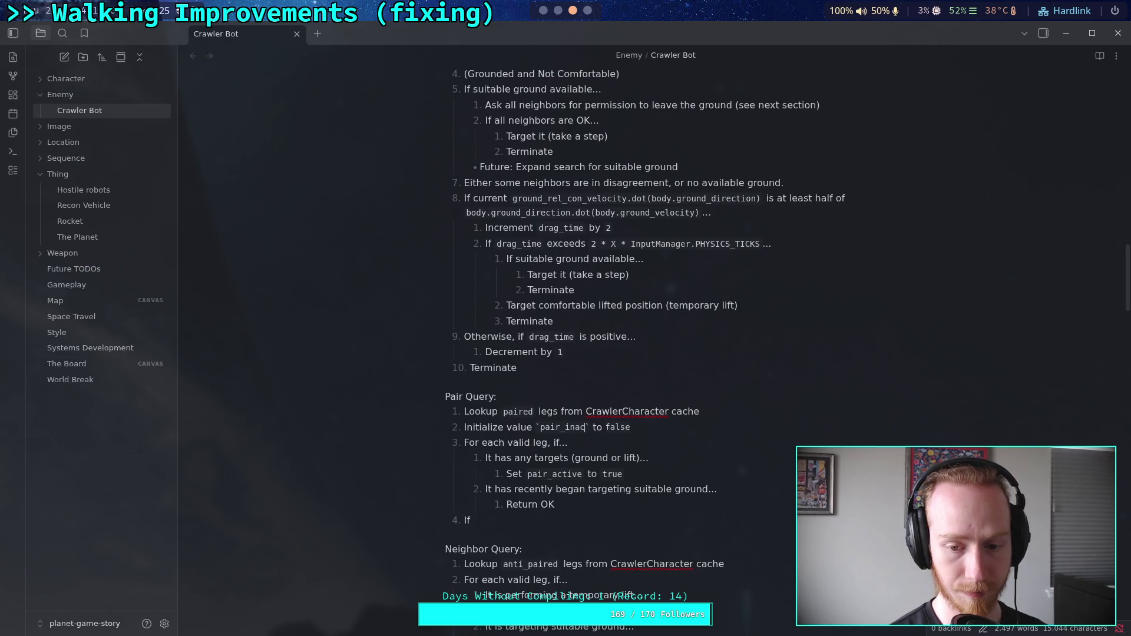
double_click(632, 430)
type("true")
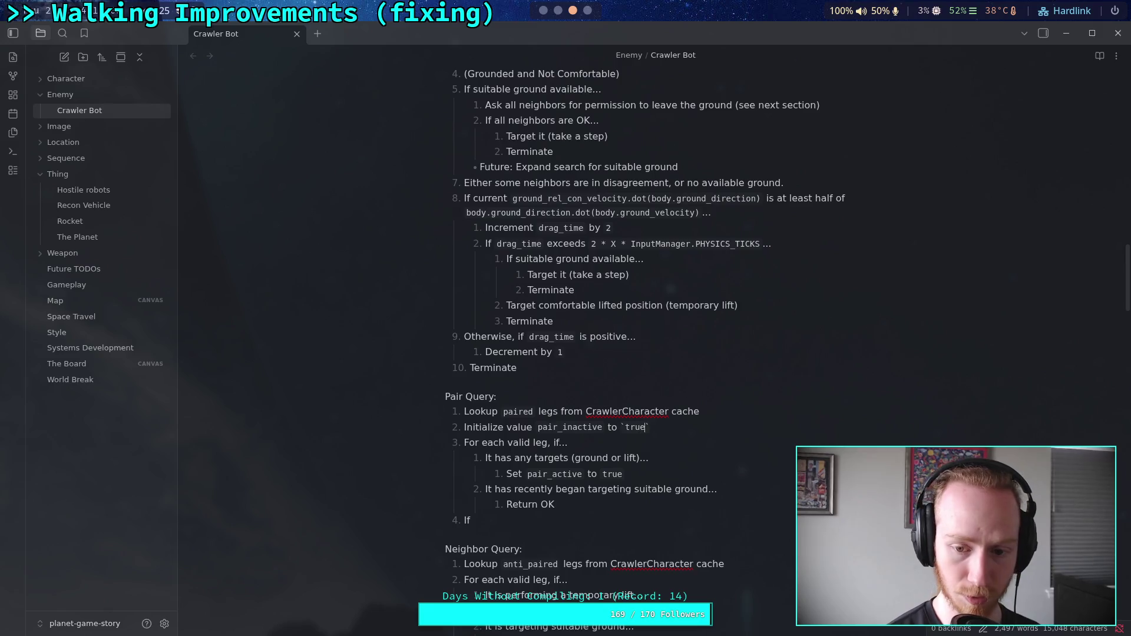
left_click(555, 477)
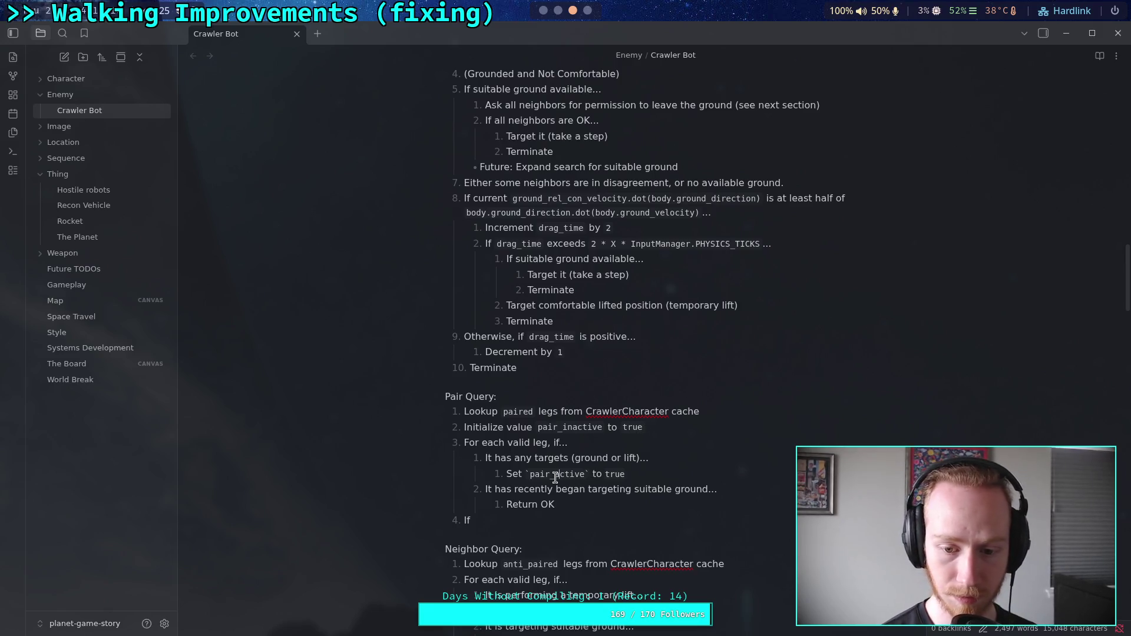
type("in")
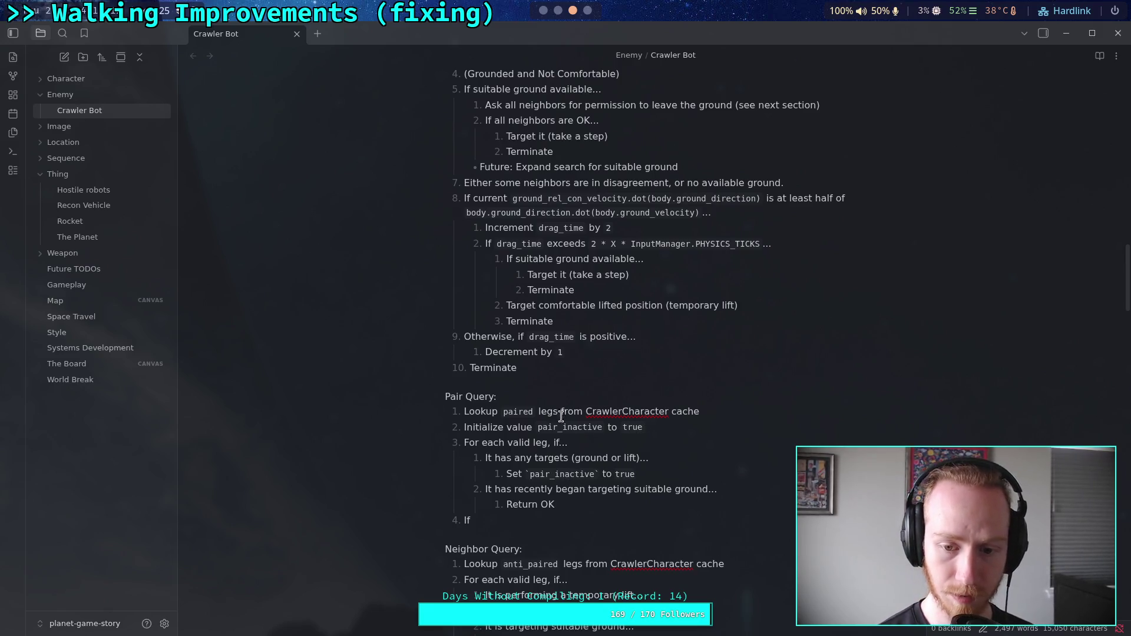
left_click(566, 428)
left_click_drag(604, 427, 569, 429)
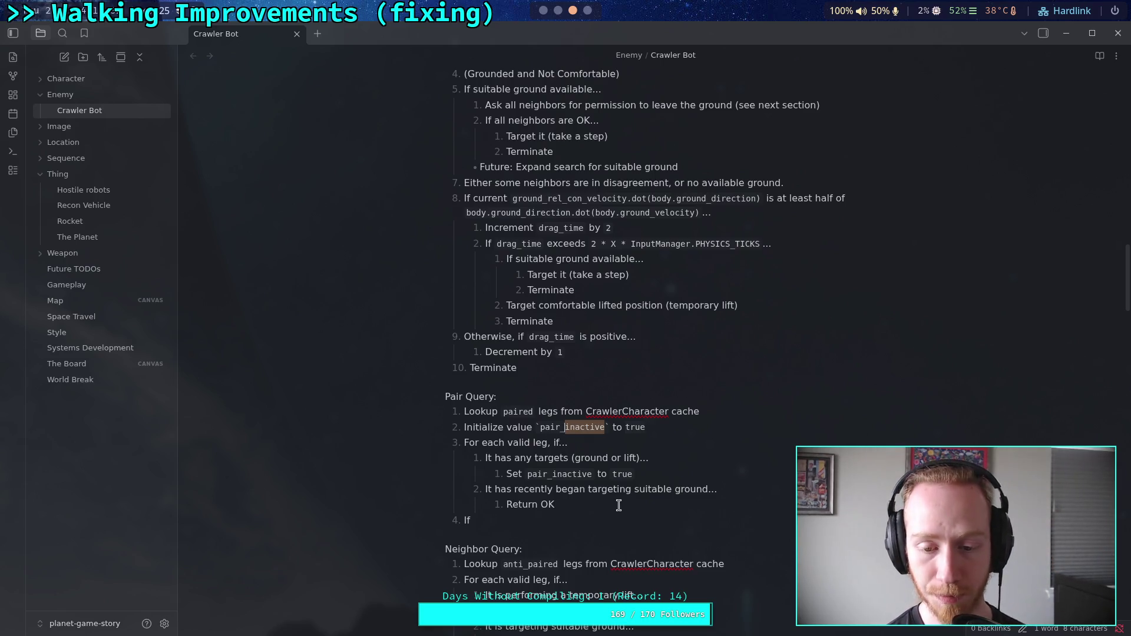
double_click(622, 477)
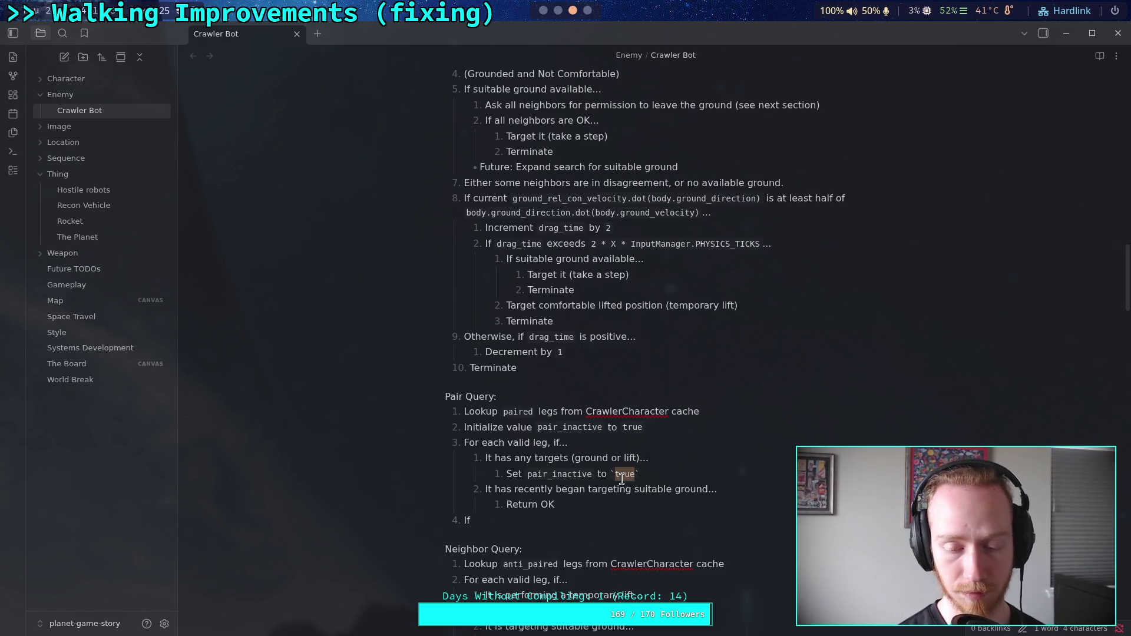
type("false")
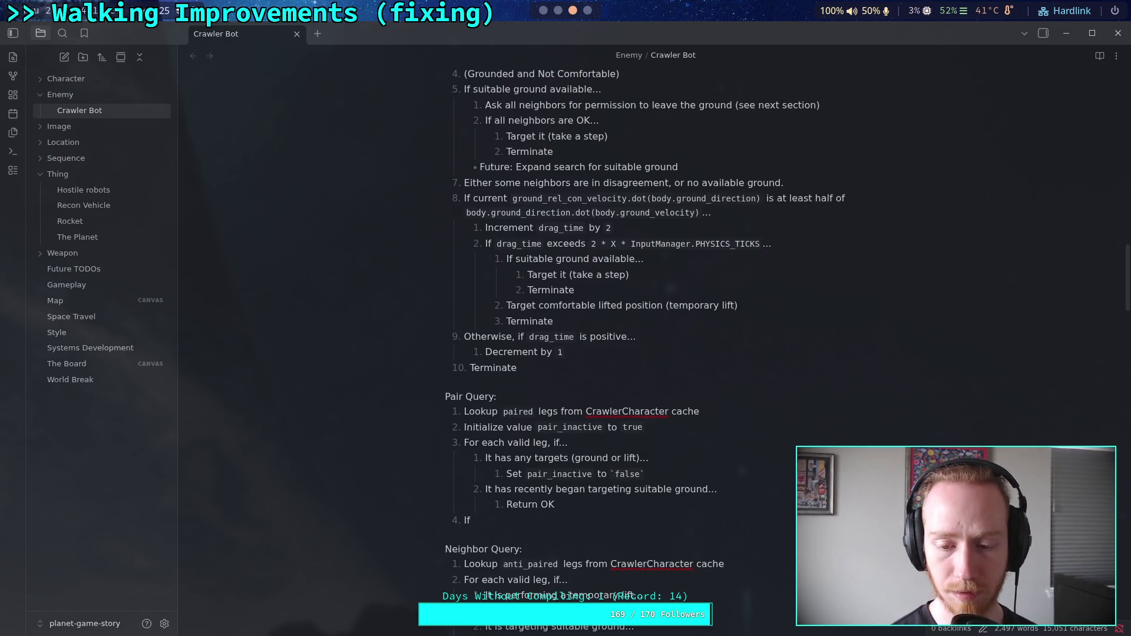
- Complete step 4 'If `pair_inactive`...' with nested 'Return OK', then add step 5 'Return DISAGREE'
left_click(562, 519)
type("`")
type("pair_inacte")
key("BackSpace")
type("ive...")
key("Return")
key("Tab")
type("Return OK")
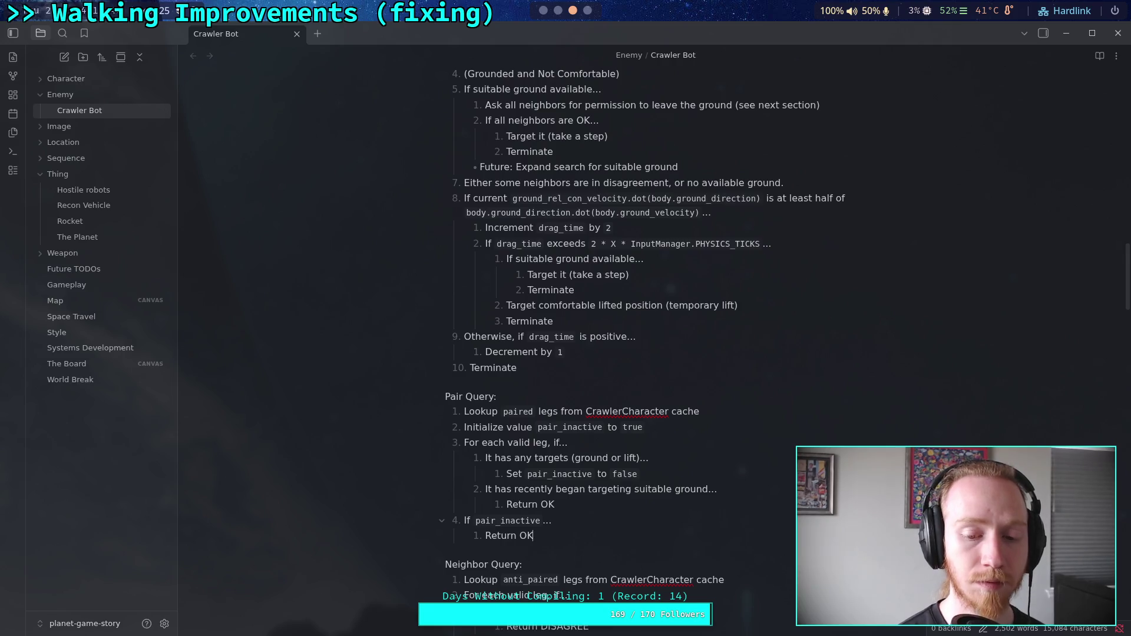
key("Return")
key("shift+Tab")
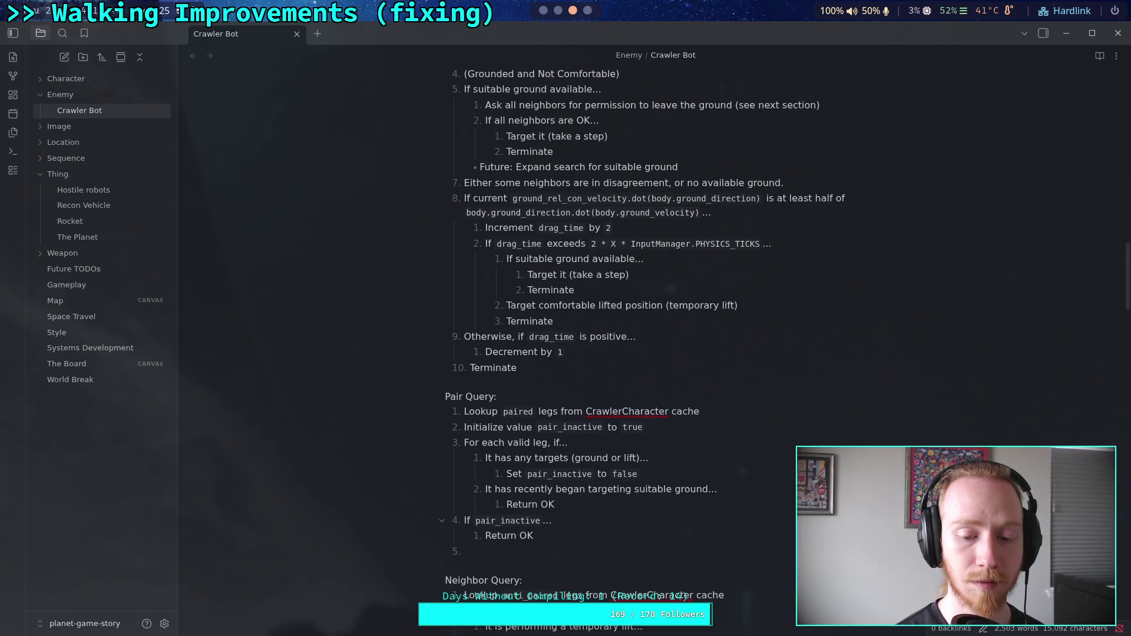
type("Retu")
type("rn DISAGREE")
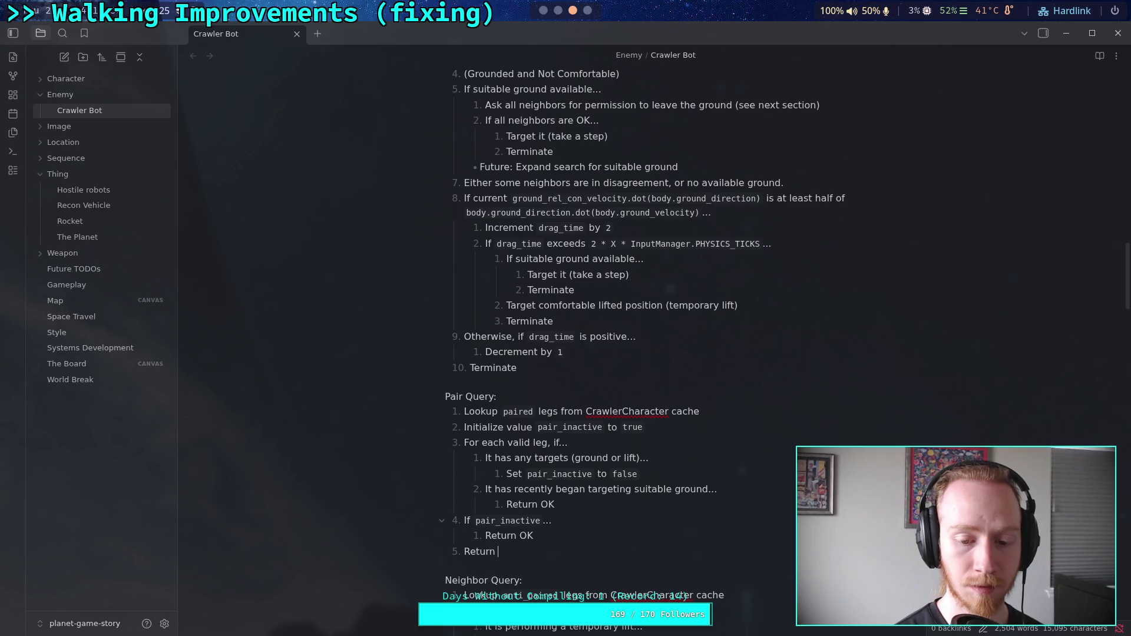
left_click(512, 395)
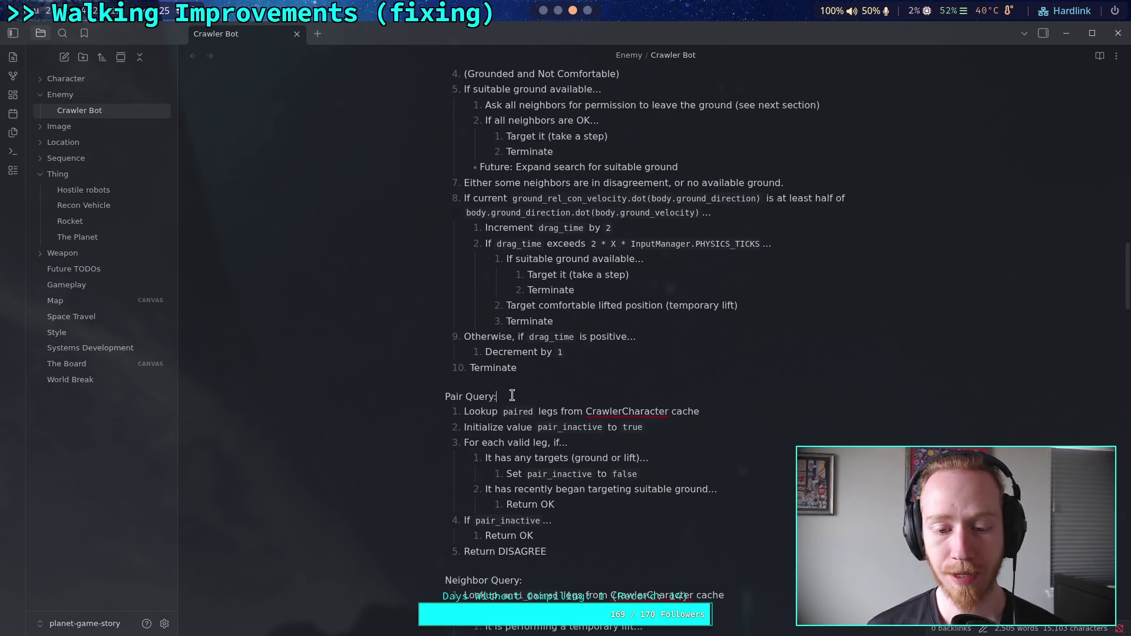
left_click(565, 550)
key("shift+Up")
key("shift+Up")
key("shift+Home")
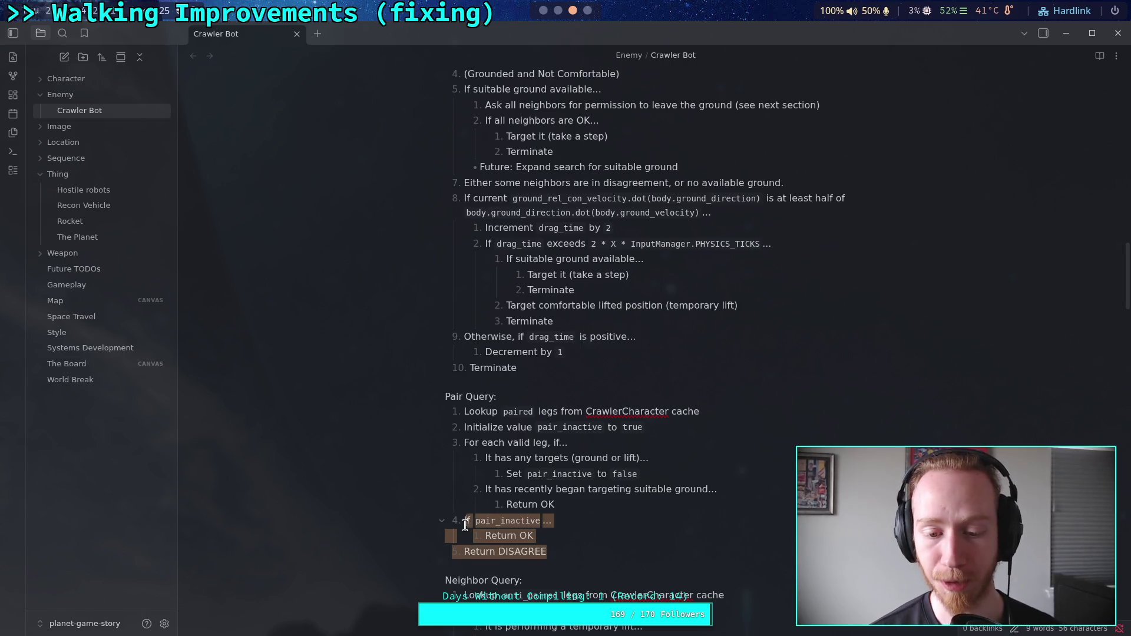
left_click(545, 547)
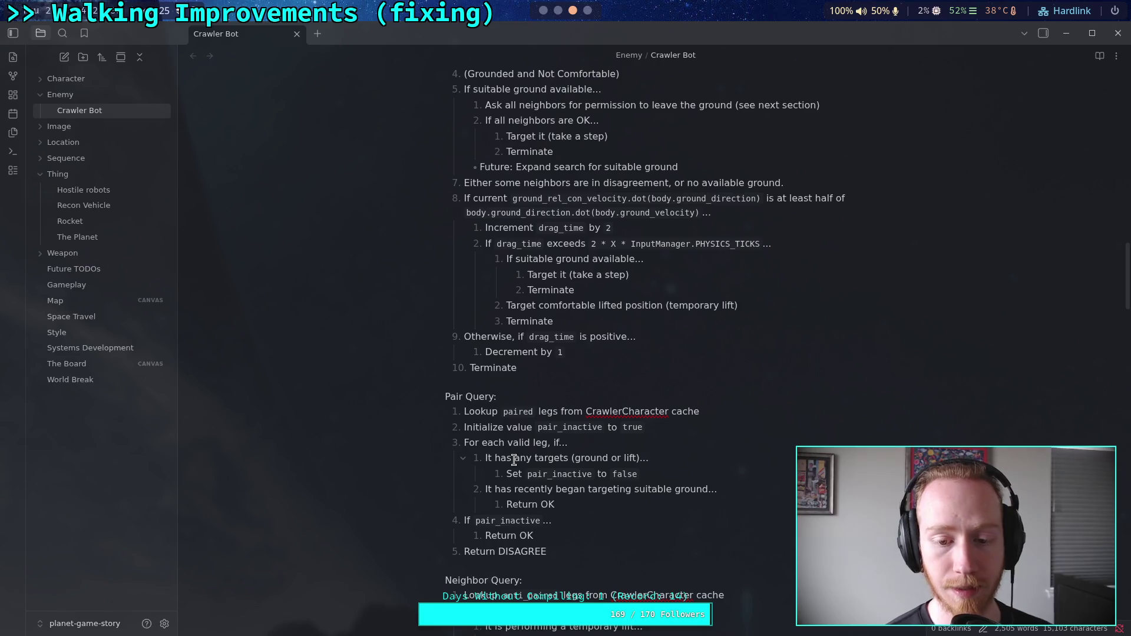
left_click_drag(515, 458, 638, 455)
mouse_move(547, 442)
left_mouse_down()
mouse_move(560, 443)
mouse_move(515, 459)
mouse_move(638, 453)
left_mouse_up()
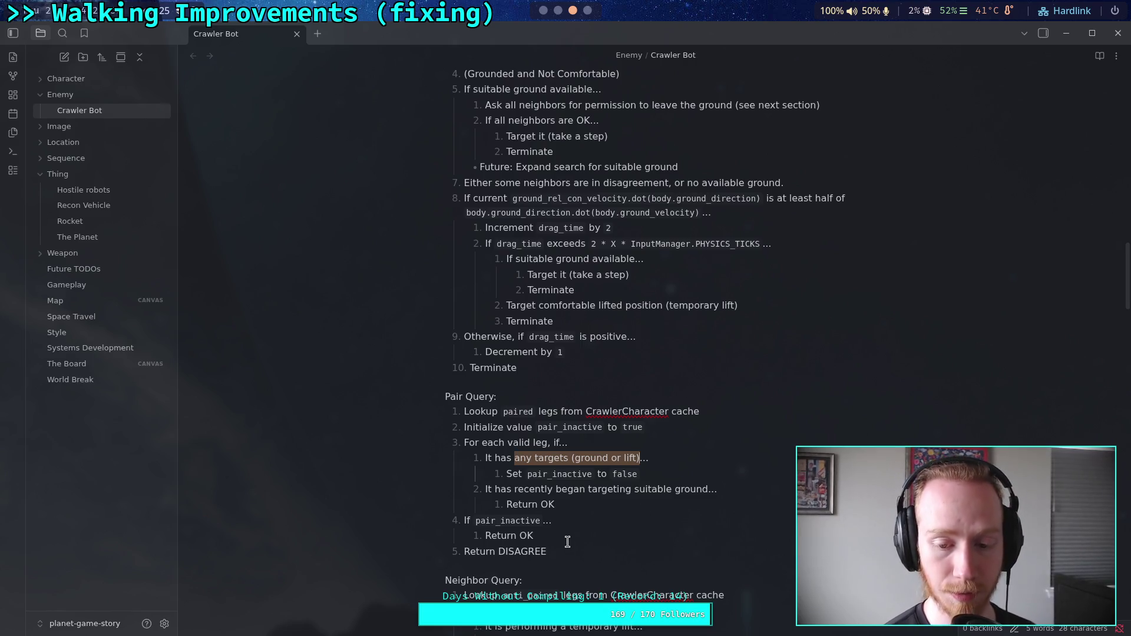
left_click(600, 509)
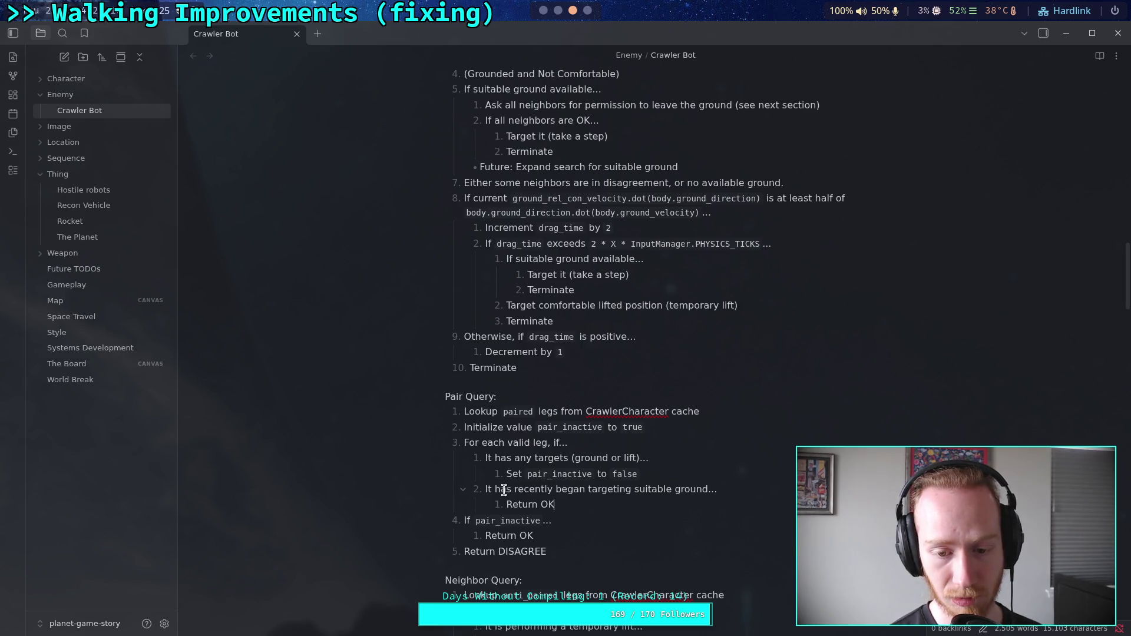
left_click(569, 442)
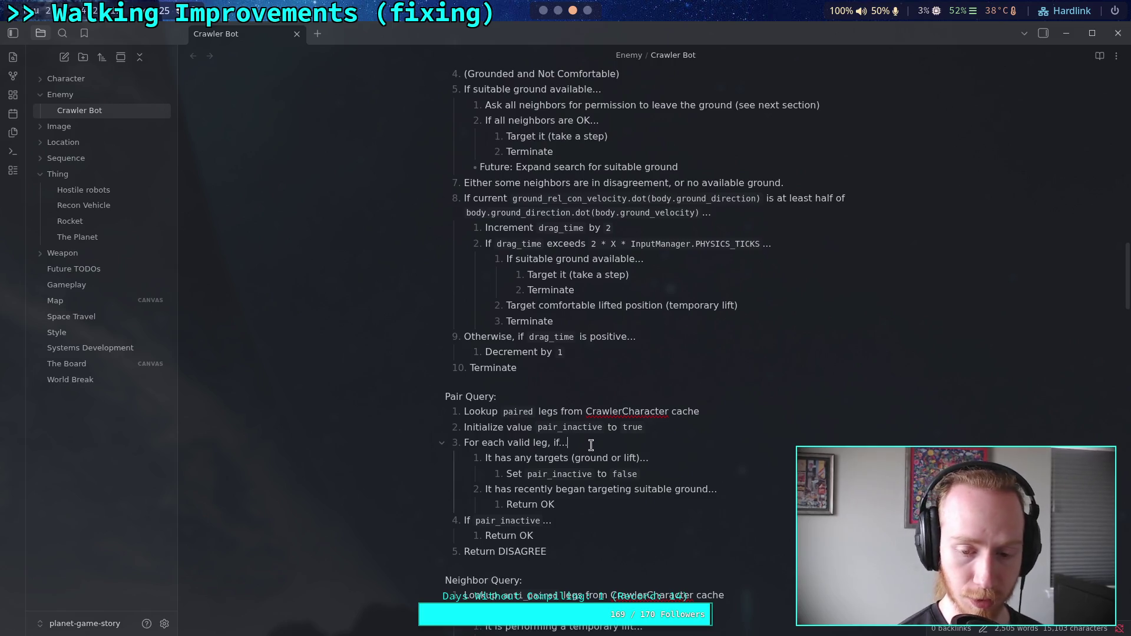
- Add the check 'It is targeting ground...' with nested 'Set `pair_inactive` to `false`'
key("Return")
type("I")
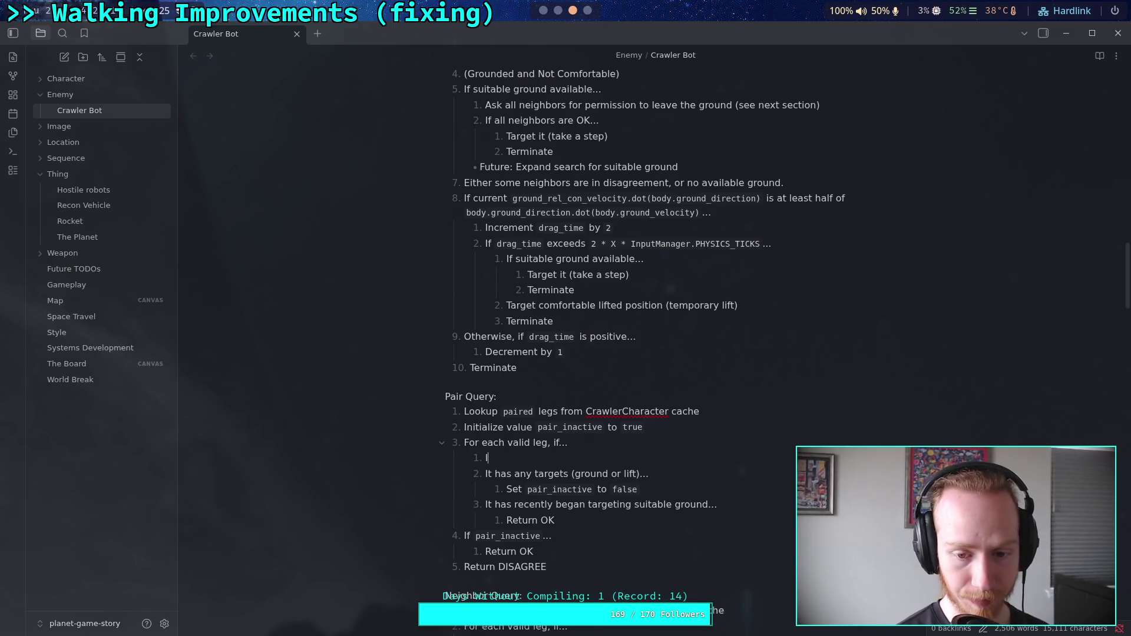
type("t is targeti")
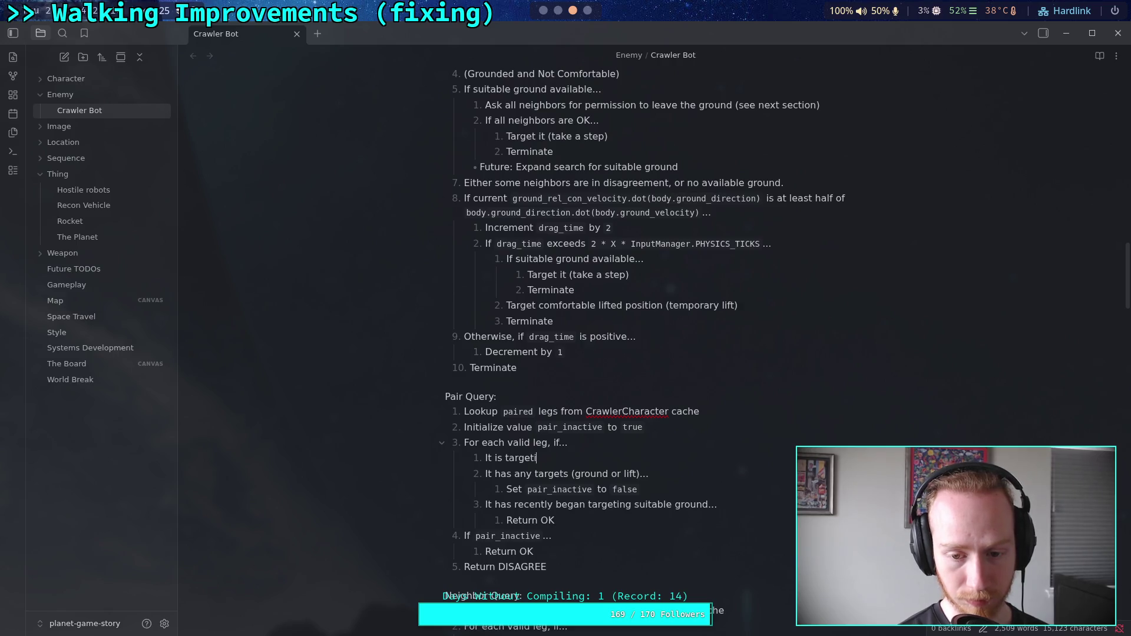
type("ng ground...")
key("Return")
key("Tab")
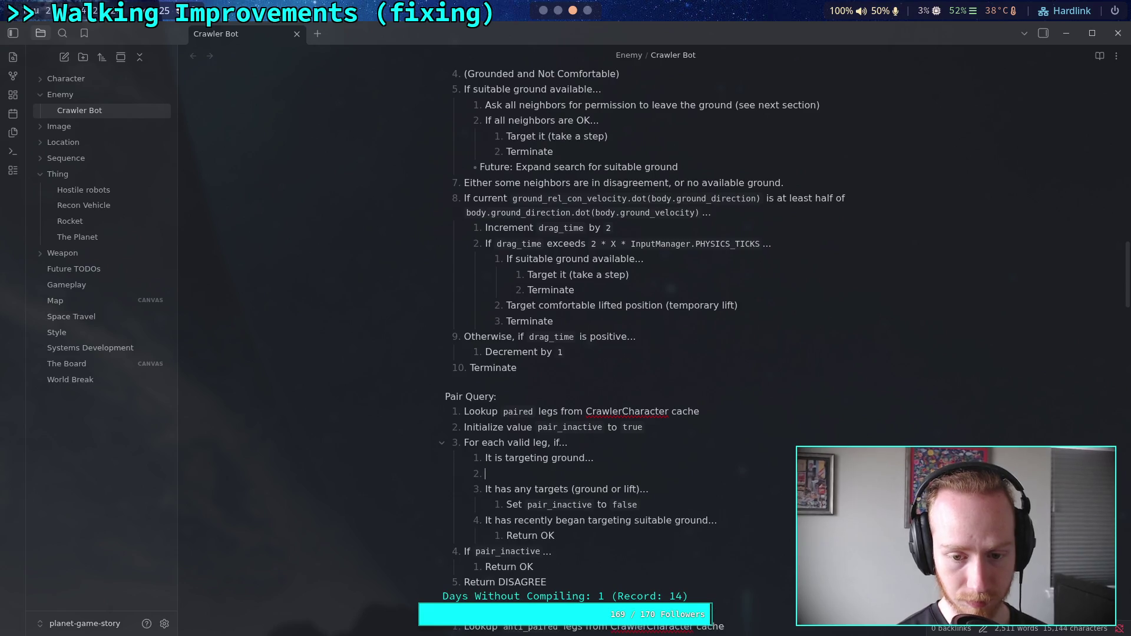
type("Set `")
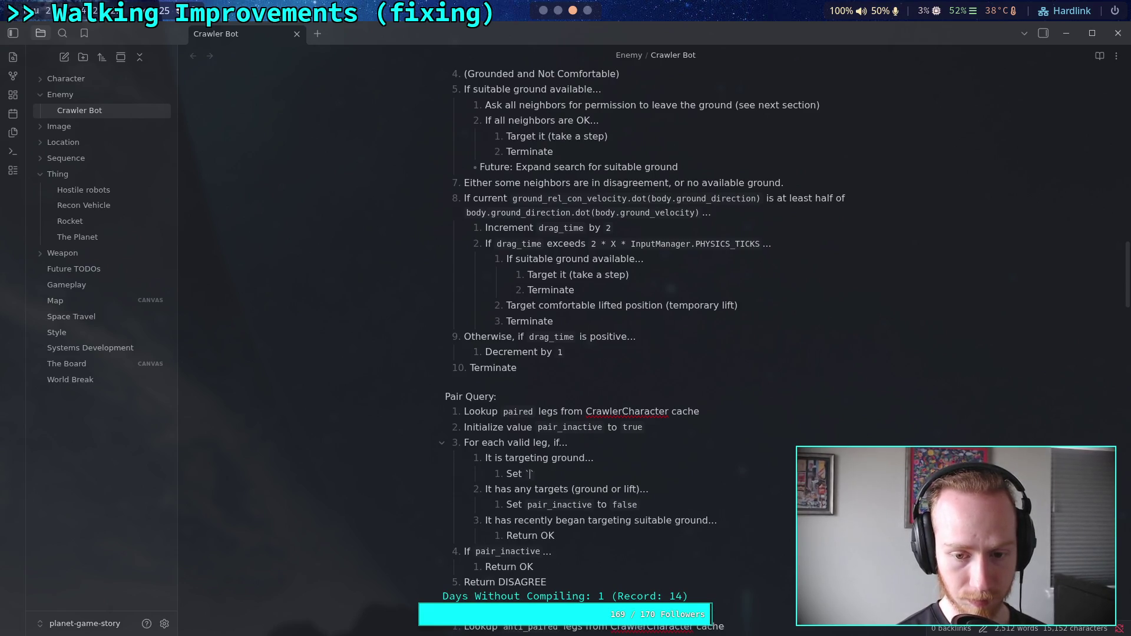
type("pair_inac")
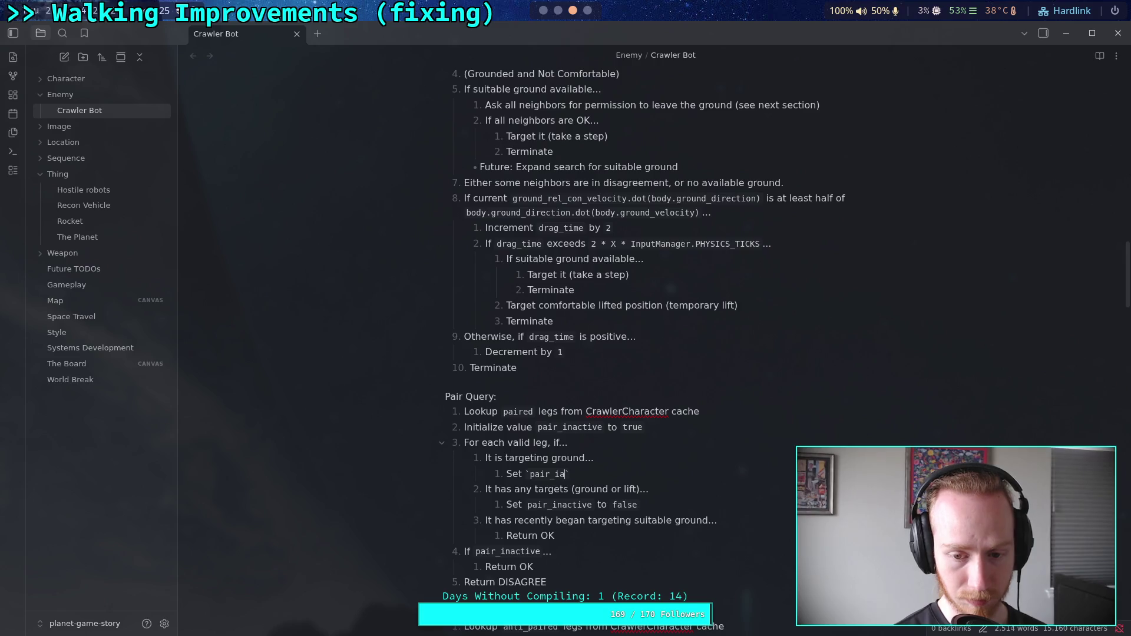
type("tive to `false")
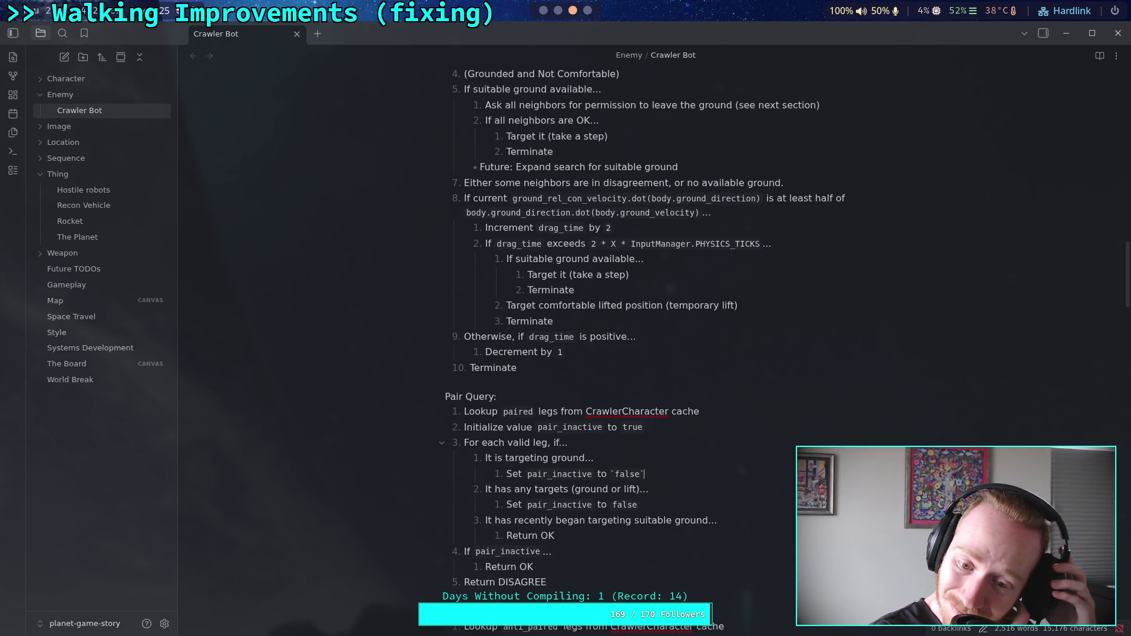
key("Return")
type("If")
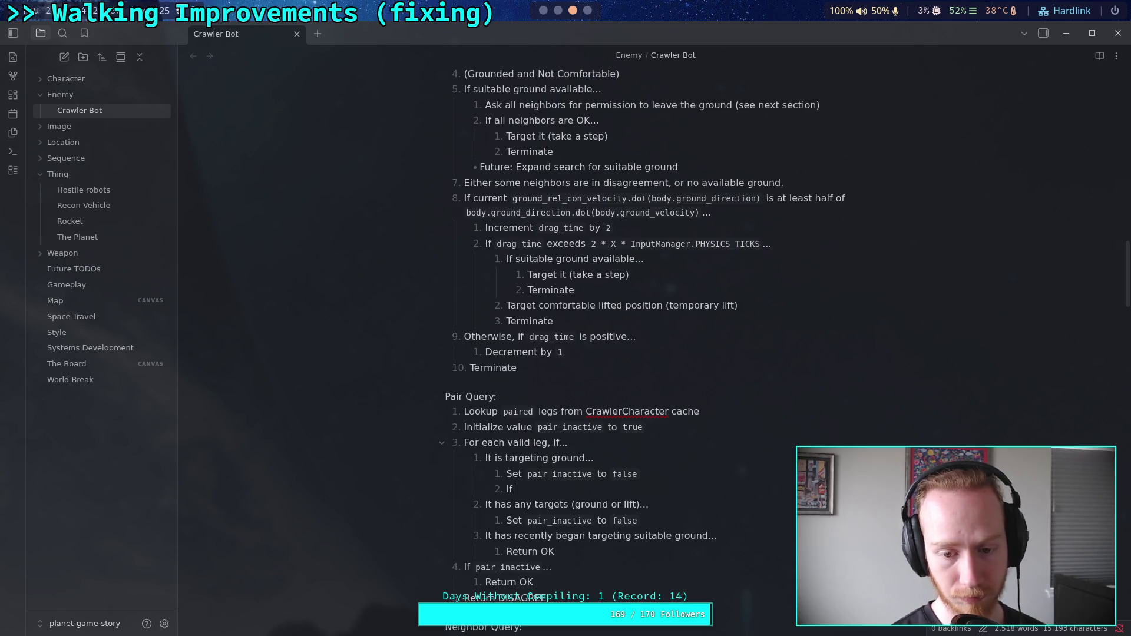
- Nest 'If it is recently targeting ground...' with 'Return OK' above the Set line
left_click_drag(530, 490, 451, 490)
key("BackSpace")
key("BackSpace")
key("Up")
key("Return")
key("Tab")
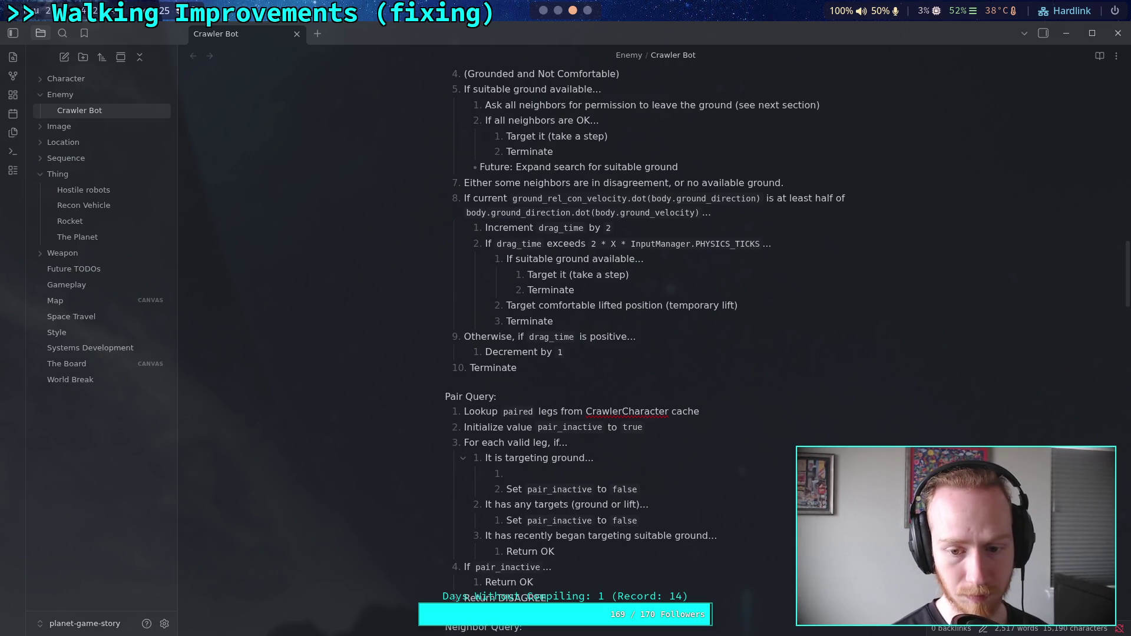
type("If ")
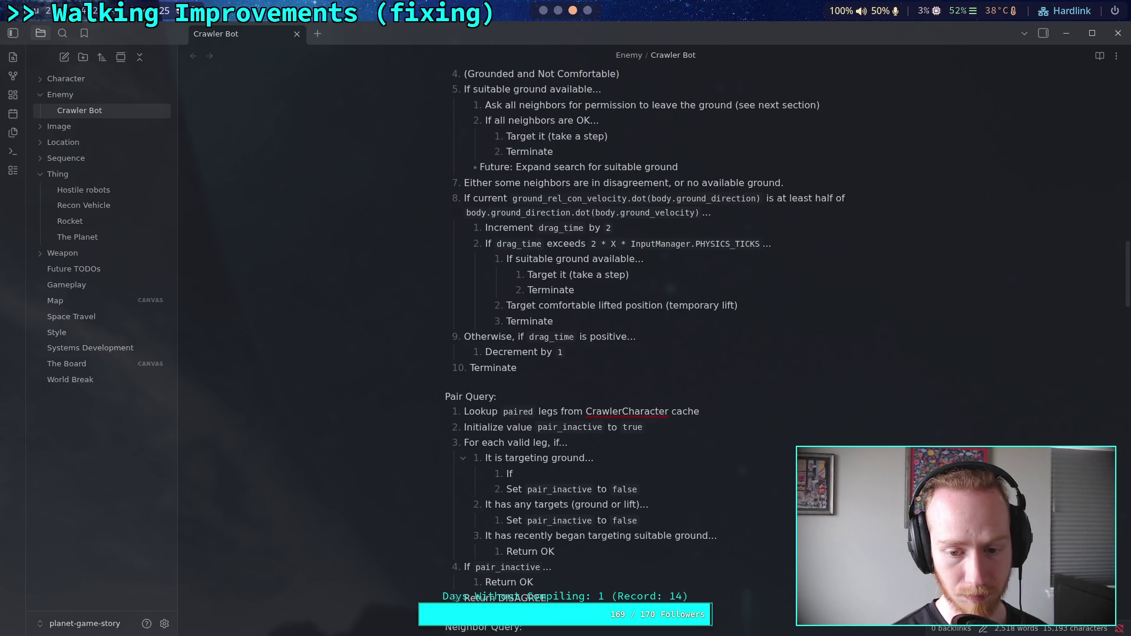
type("it")
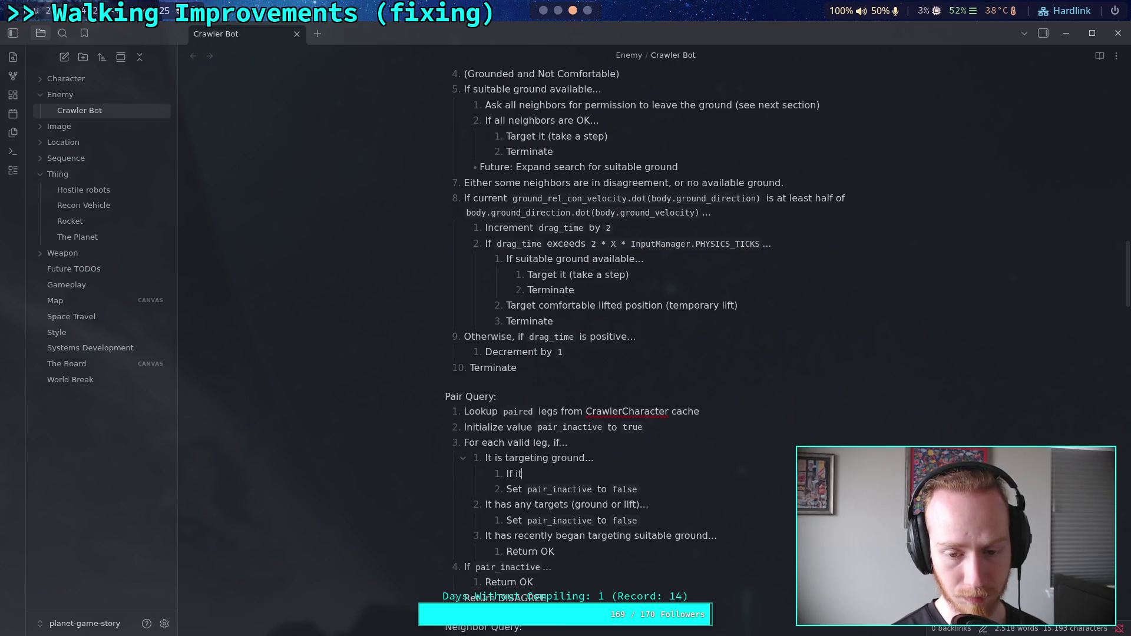
type(" is rece")
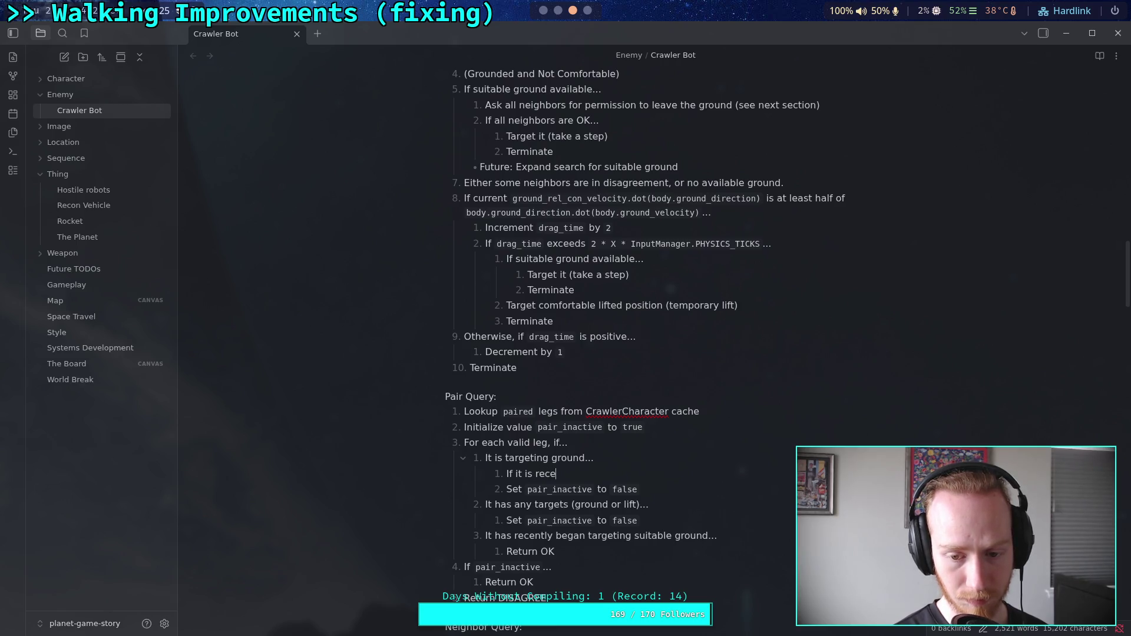
type("ntly tar")
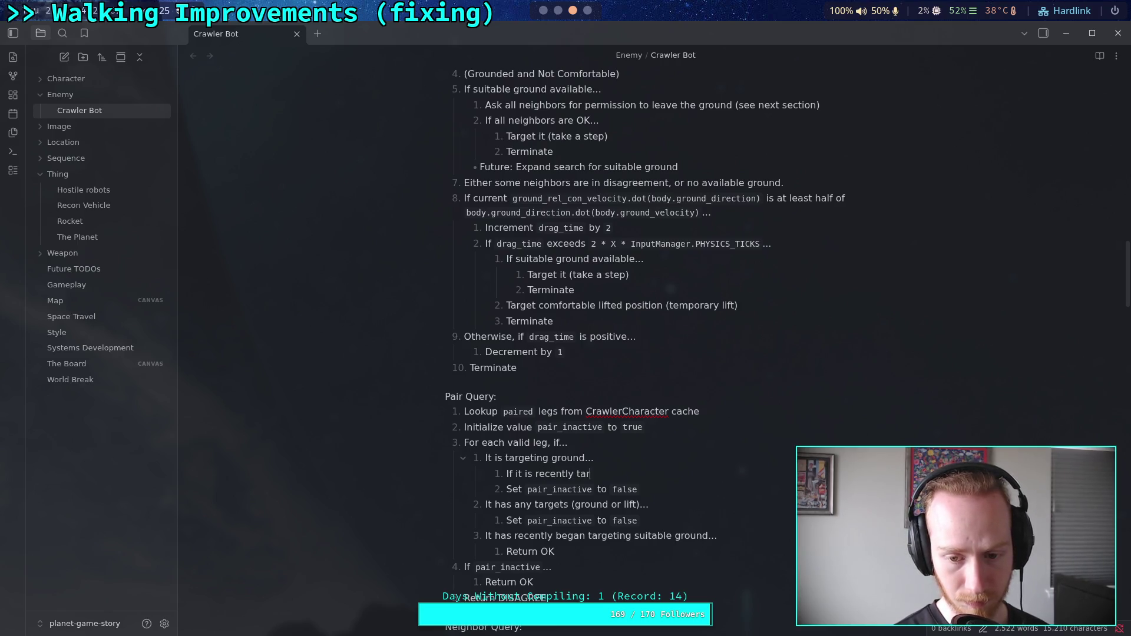
type("geting ground...")
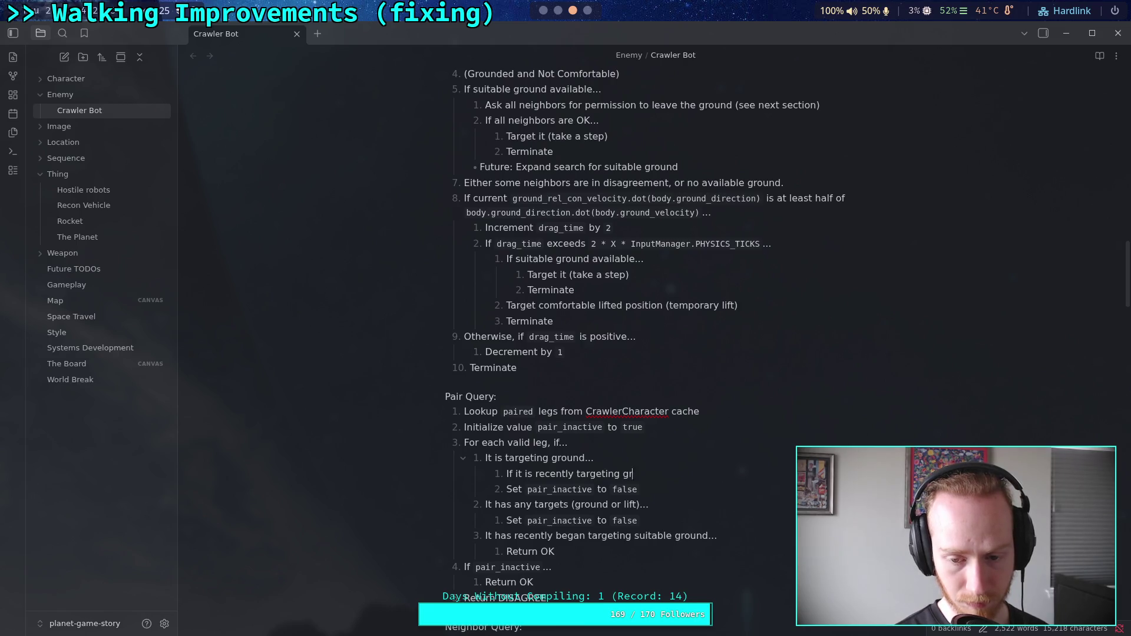
key("Return")
key("Tab")
type("Return OK")
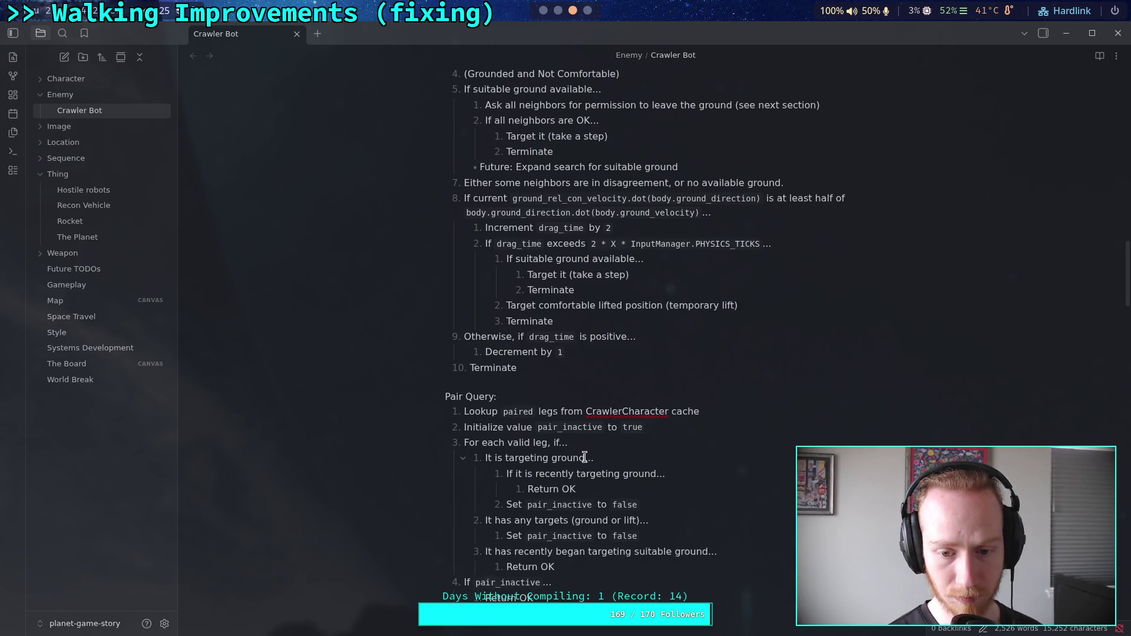
- Delete the old 'It has any targets' and 'recently began targeting' checks
left_click(596, 552)
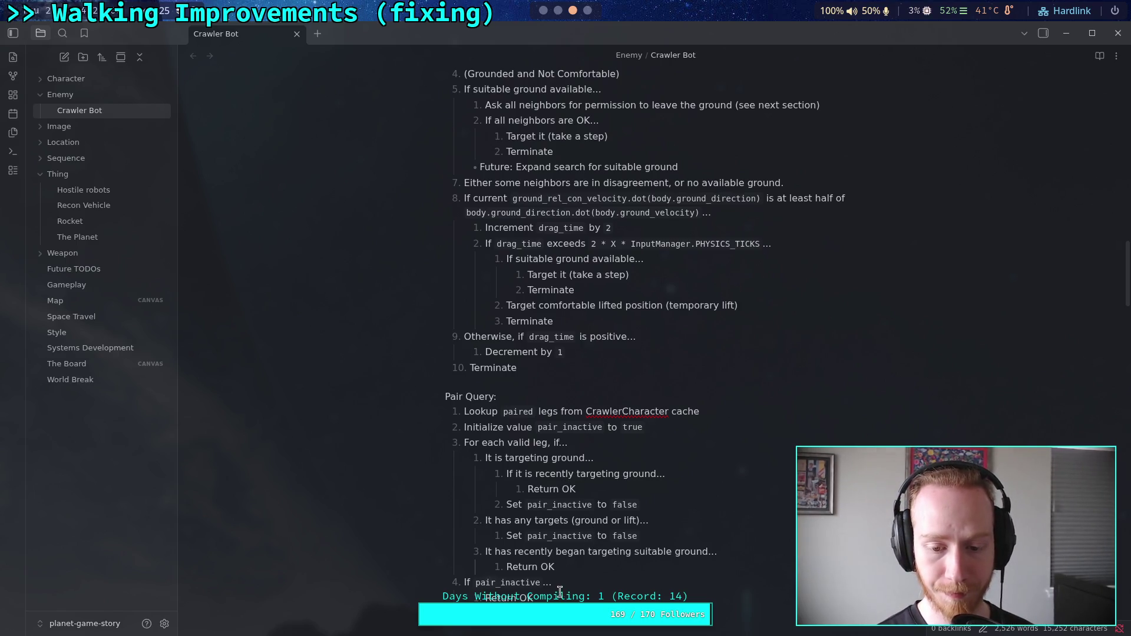
left_click_drag(564, 565, 476, 531)
key("shift+Up")
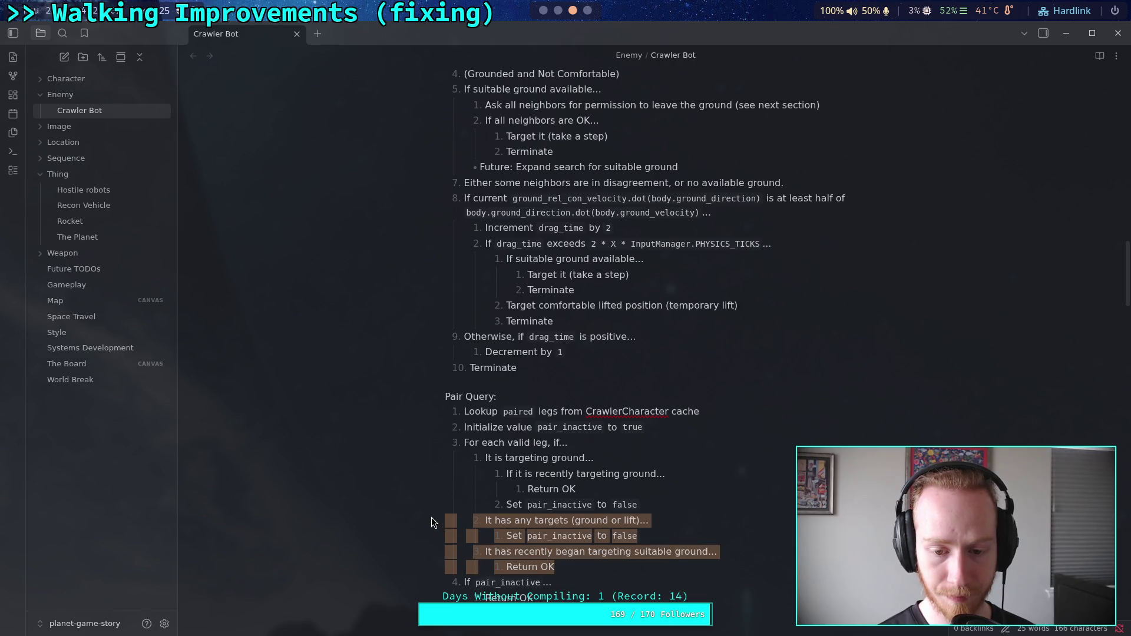
key("BackSpace")
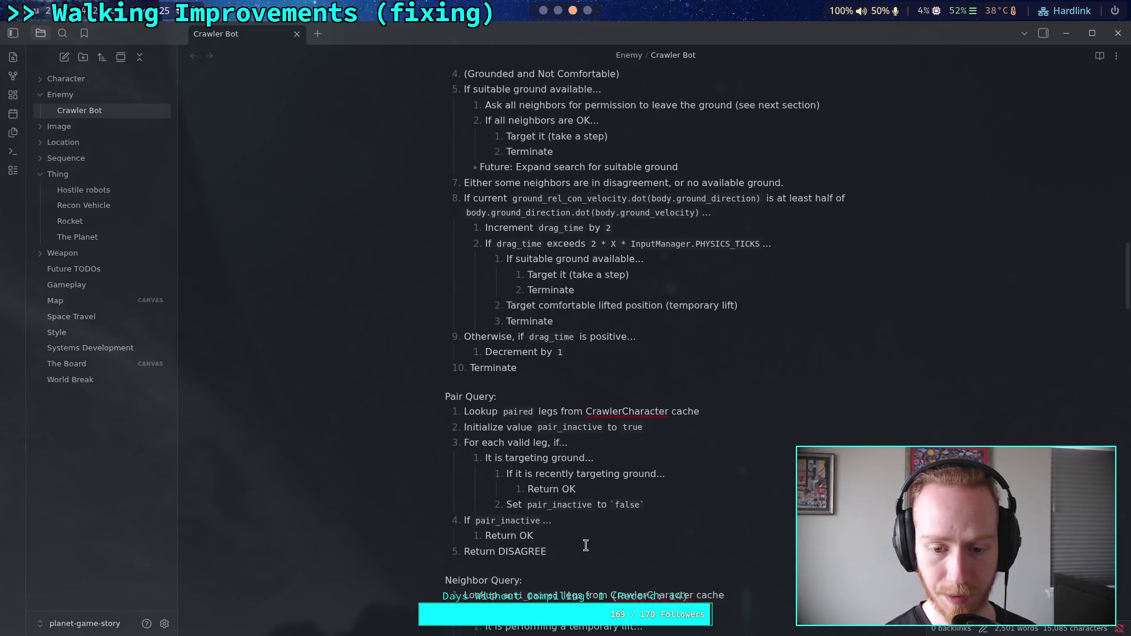
left_click(585, 549)
scroll(585, 548, "down", 1)
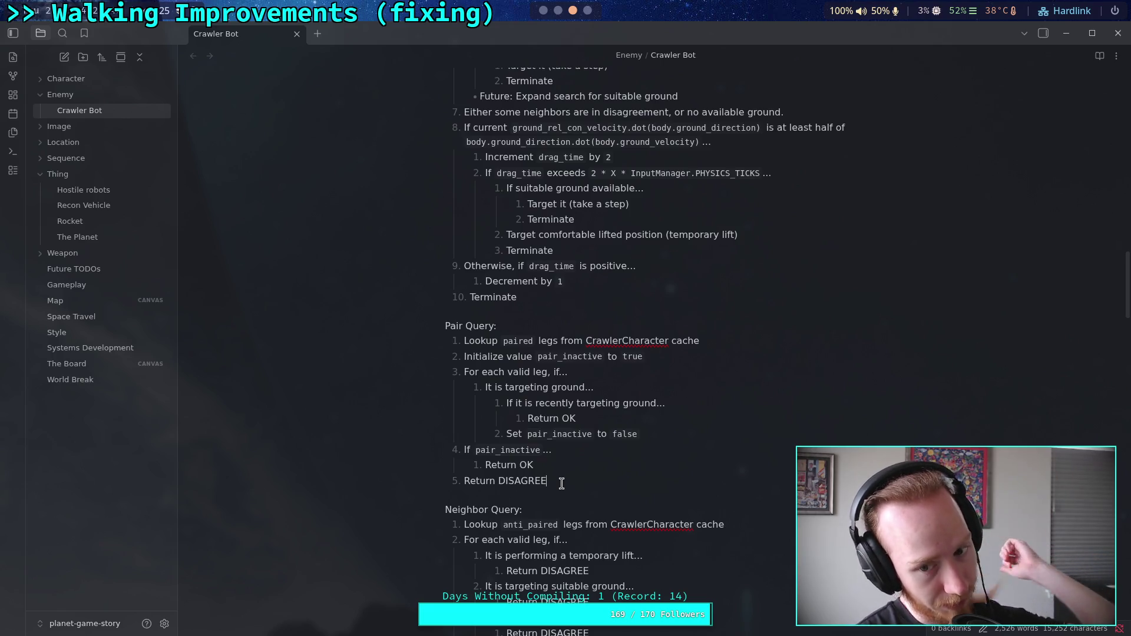
- Switch from the notes to the Godot script editor showing CrawlerLeg.gd
left_click(563, 483)
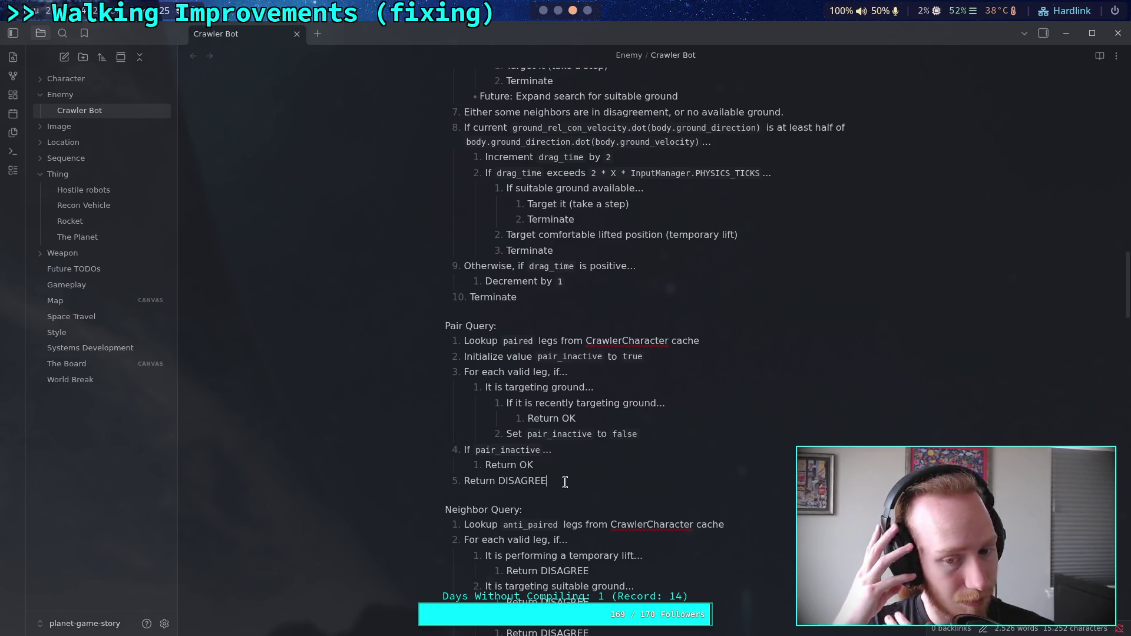
key("alt+Tab")
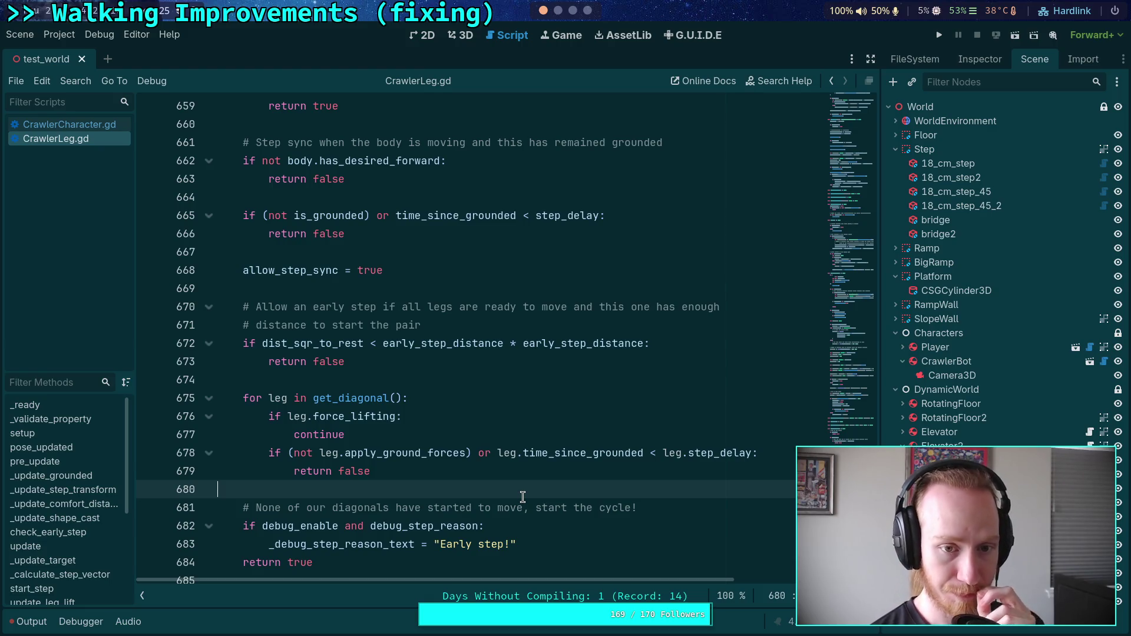
- Scroll through can_start_step in CrawlerLeg.gd and select the allow_step_sync variable
scroll(432, 467, "down", 2)
scroll(352, 398, "up", 2)
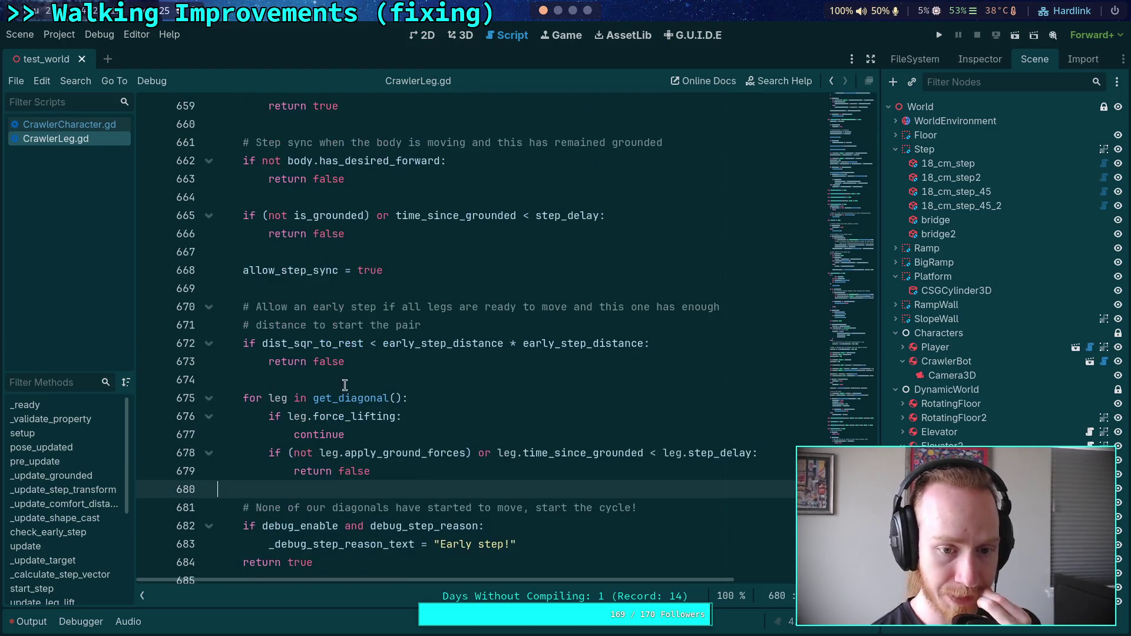
double_click(324, 269)
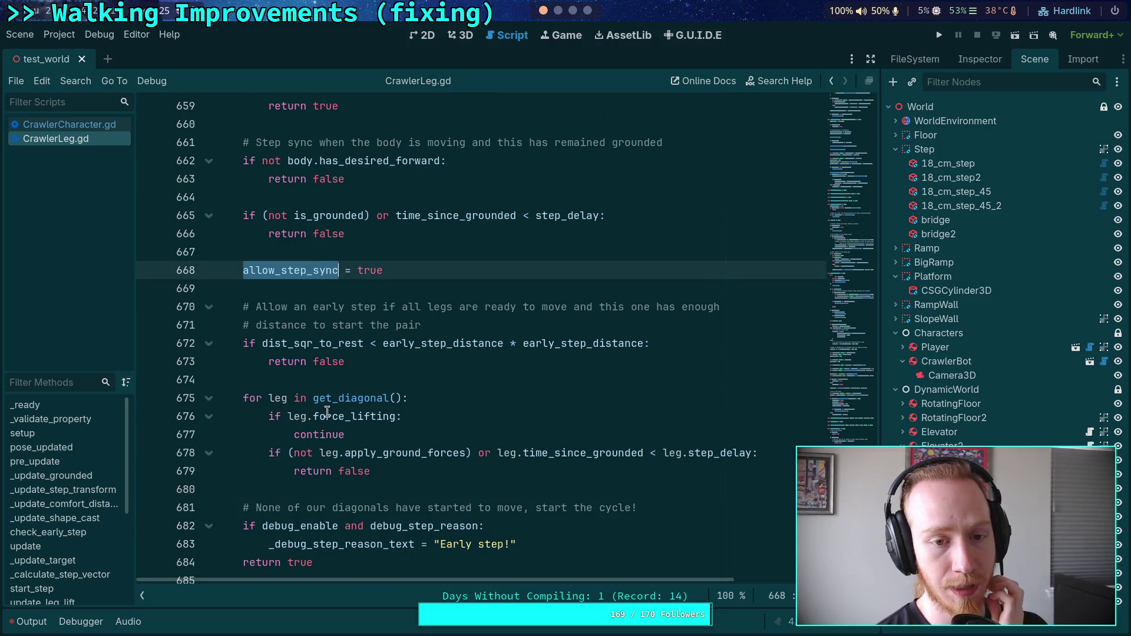
scroll(378, 372, "up", 2)
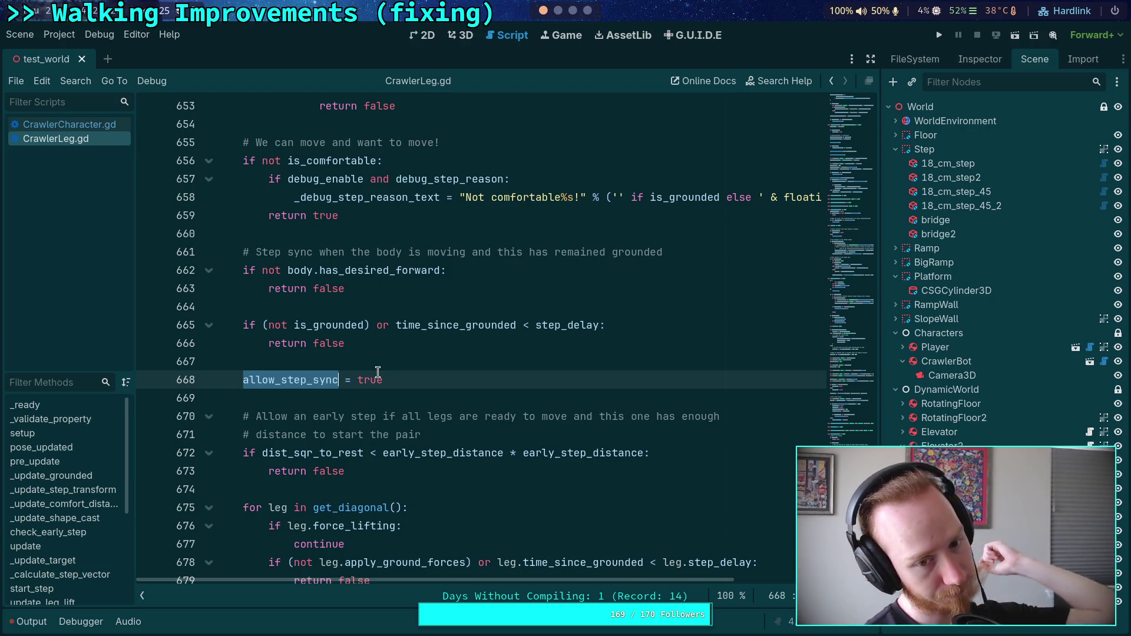
mouse_move(413, 279)
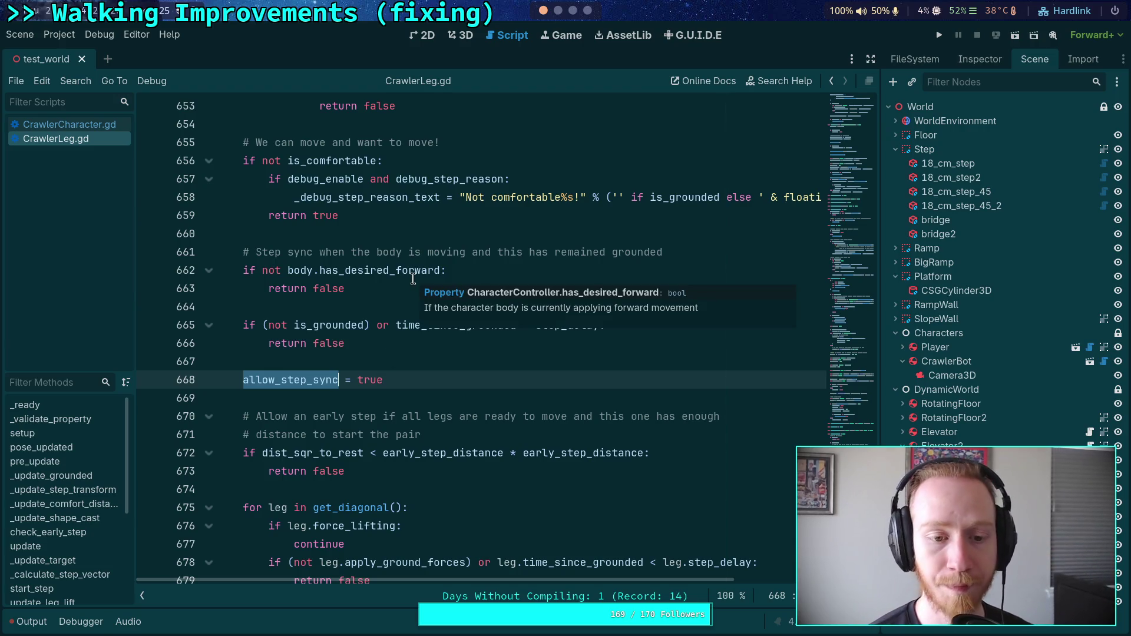
scroll(414, 278, "up", 3)
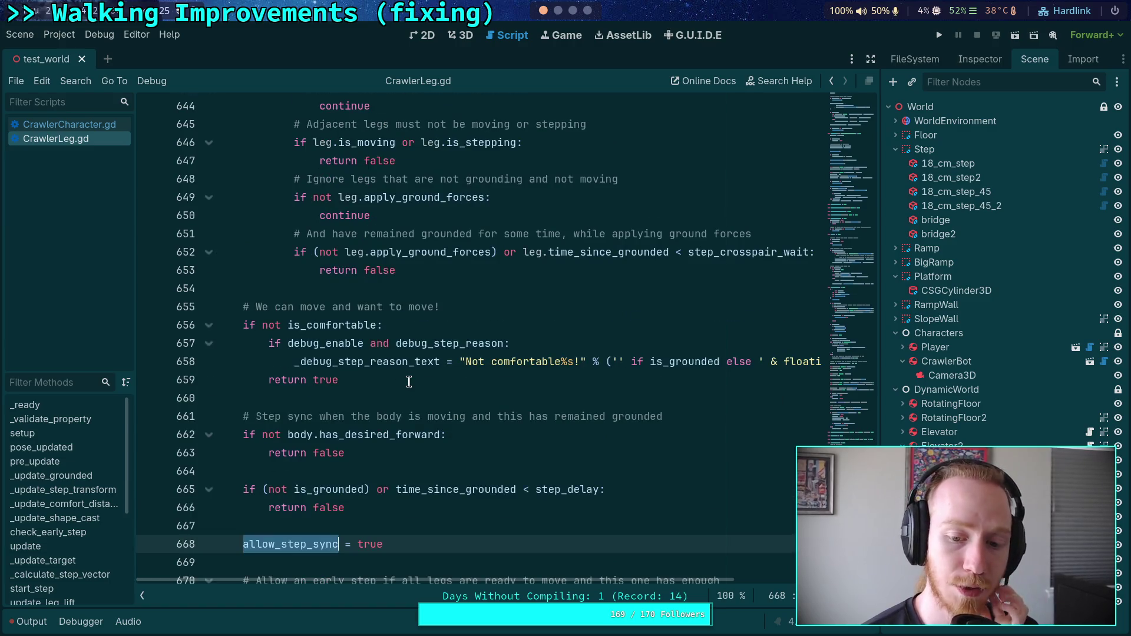
scroll(408, 381, "up", 1)
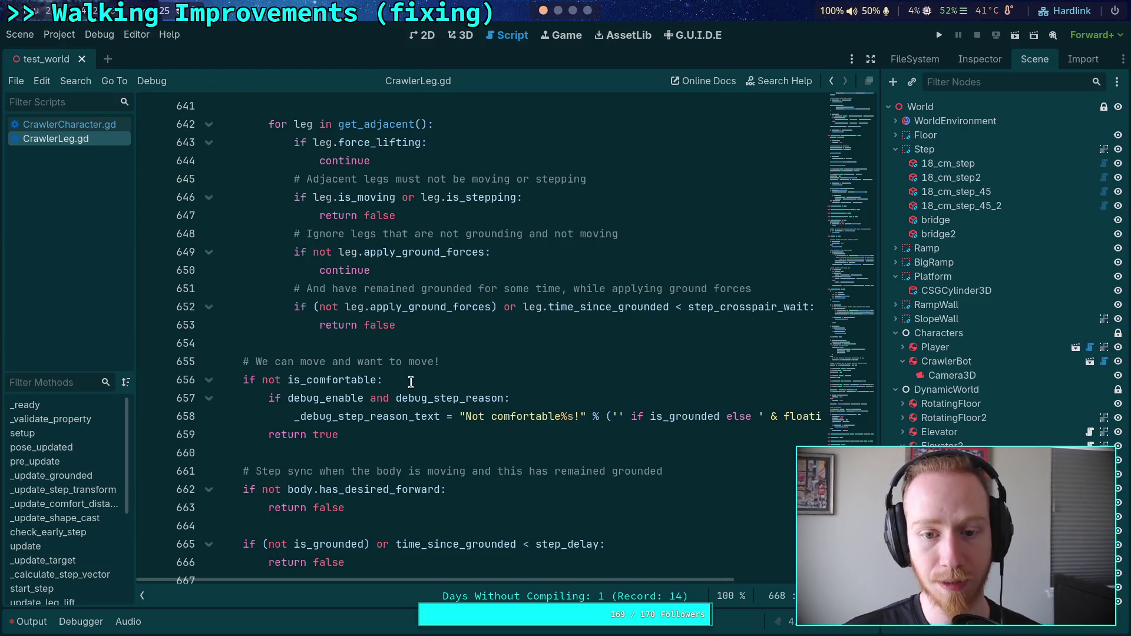
- Highlight the uses of time_since_grounded, then return to the Obsidian Crawler Bot note
left_click(491, 545)
scroll(481, 500, "up", 3)
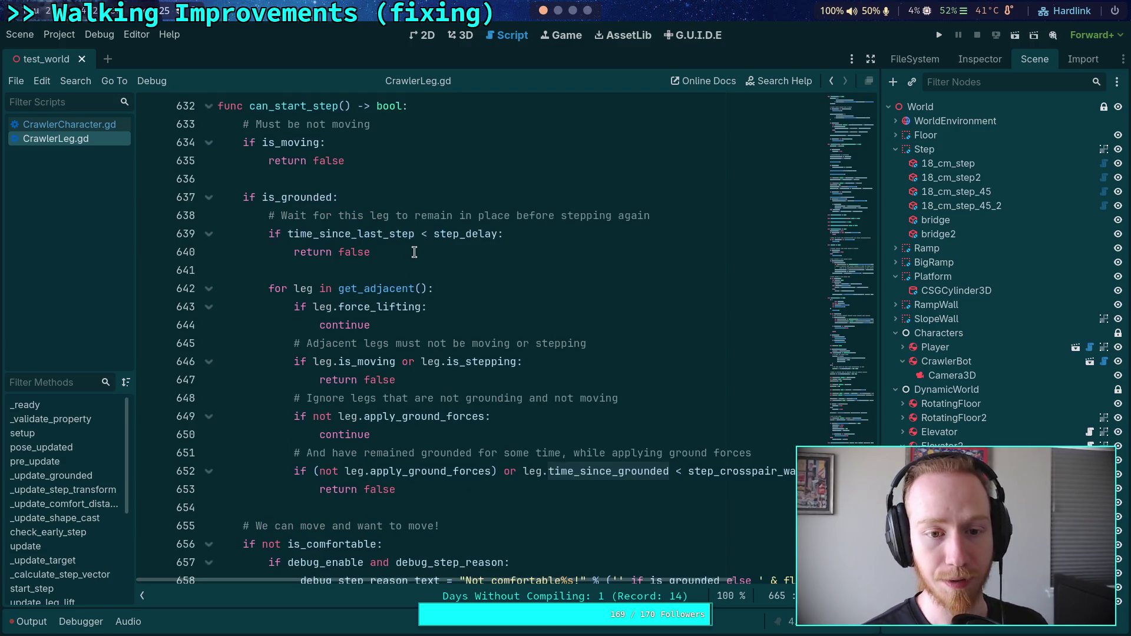
left_click(414, 252)
left_click(558, 10)
left_click(572, 10)
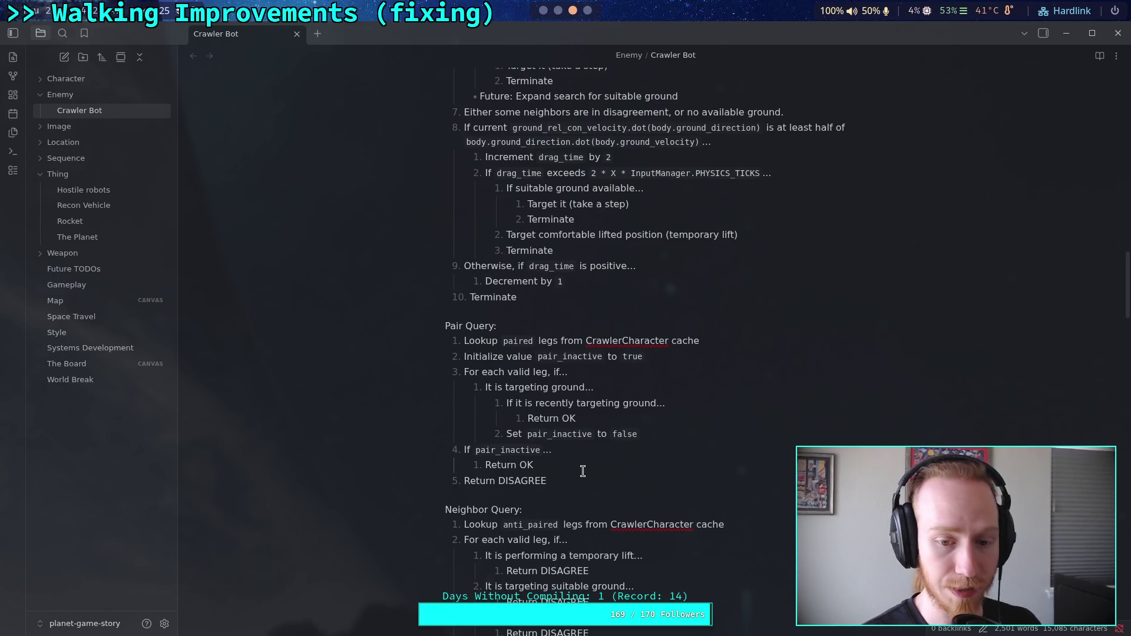
- Add a sub-step '`time_since_last_step` is larger than some value...' under the comfortable-and-grounded item
scroll(581, 468, "up", 5)
scroll(582, 471, "up", 4)
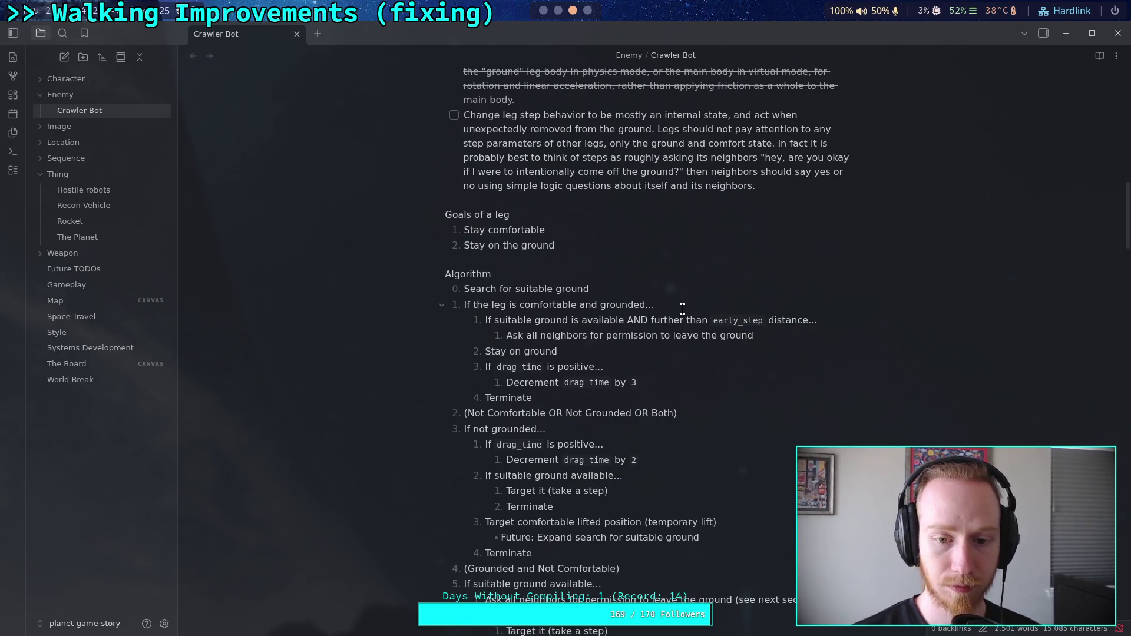
key("Return")
type("If tim")
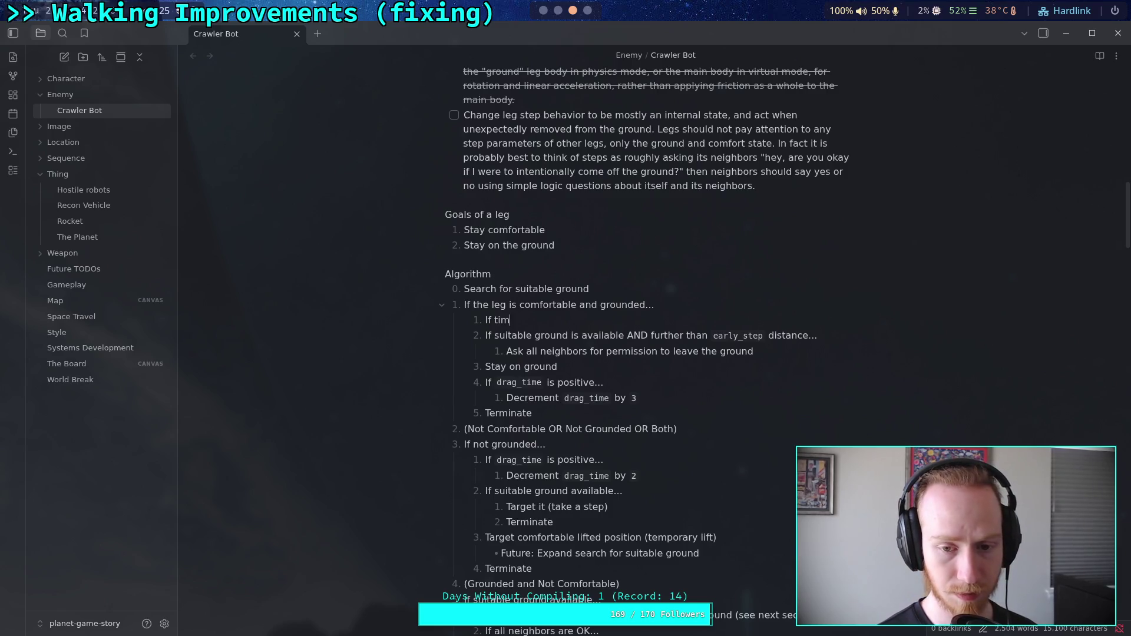
key("BackSpace")
type("`time_since_last_step")
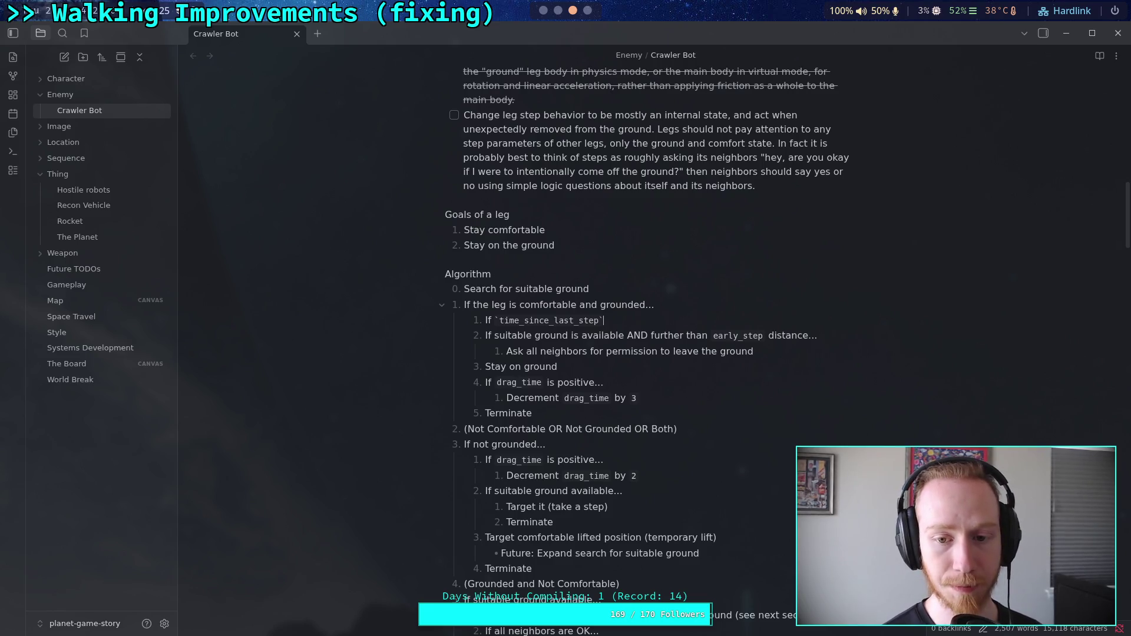
type(" is")
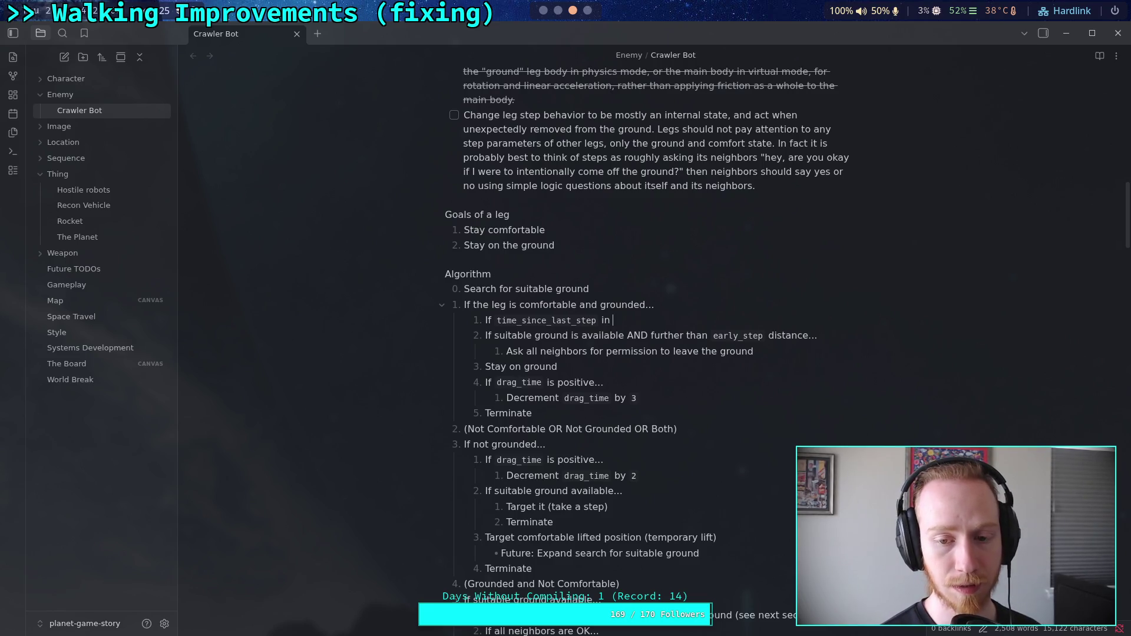
type("lar")
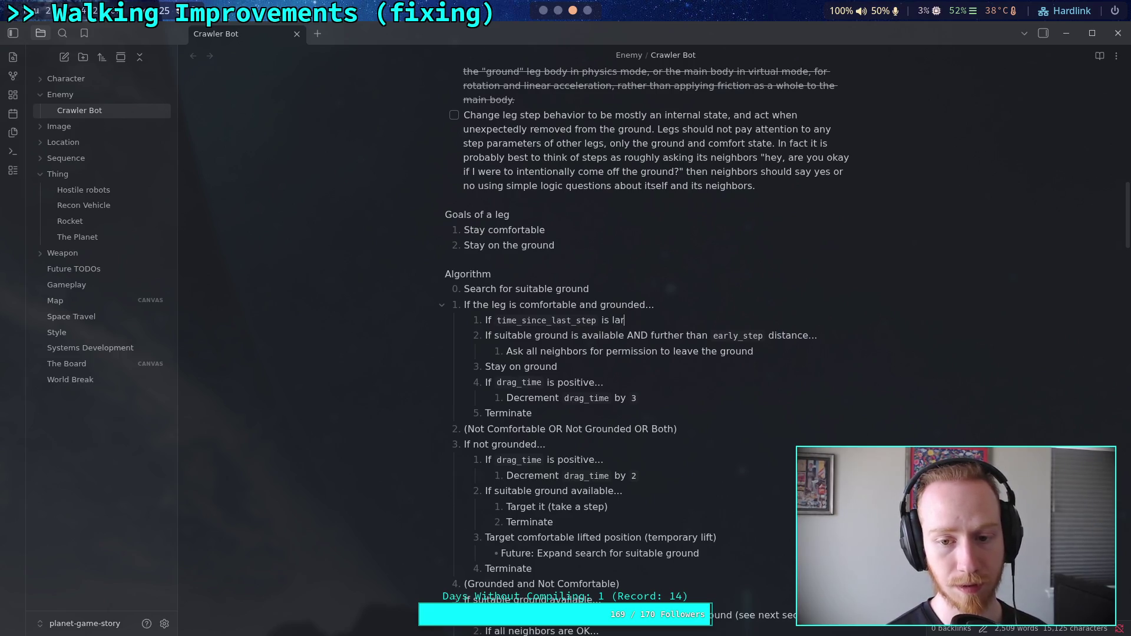
type("ger than some ")
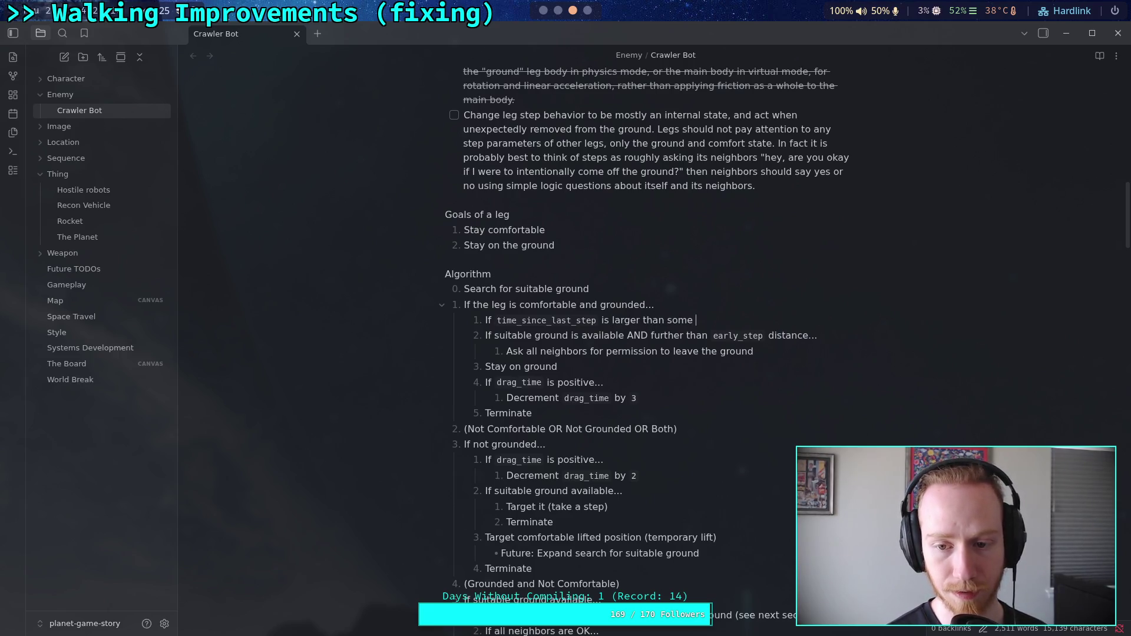
type("value...")
- Nest the suitable-ground check and the ask-neighbors step one level deeper, and start a new item
left_click(486, 336)
key("Tab")
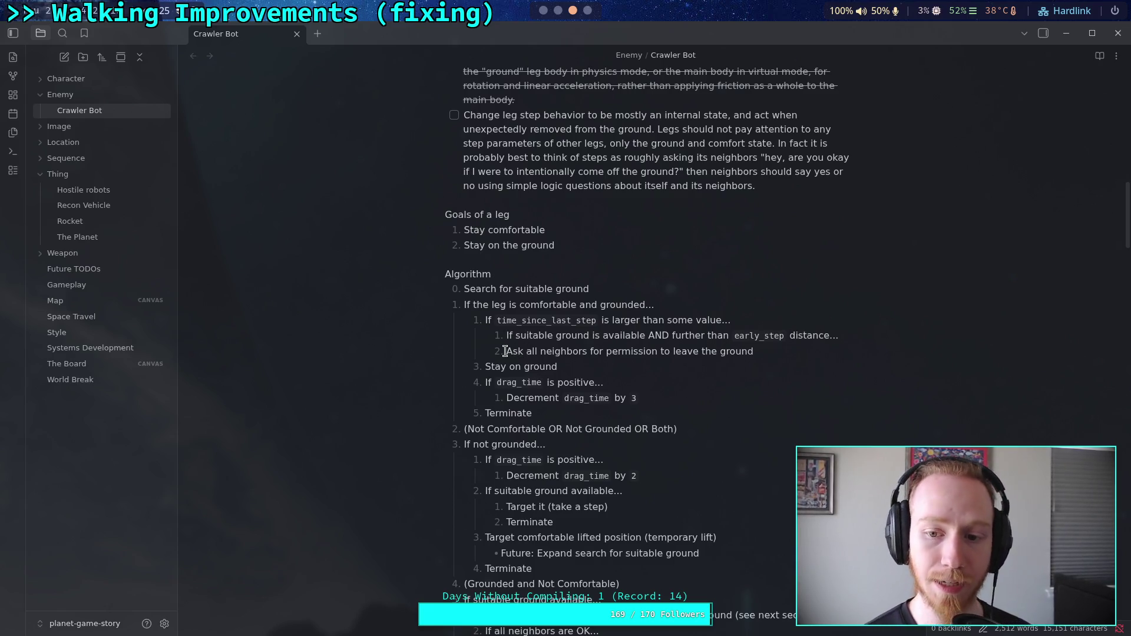
key("Tab")
left_click(848, 338)
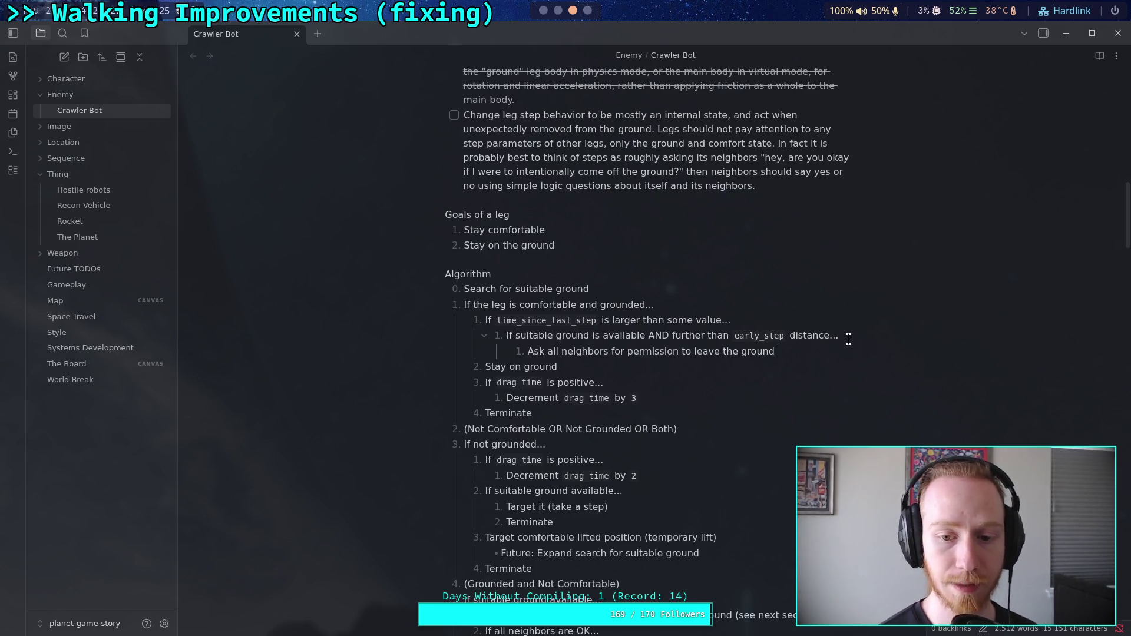
key("Return")
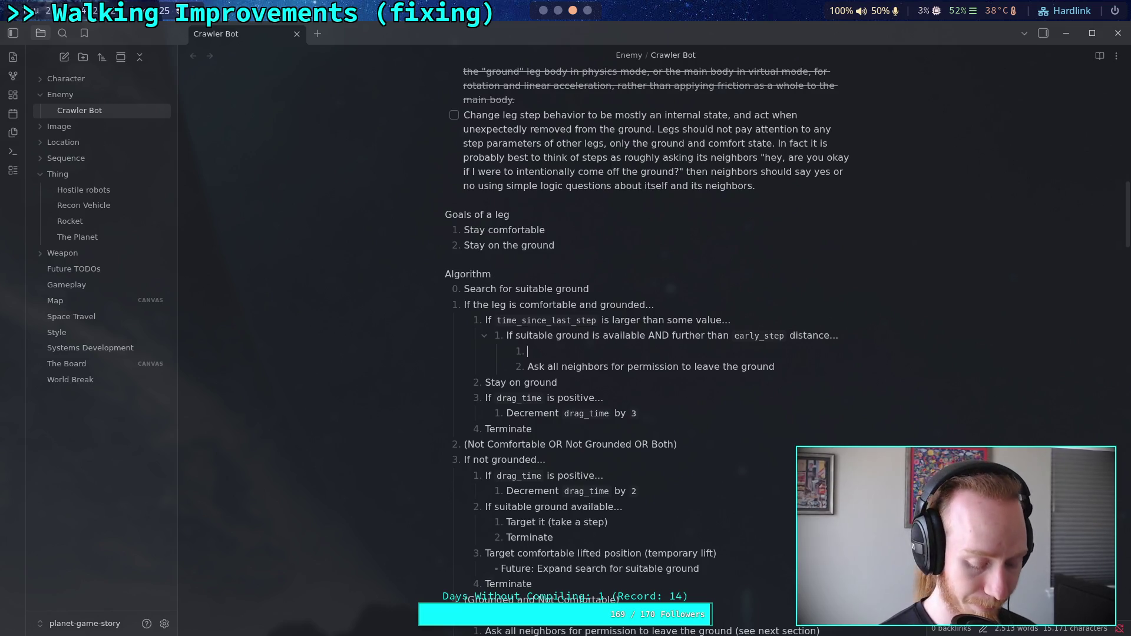
- Add 'Ask all pairs for permission to leave the ground (Pair Query)' followed by 'If all are OK...'
type("Ask all pairs ")
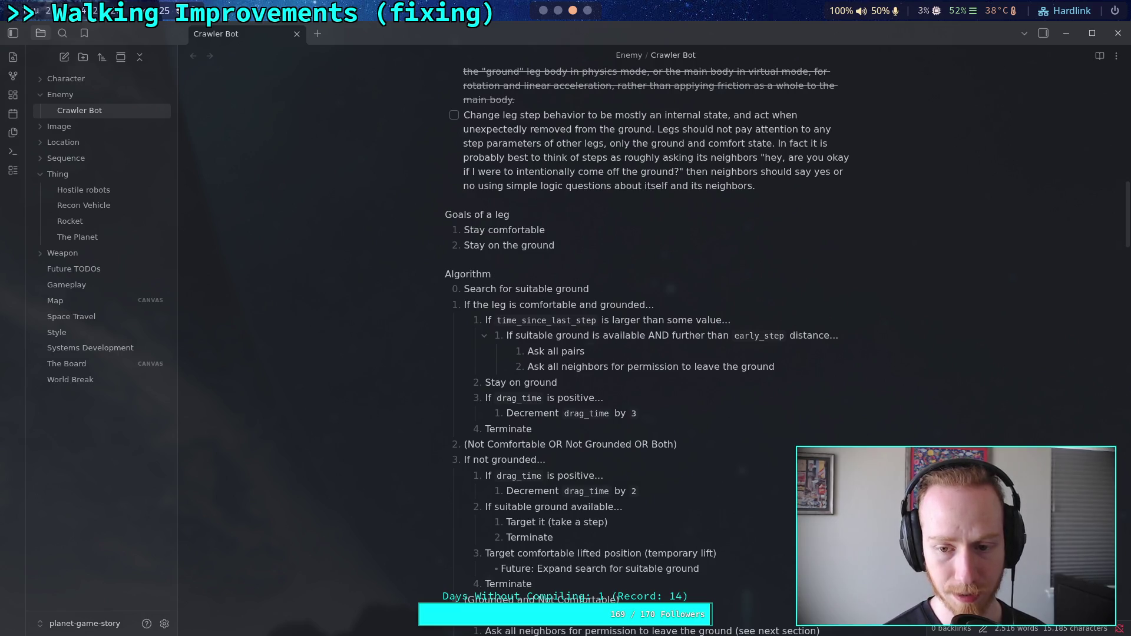
type("for per")
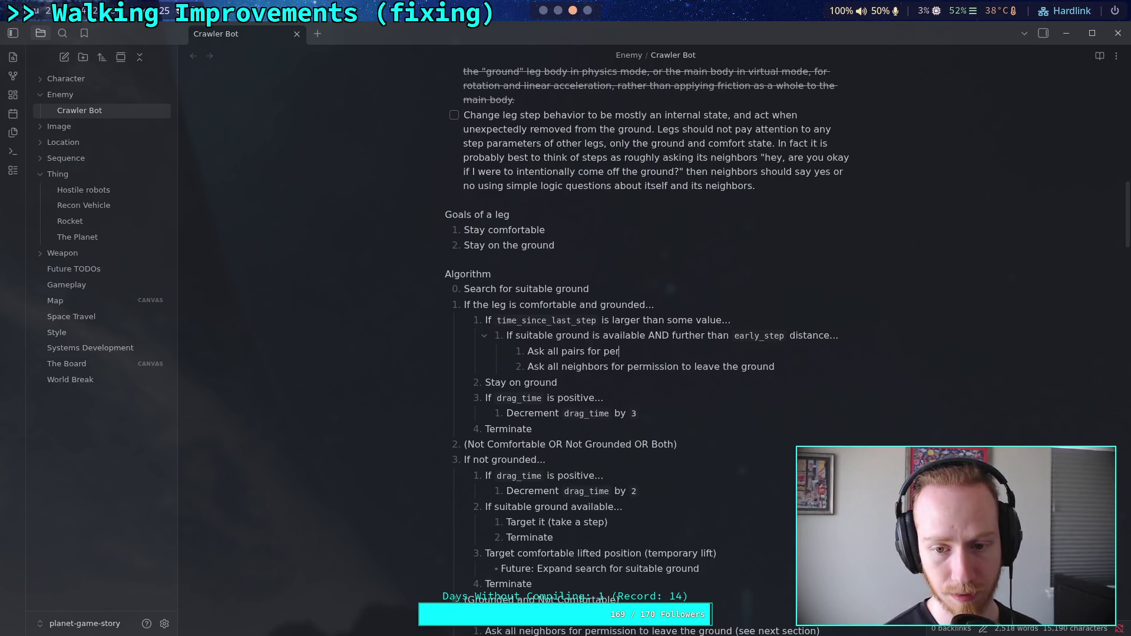
type("mission to ")
type("leave the groun")
type("d ")
type("(Pair Qu")
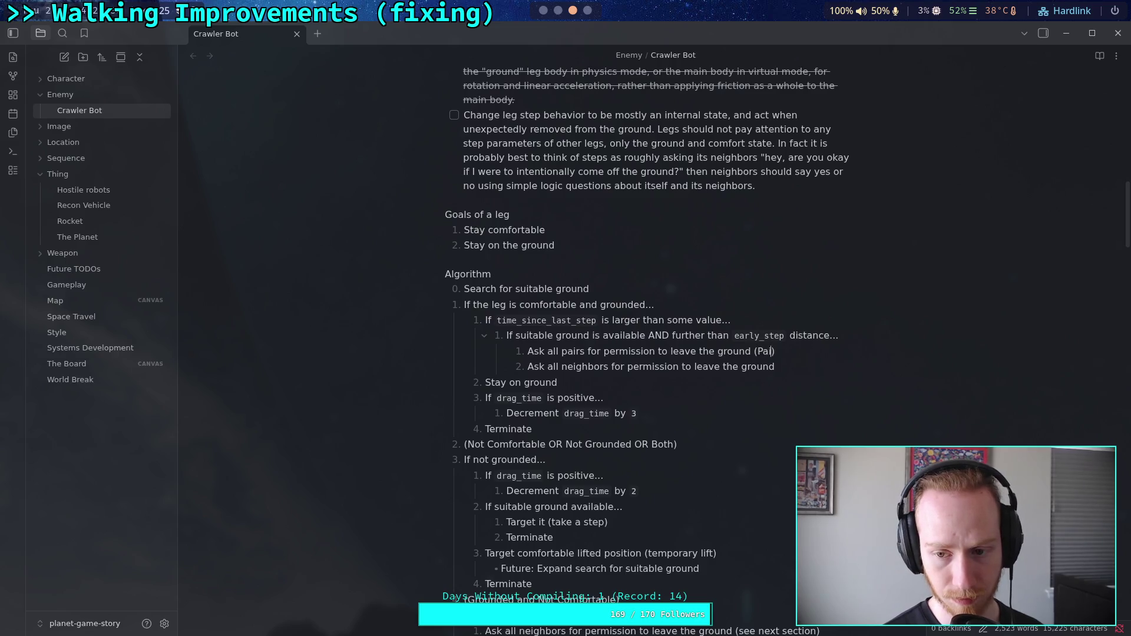
type("ery")
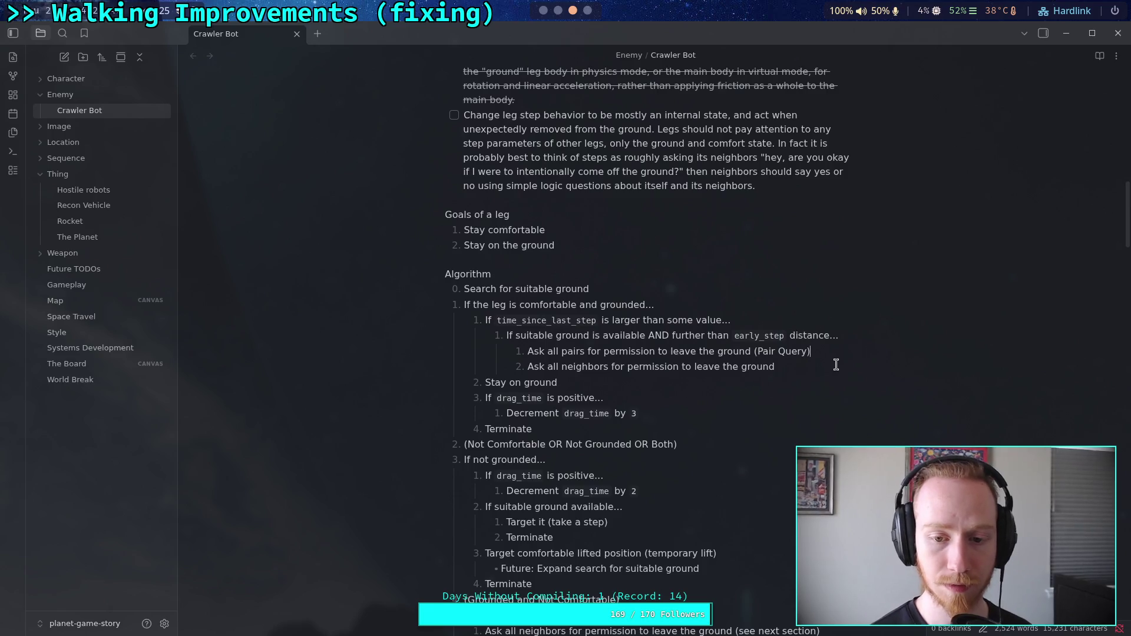
key("Return")
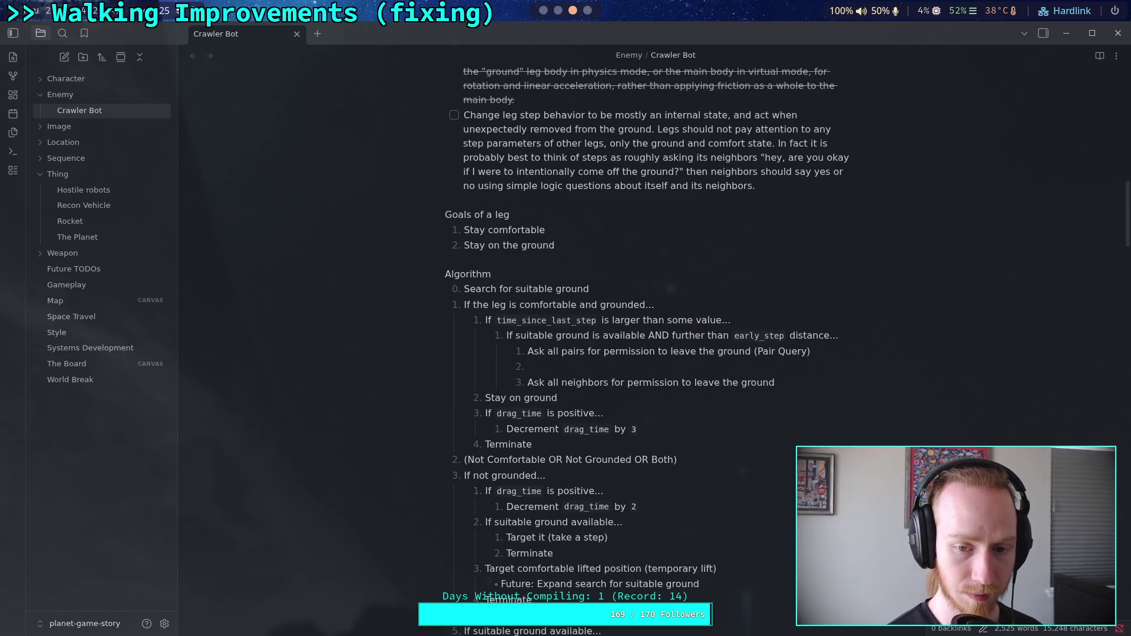
type("I")
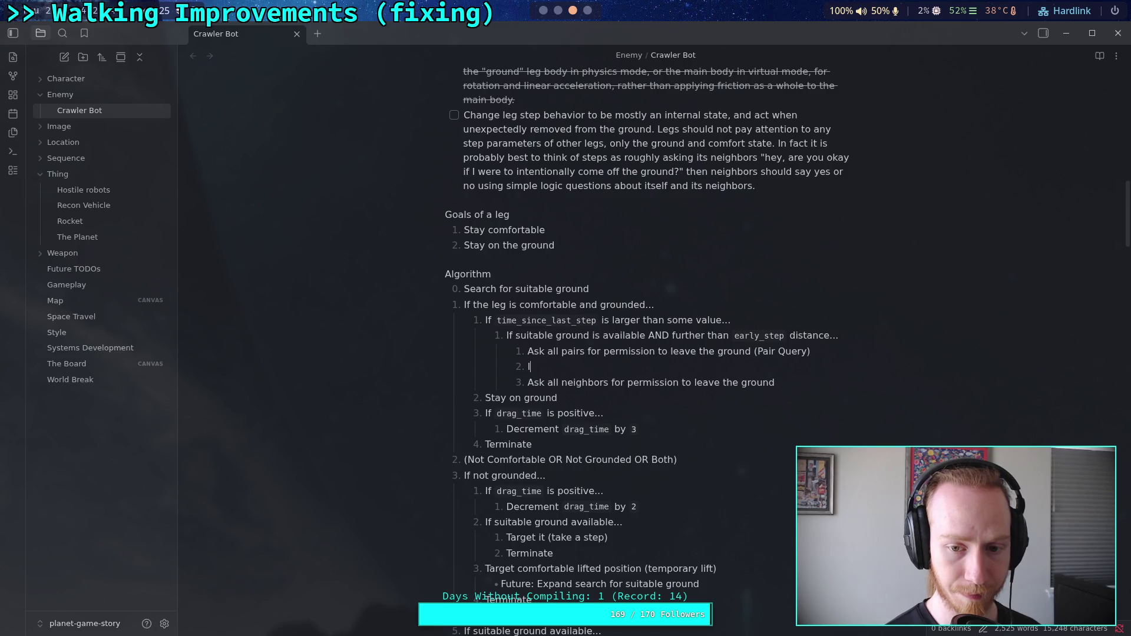
type("f all ")
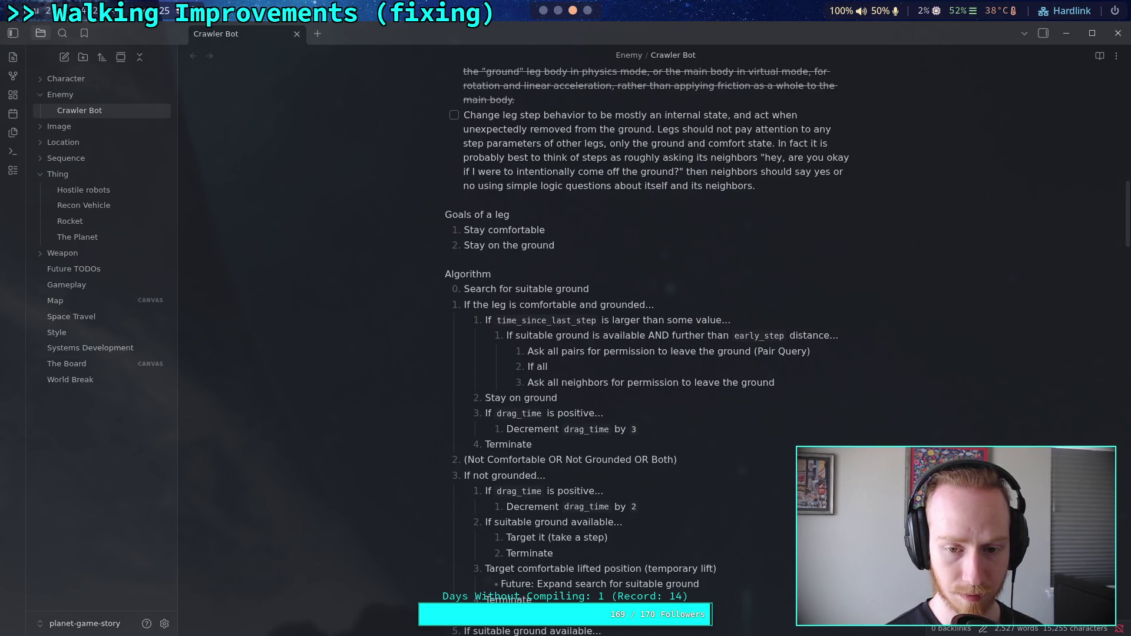
type("are ")
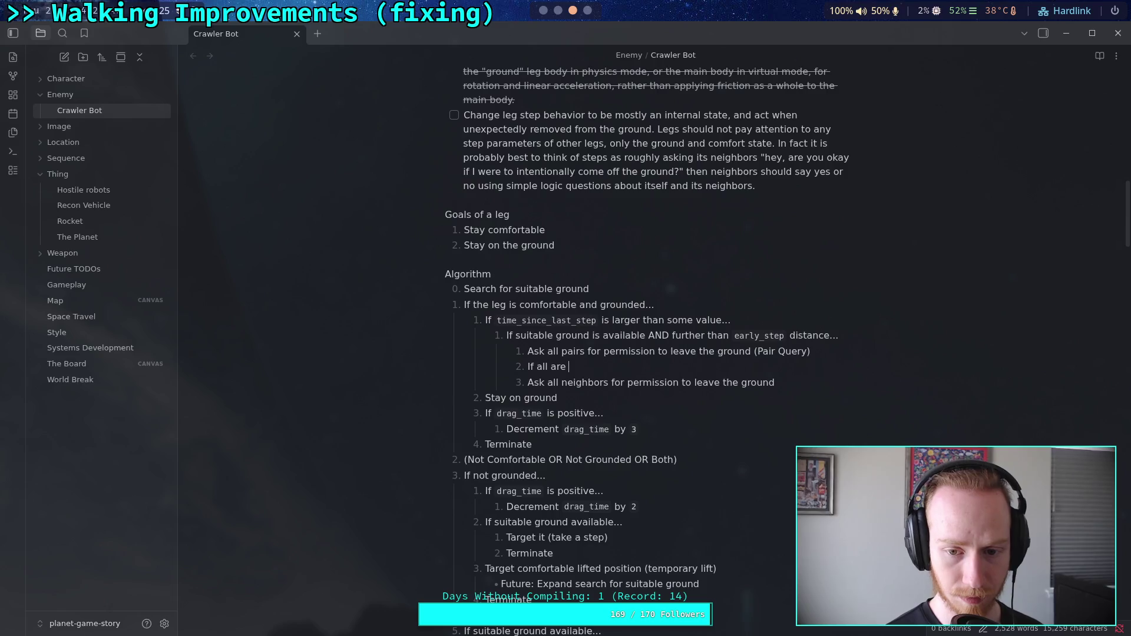
type("OK...")
- Nest the neighbors item under 'If all are OK...' and shorten it to 'Ask all neighbors (Neighbor Query)'
key("Down")
key("Home")
key("Tab")
left_click(809, 383)
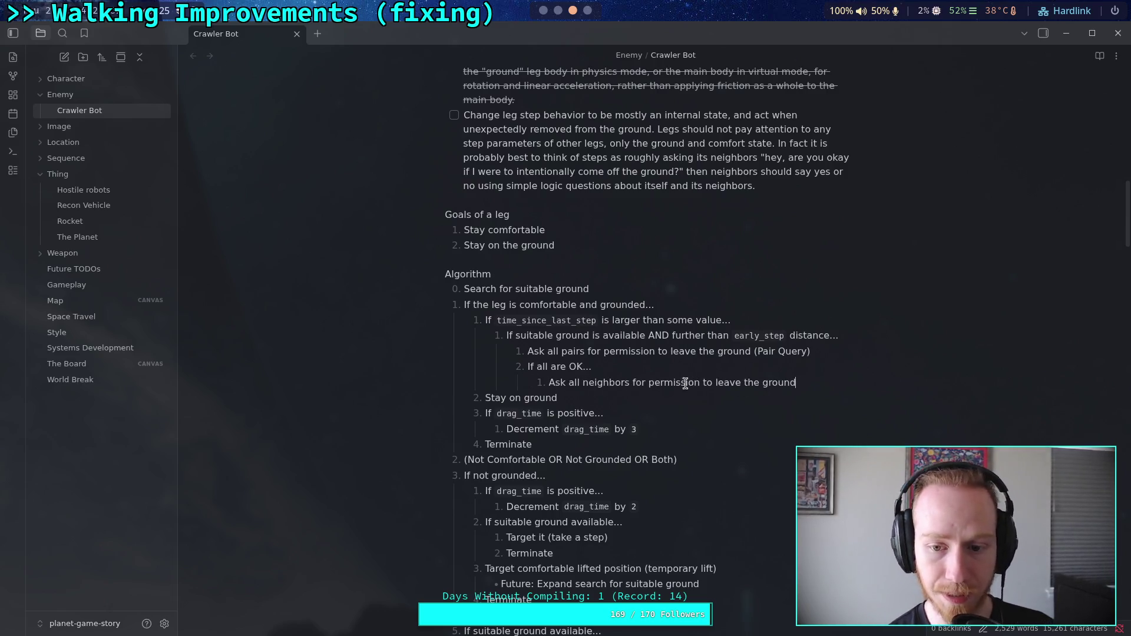
left_click_drag(635, 382, 795, 382)
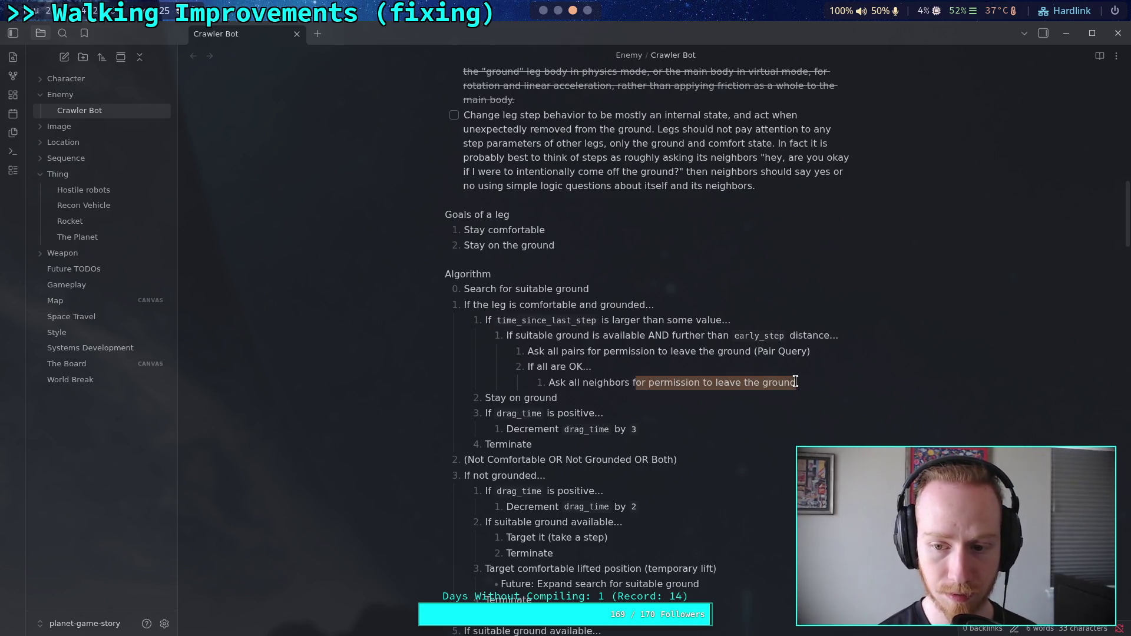
key("BackSpace")
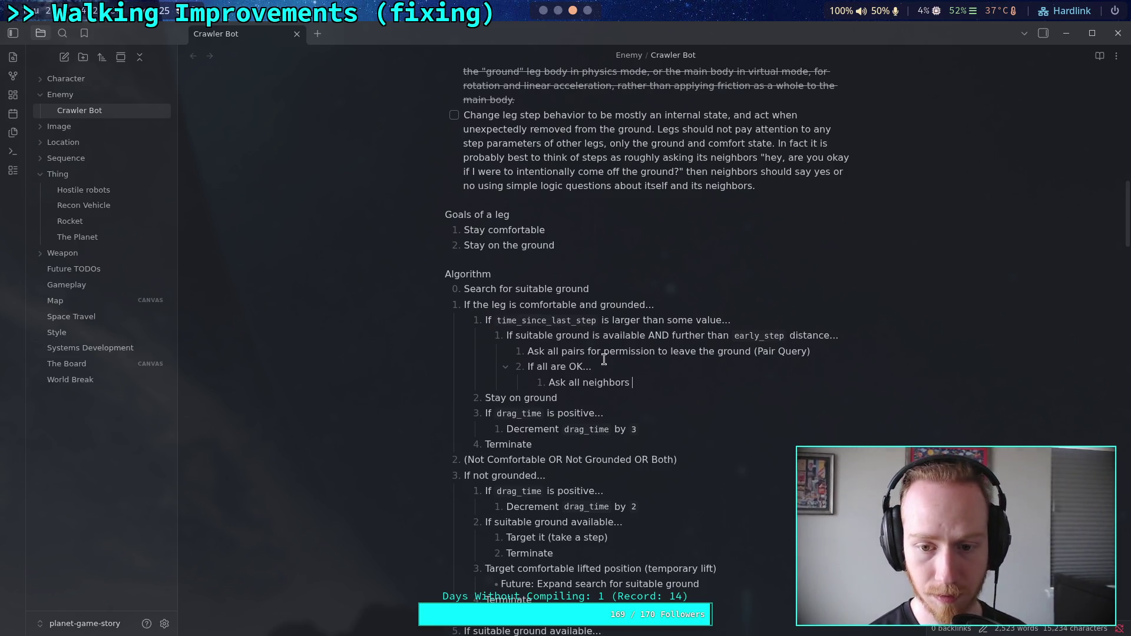
type("(")
type("Neigh")
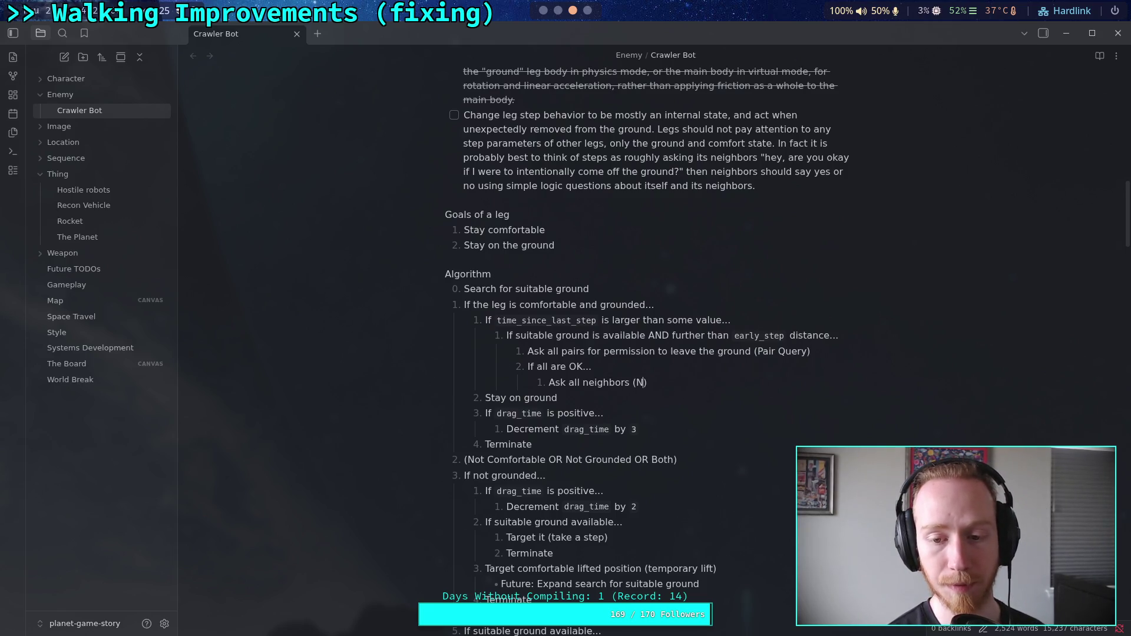
type("bor")
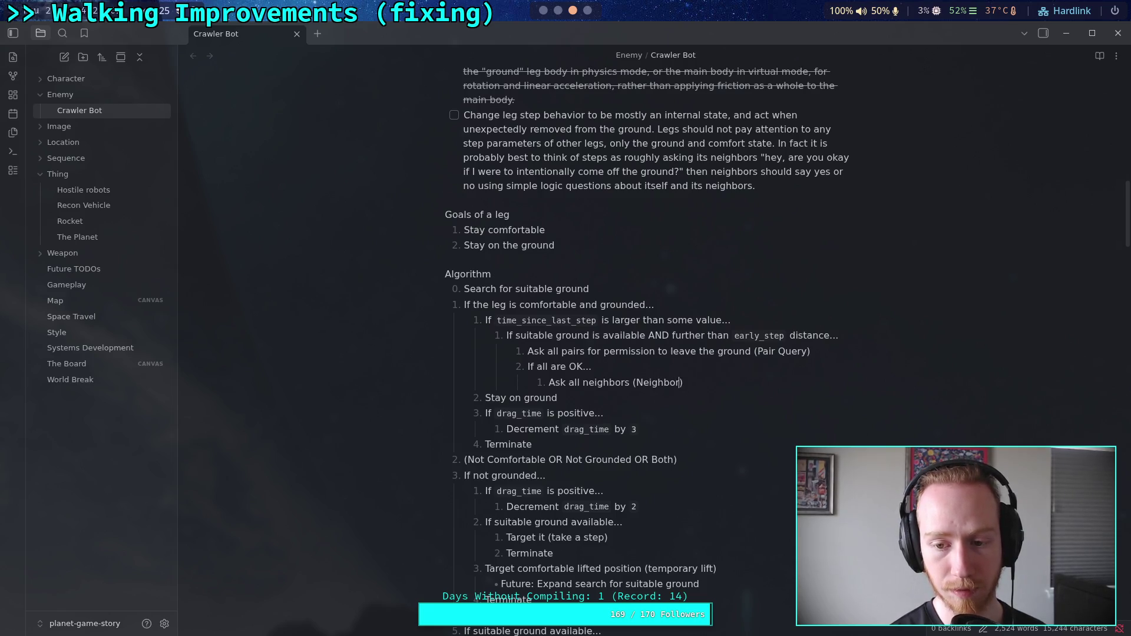
type(" Query")
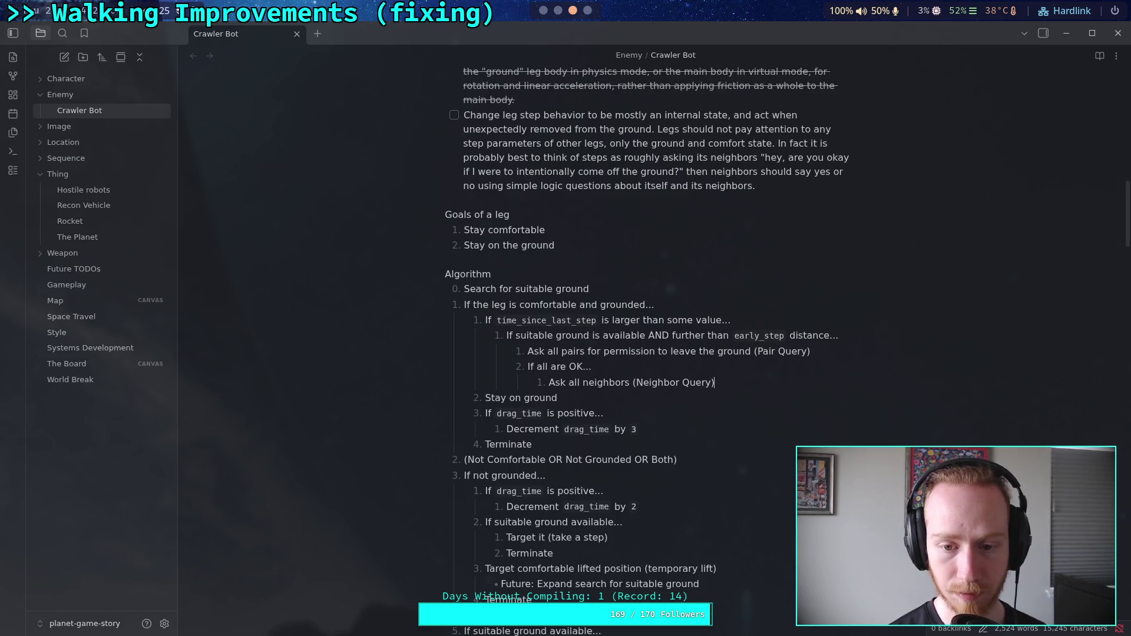
key("Return")
- Add 'If all are OK...' with a nested 'Target suitable ground (take a step)' item
type("If all ")
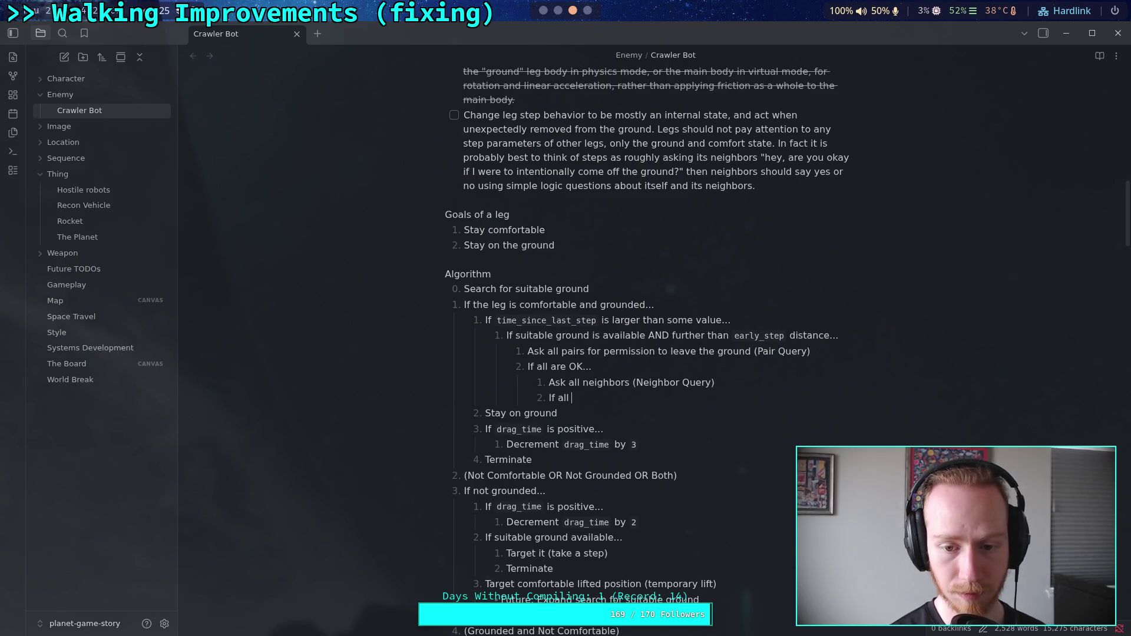
type("are OK...")
key("Return")
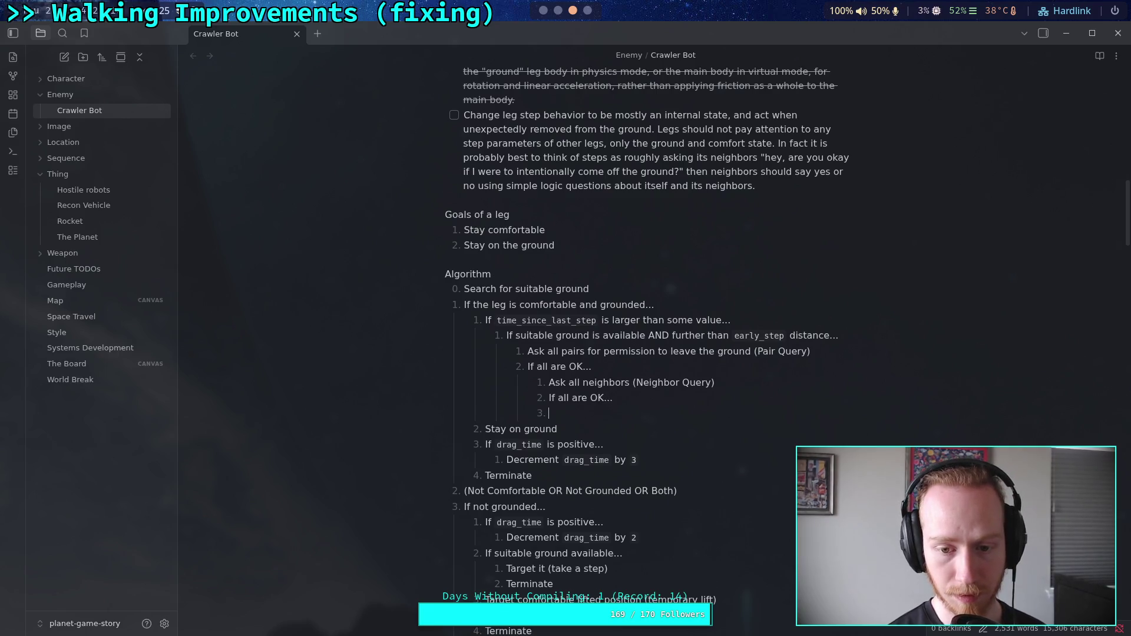
type("Target suitable ground (")
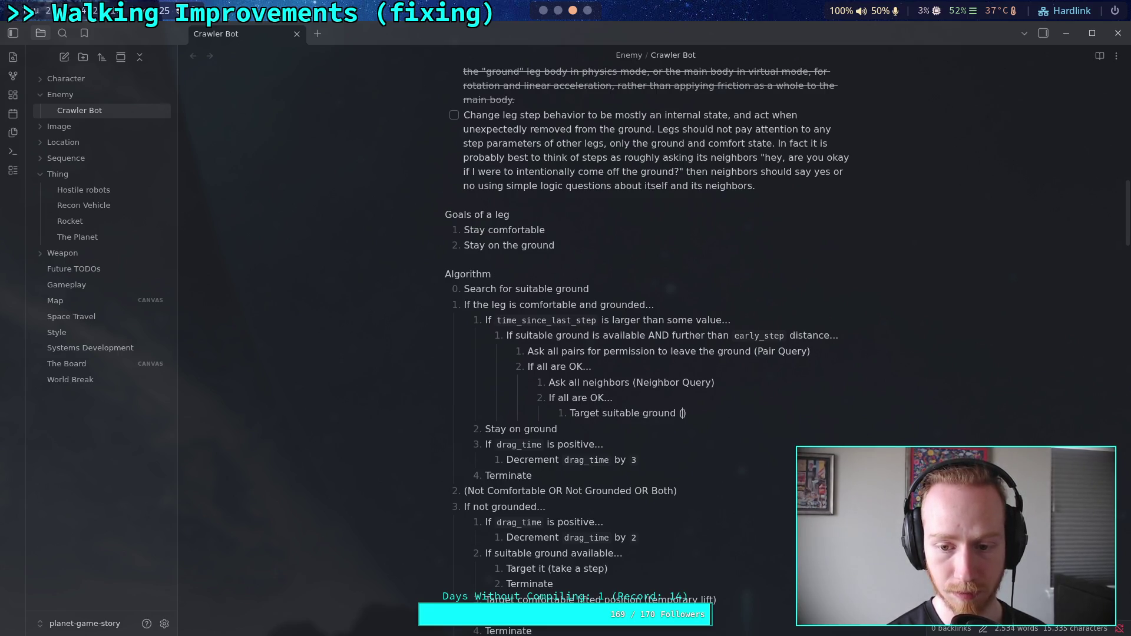
type("take a step")
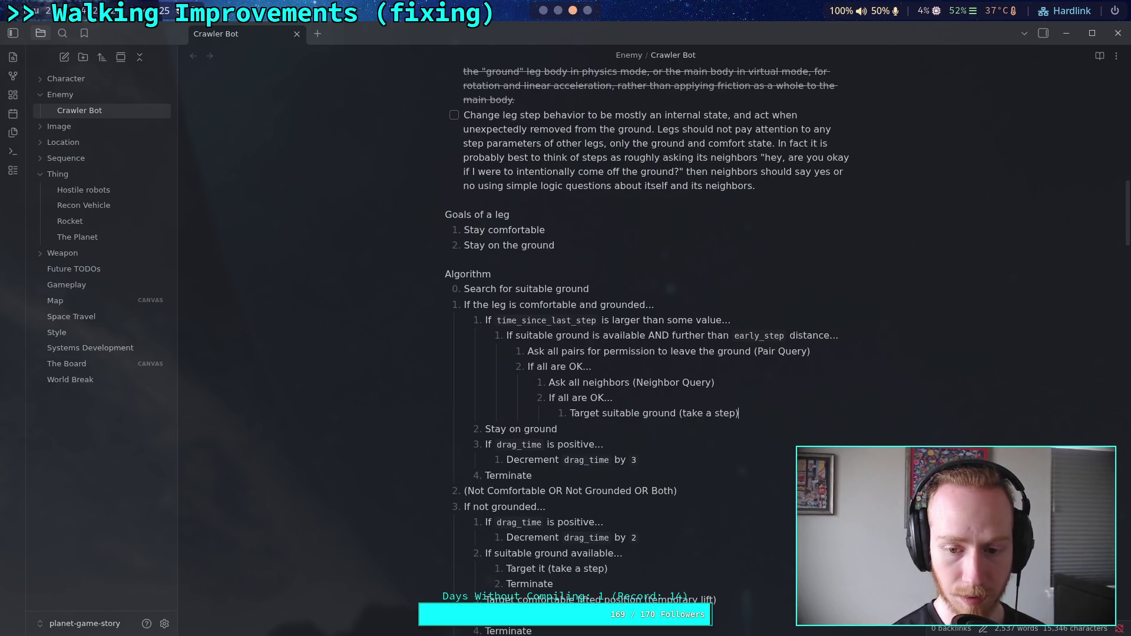
key("Return")
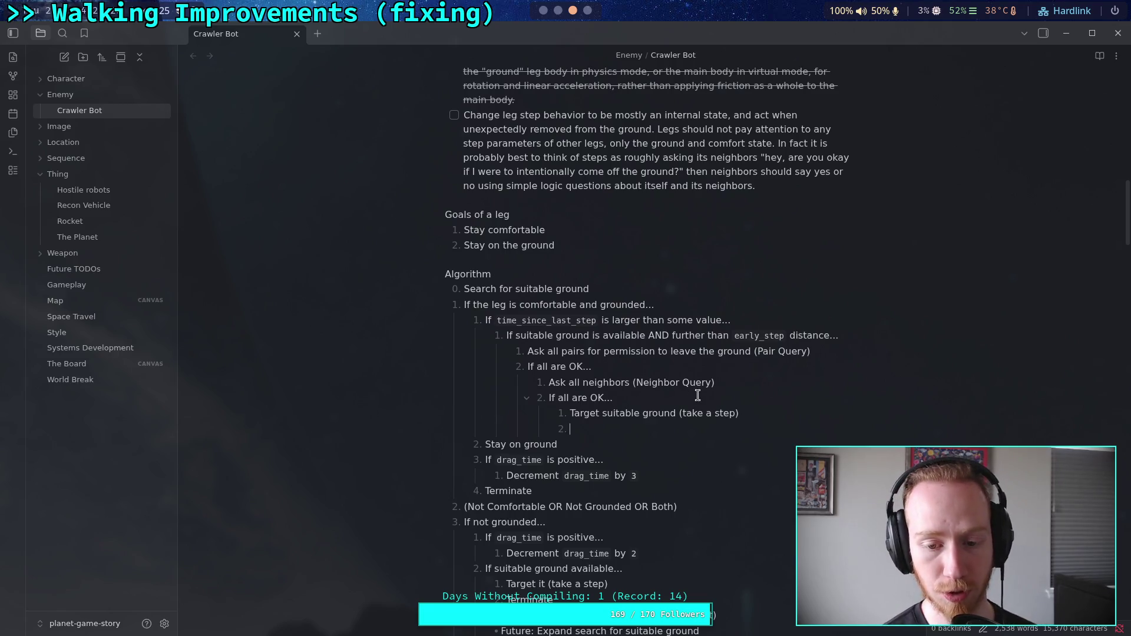
- Add a 'Terminate' item after the take-a-step line
scroll(693, 400, "down", 3)
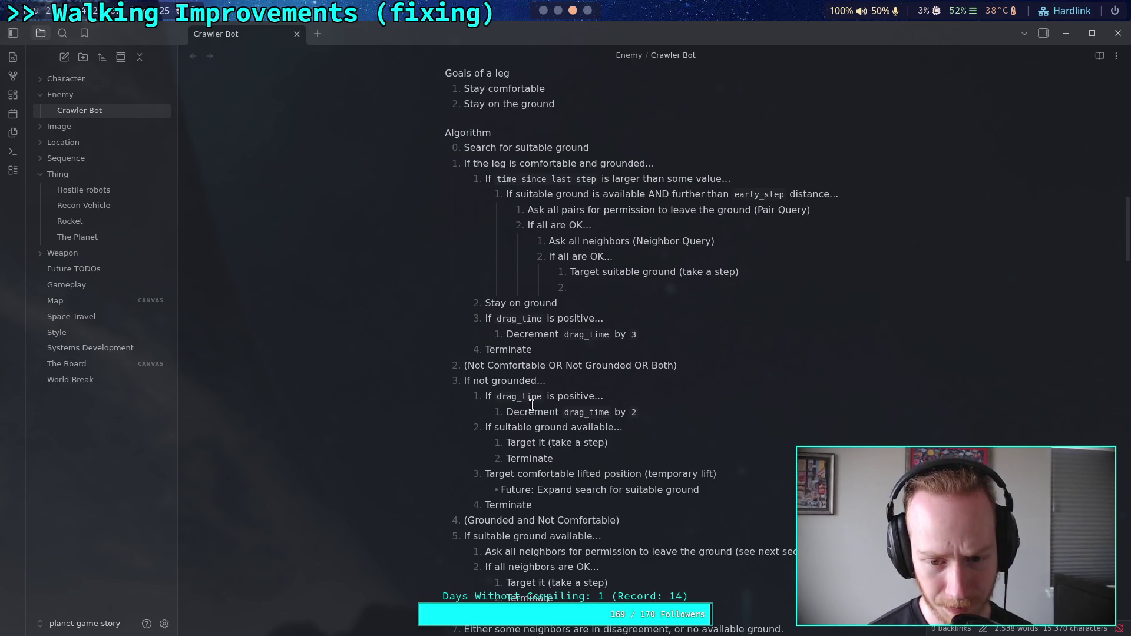
left_click_drag(491, 397, 532, 415)
left_click(556, 427)
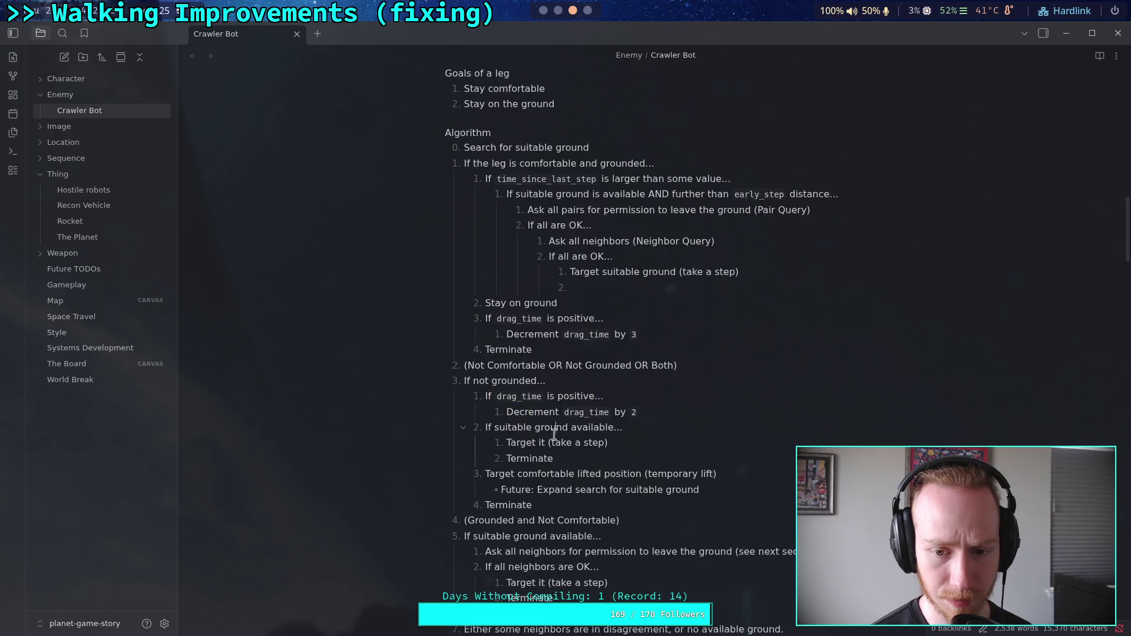
left_click(665, 289)
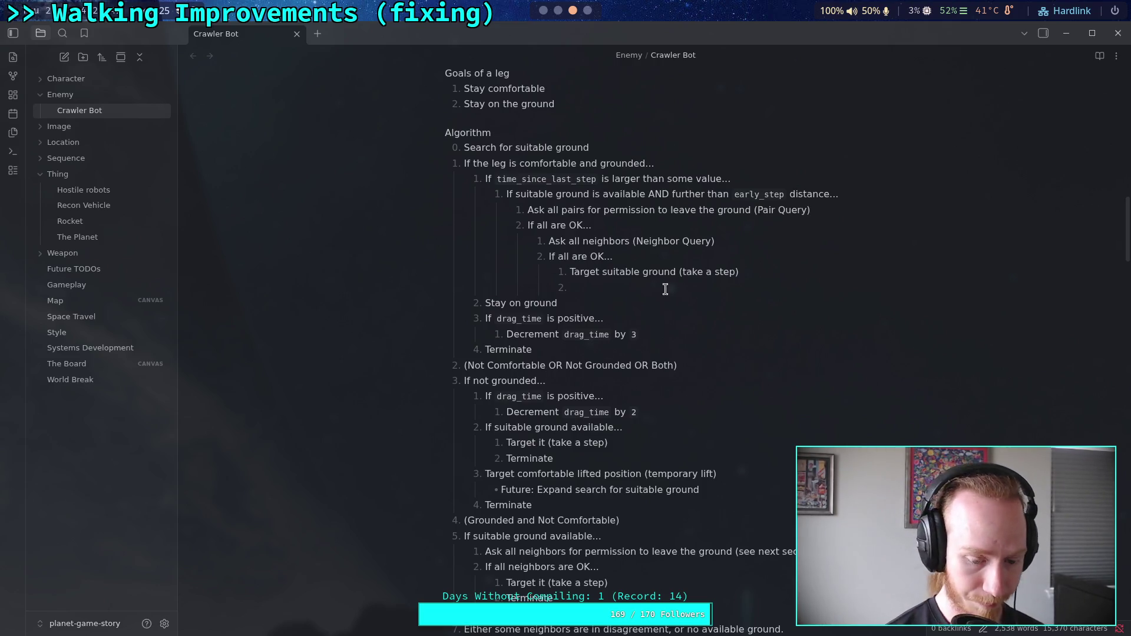
type("Term")
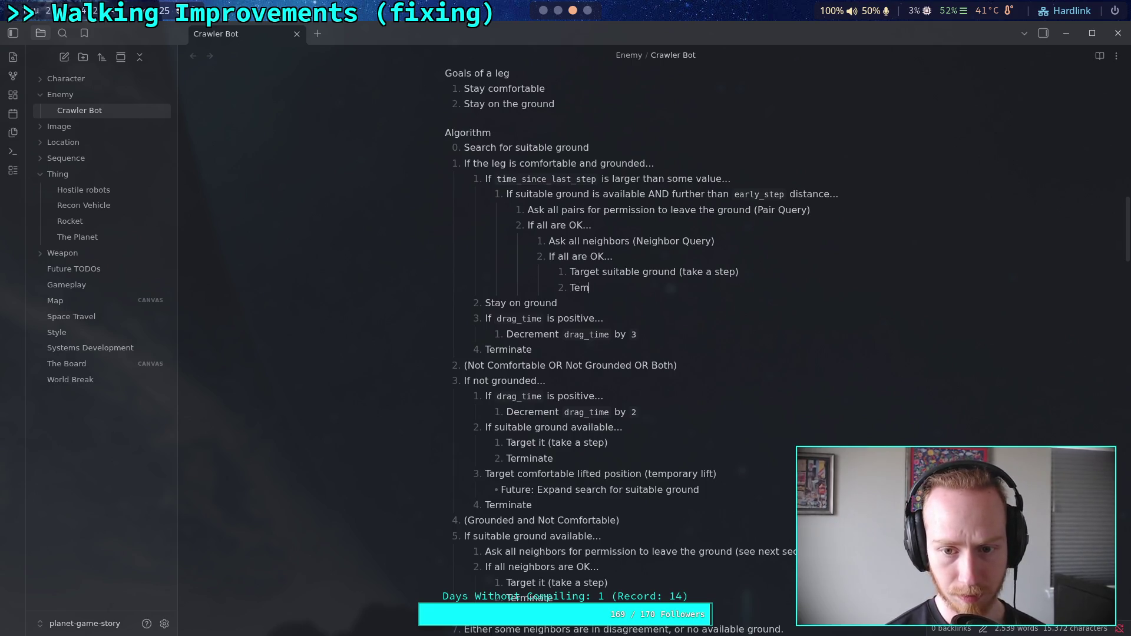
type("inate")
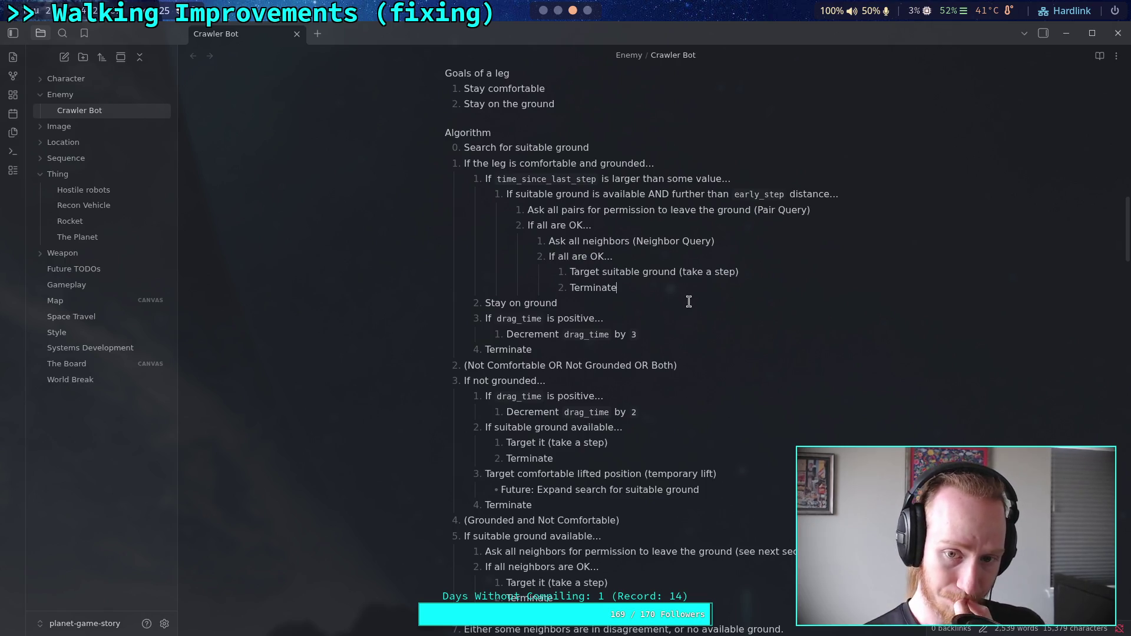
left_click_drag(558, 257, 589, 256)
- Shorten both 'If all are OK...' conditions to 'If OK...'
key("BackSpace")
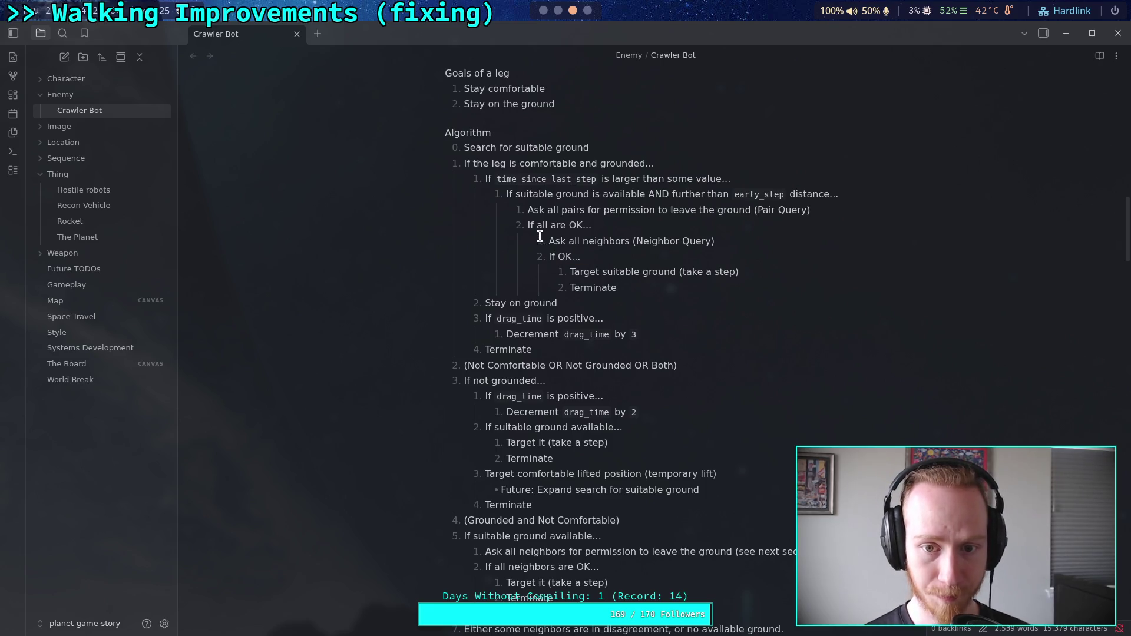
left_click_drag(536, 225, 569, 225)
key("BackSpace")
left_click(651, 286)
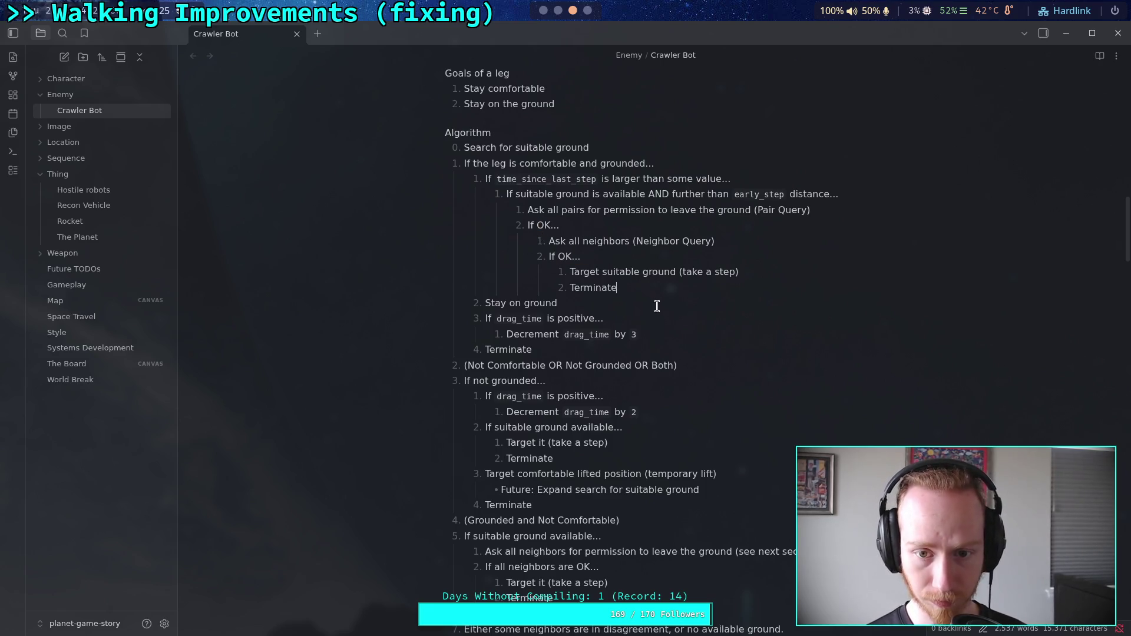
- Change the pairs line to 'Ask all pairs (Pair Query), if OK...' and remove its separate If OK item
left_click(828, 216)
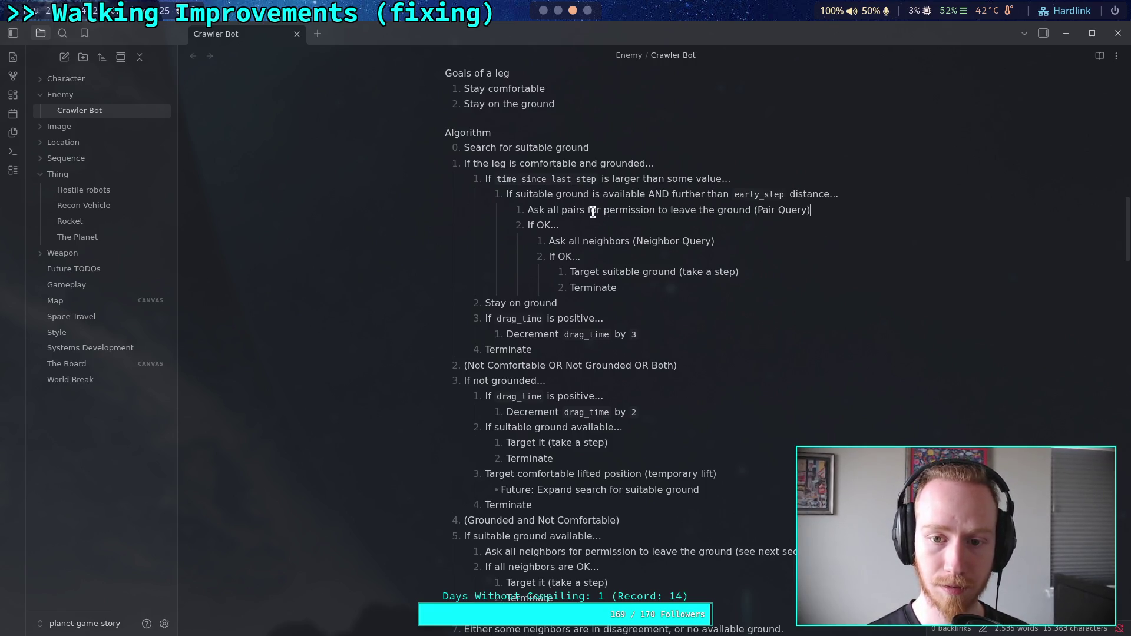
left_click_drag(587, 211, 754, 210)
key("BackSpace")
type(", if OK...")
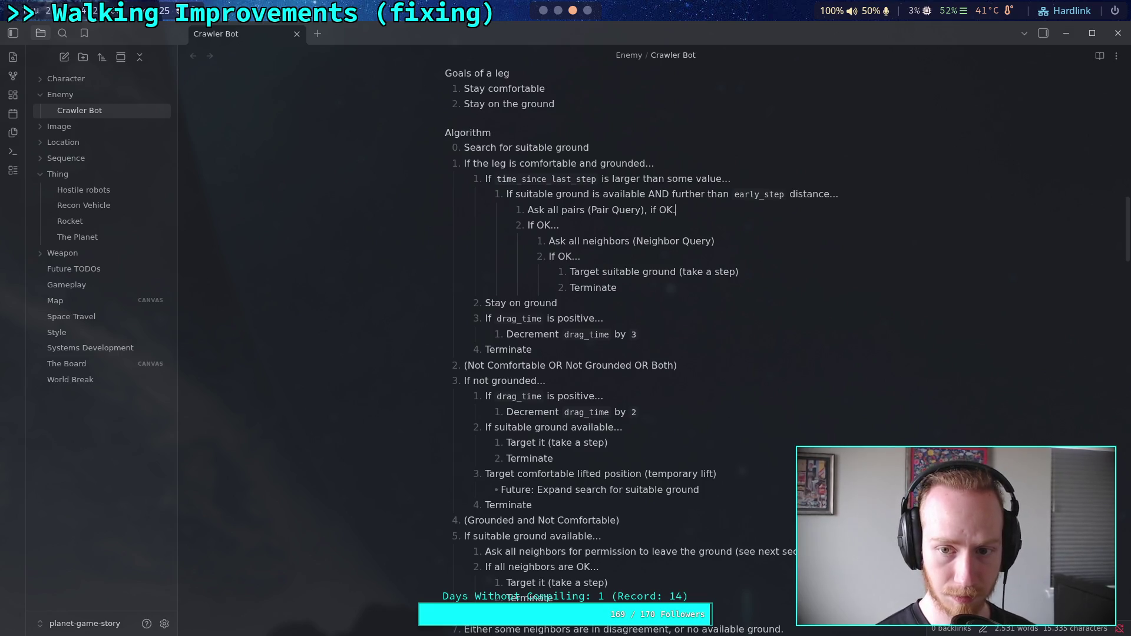
key("shift+Down")
key("BackSpace")
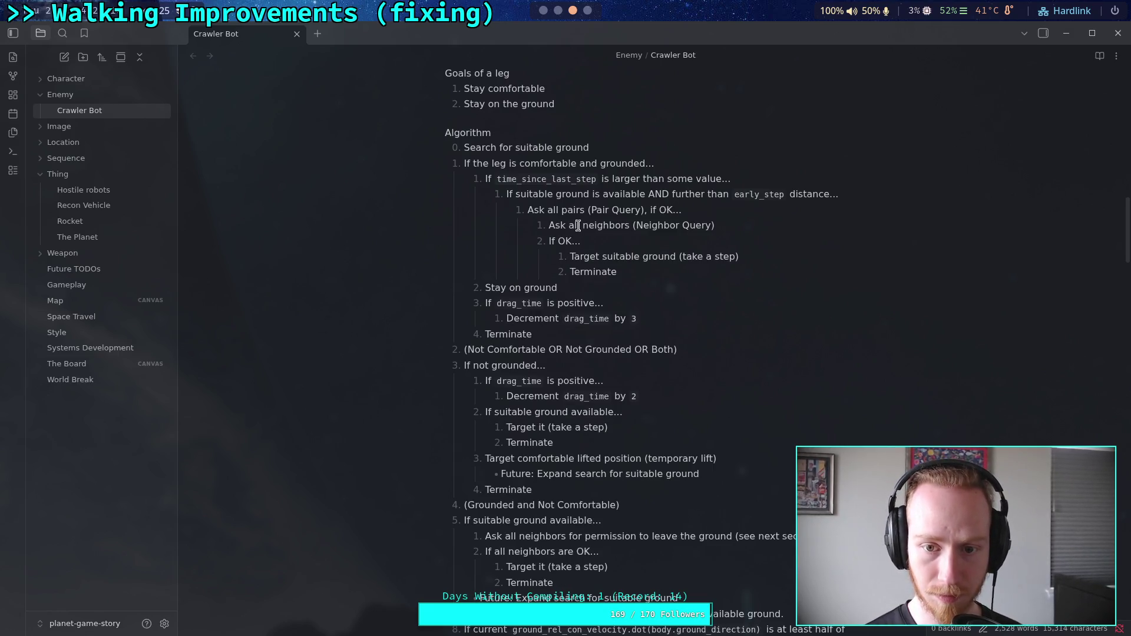
key("shift+Down")
key("shift+Down")
key("shift+Down")
key("shift+Tab")
- Nest the neighbor steps under Ask all pairs and join the condition as 'Ask all neighbors (Neighbor Query), if OK...'
left_click(581, 246)
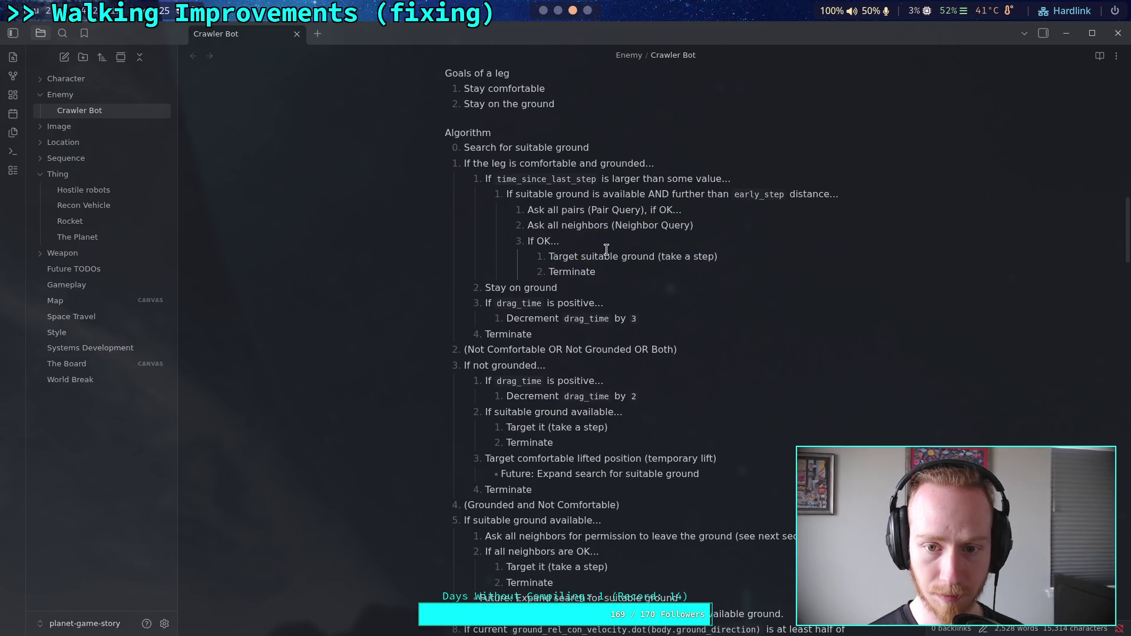
left_click_drag(533, 225, 573, 263)
key("Tab")
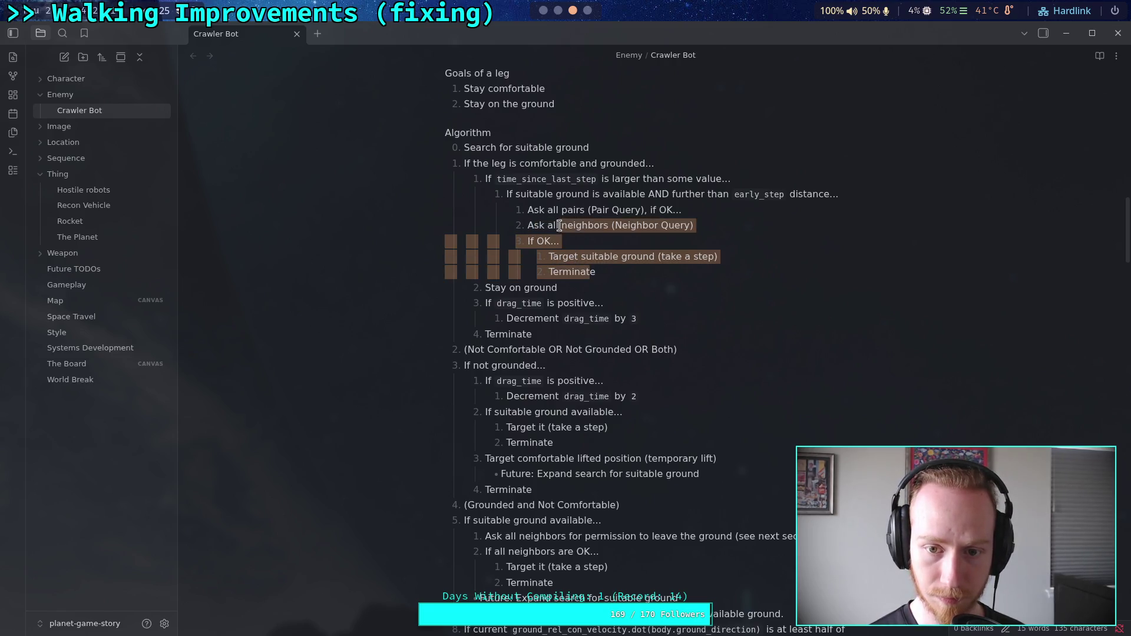
left_click(550, 241)
key("shift+Home")
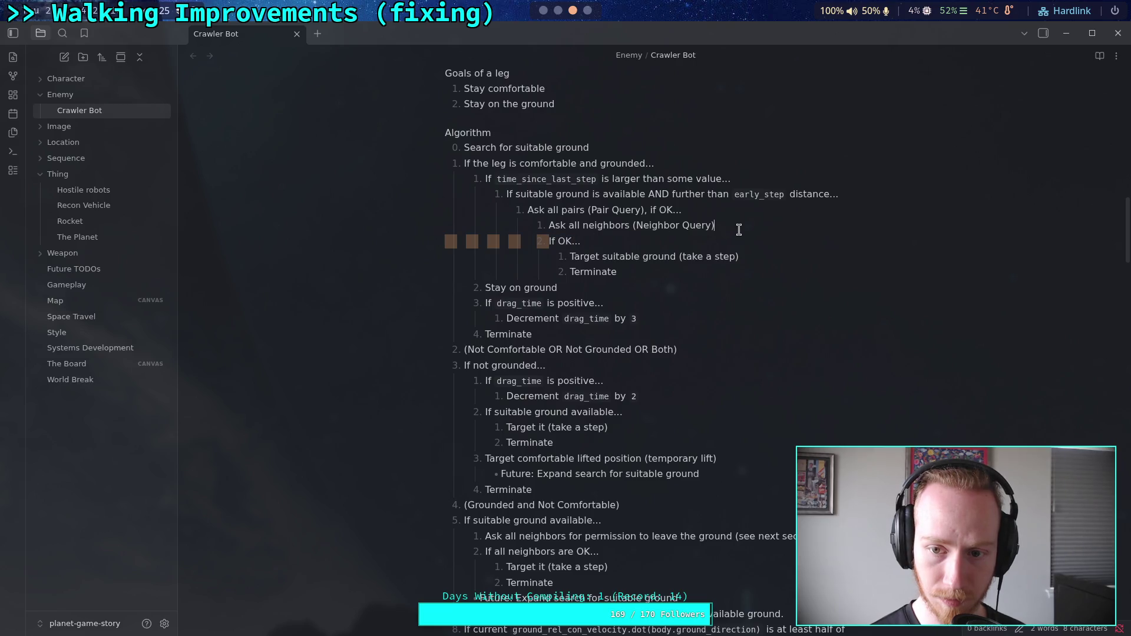
key("BackSpace")
key("BackSpace")
type(",")
left_click(727, 225)
key("BackSpace")
type("i")
key("BackSpace")
type("if OK...")
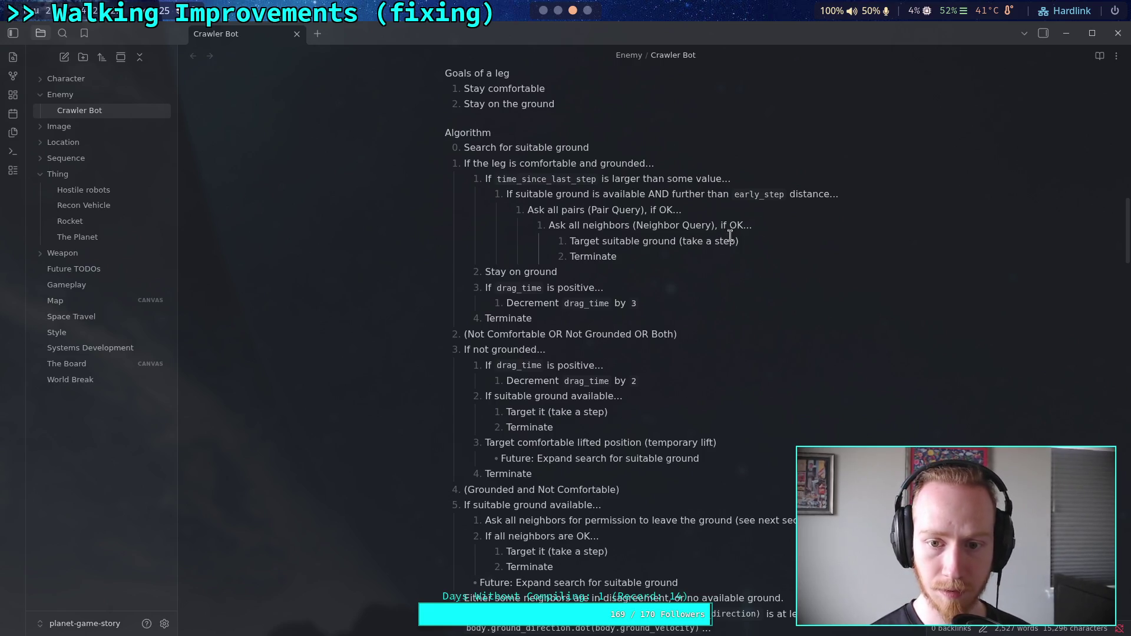
left_click(709, 262)
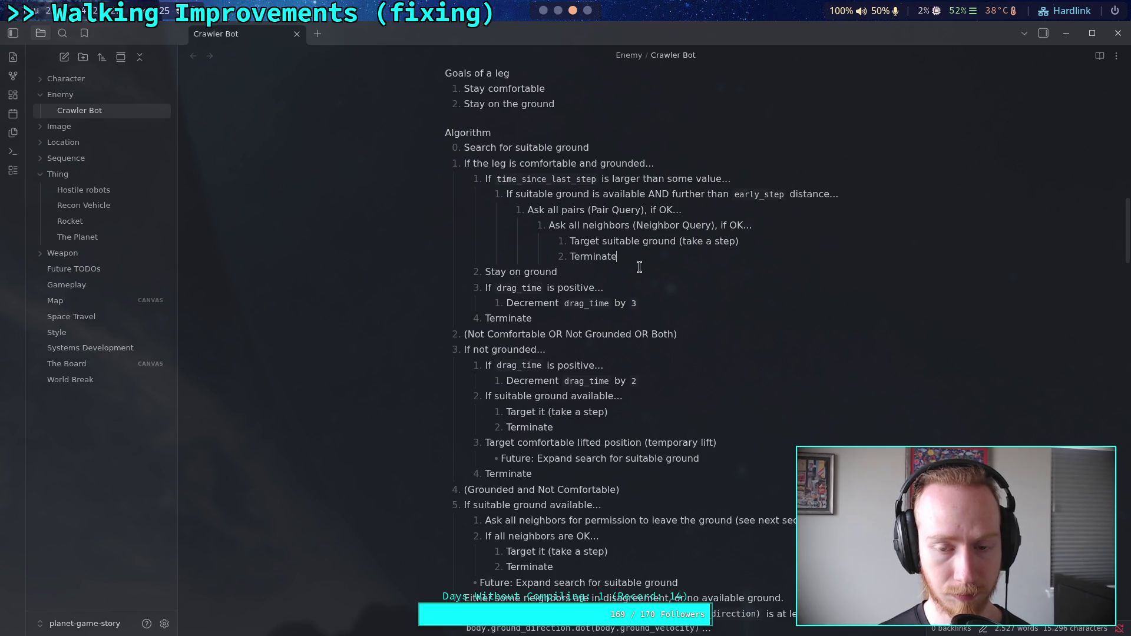
- Rename the inline variable time_since_last_step to last_step_time in the first condition
left_click(500, 180)
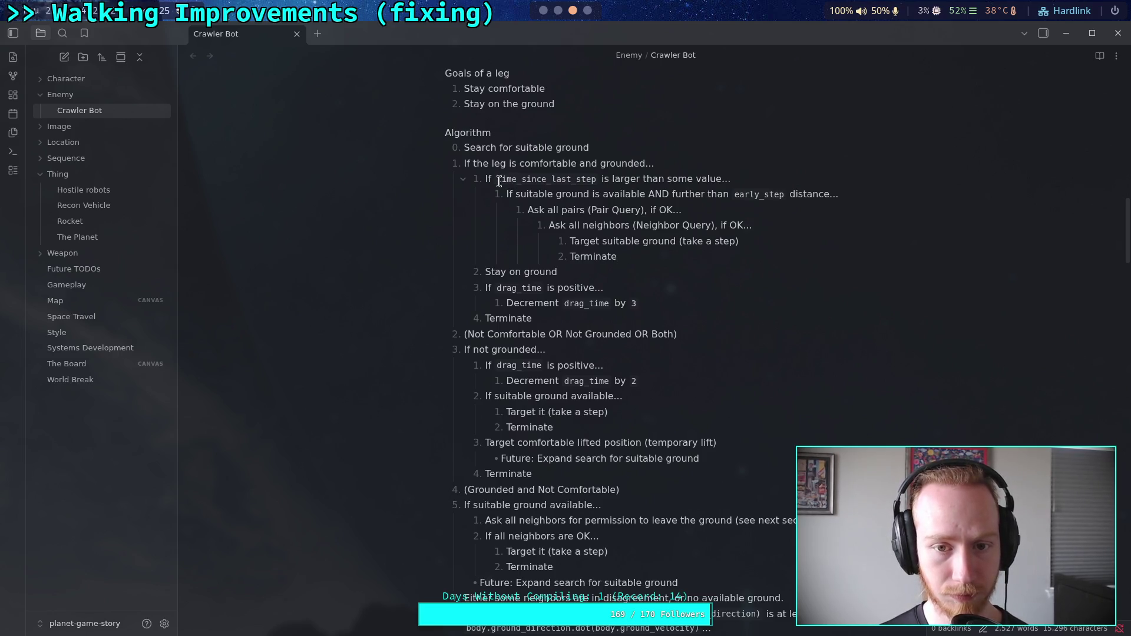
mouse_move(501, 181)
left_mouse_down()
mouse_move(591, 179)
mouse_move(560, 178)
left_mouse_up()
key("BackSpace")
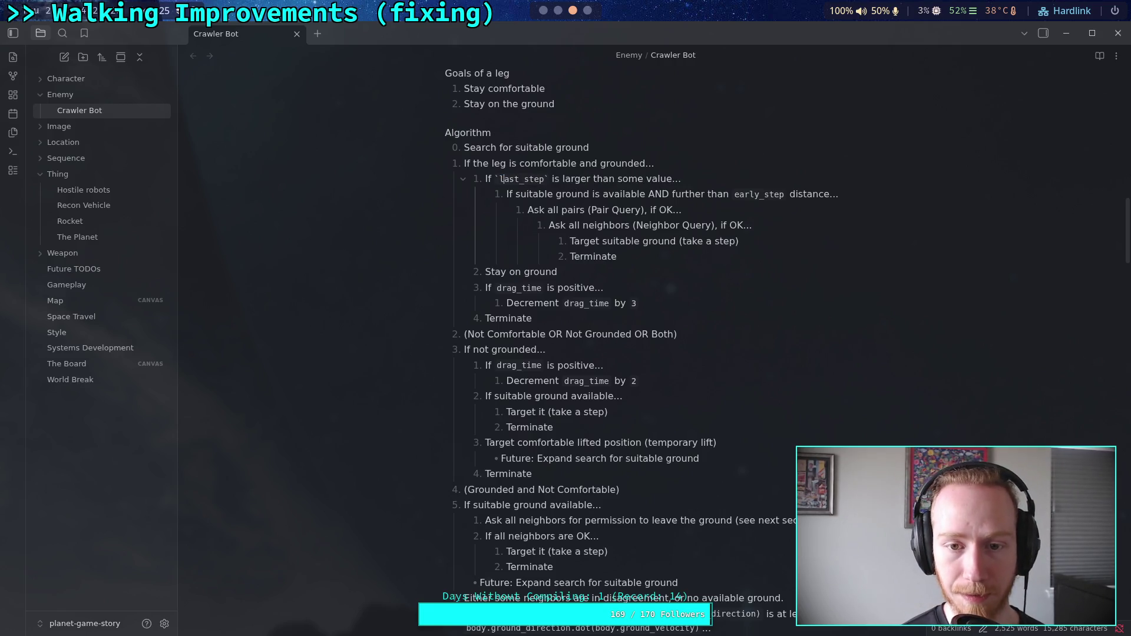
type("_time")
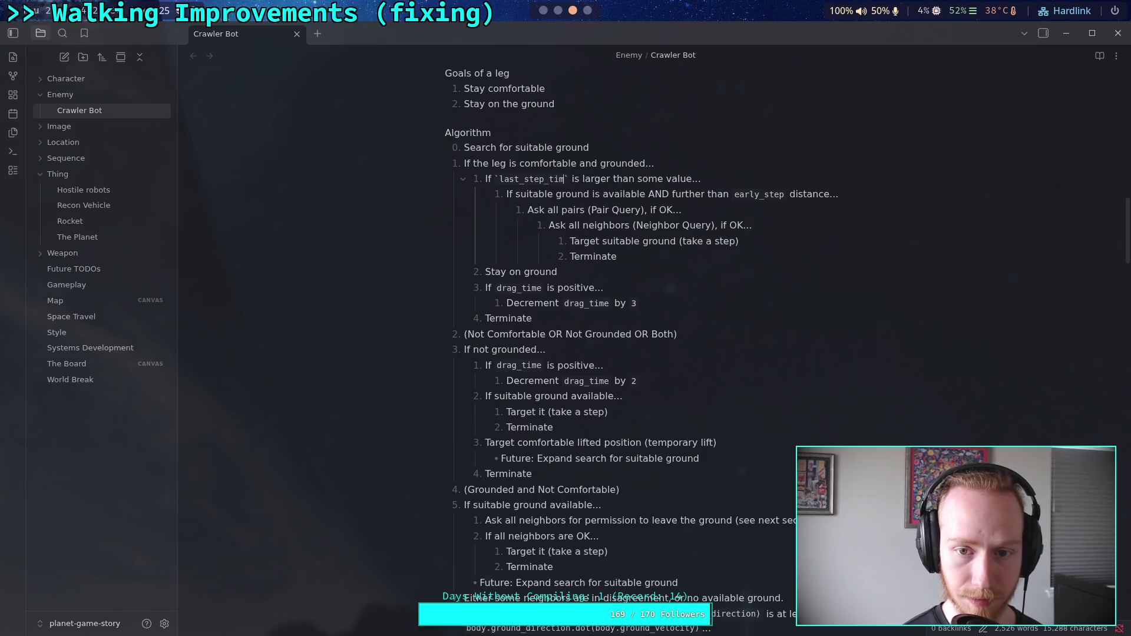
left_click(595, 209)
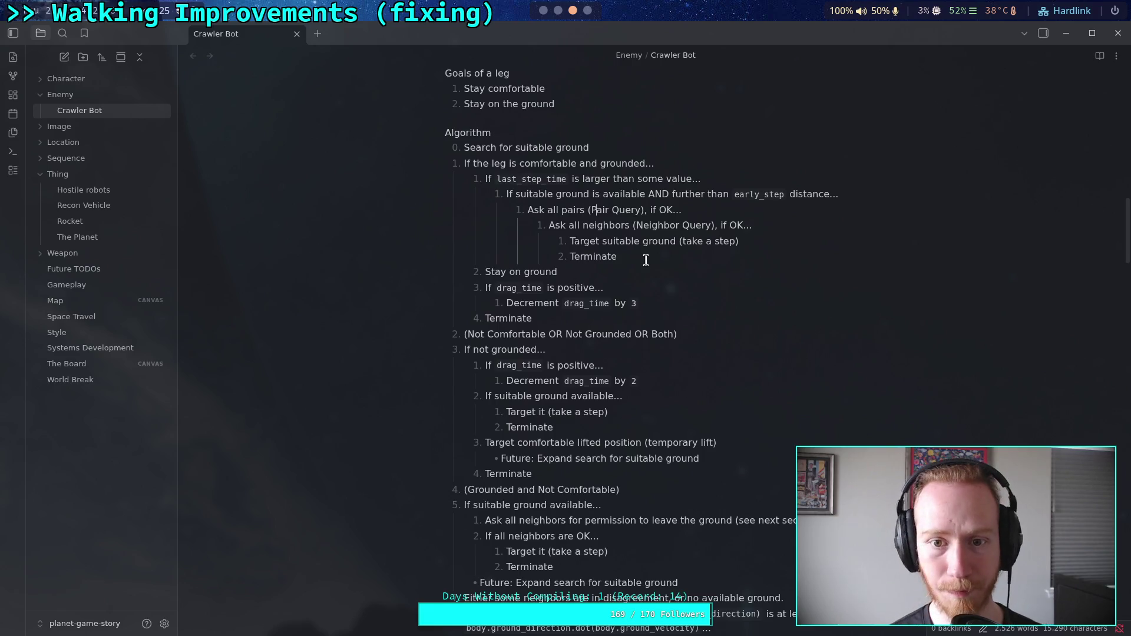
left_click(571, 179)
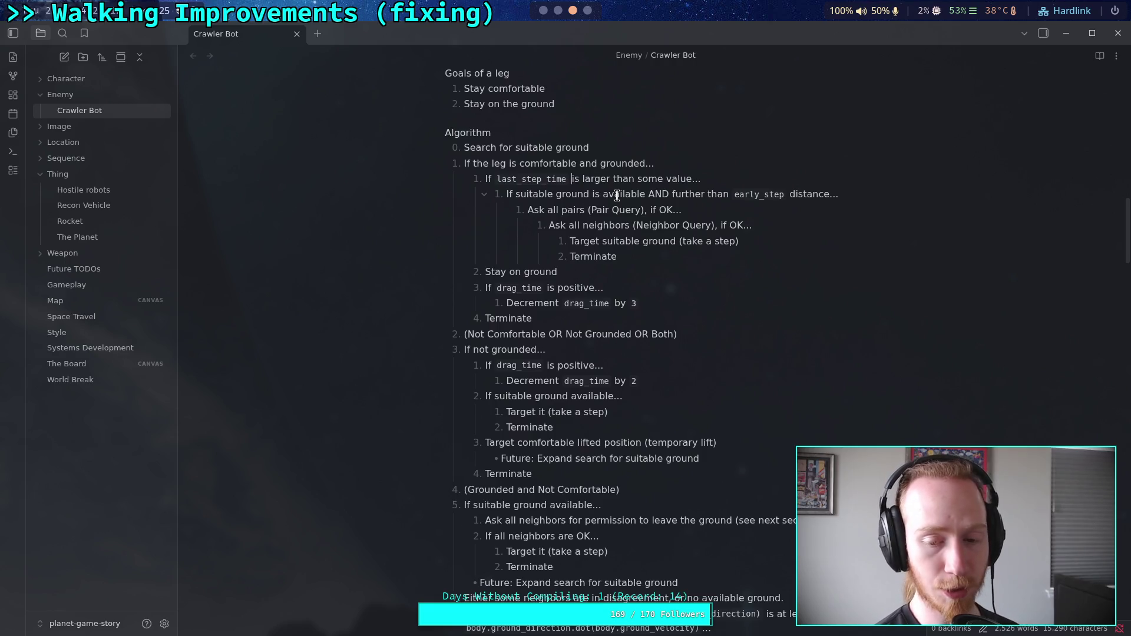
key("super+1")
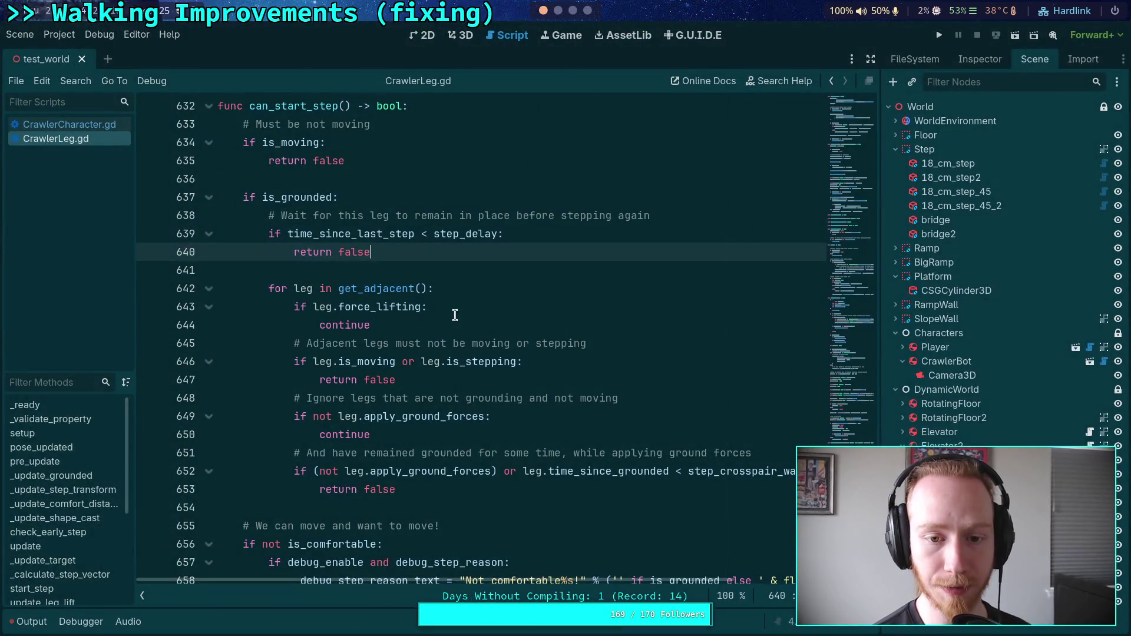
- Search CrawlerLeg.gd for time_since_last_step and step through all four matches, including lines 569 and 639
double_click(372, 232)
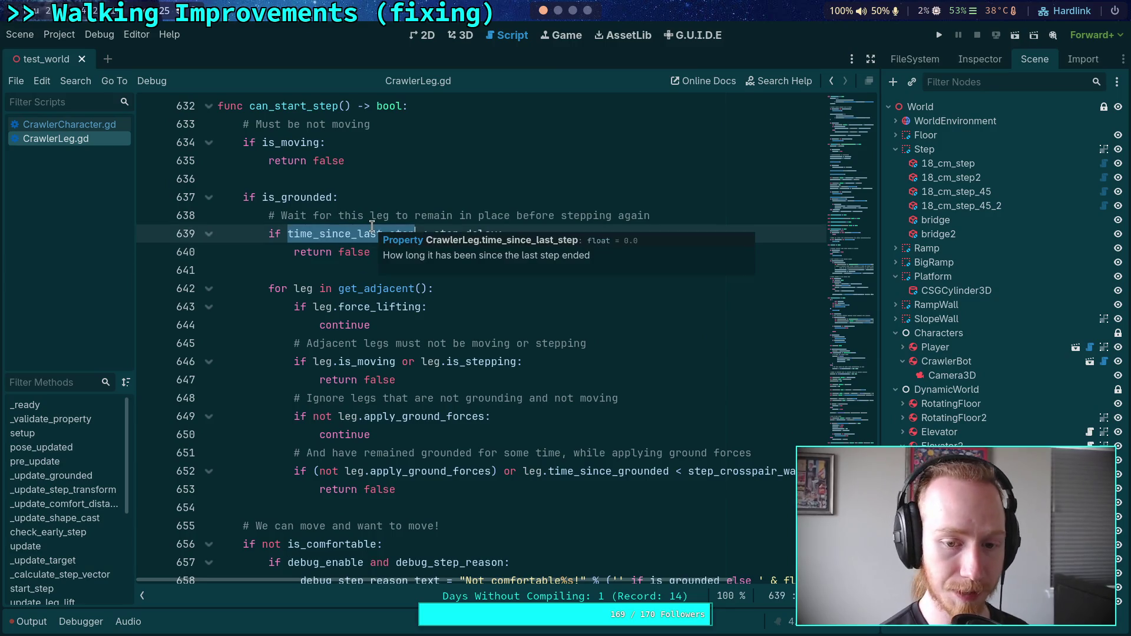
key("ctrl+f")
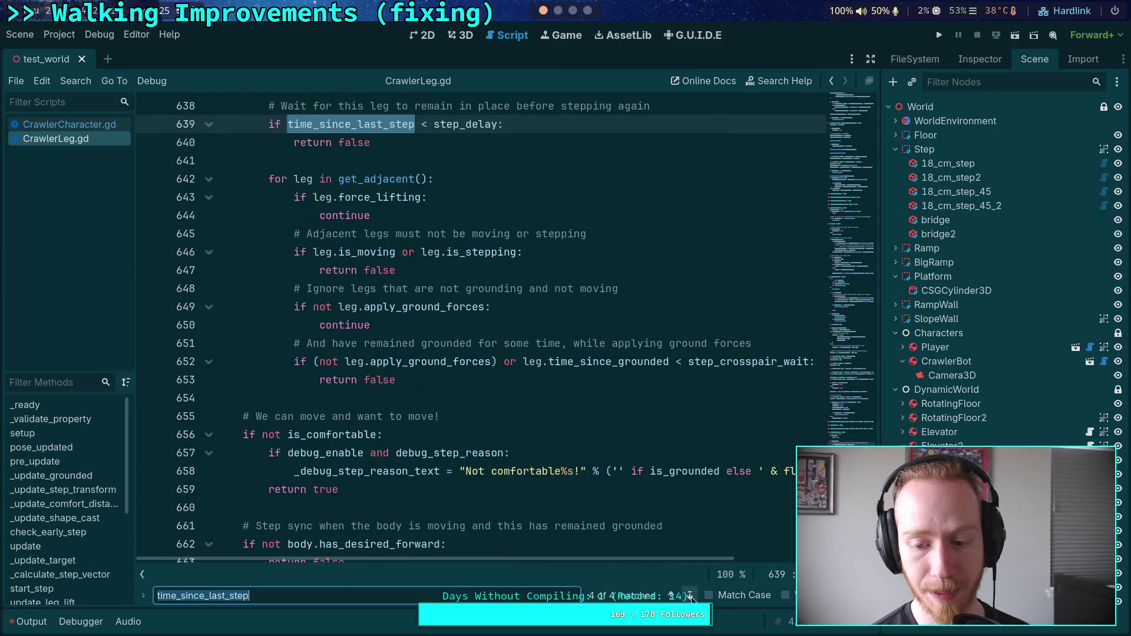
left_click(690, 596)
left_click(690, 597)
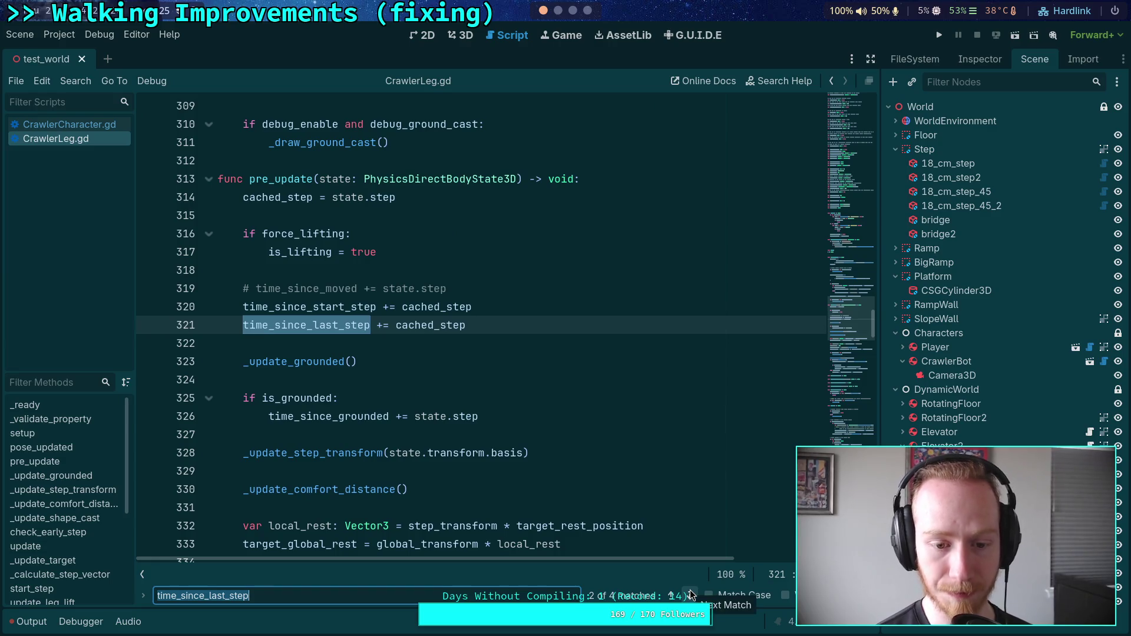
left_click(690, 596)
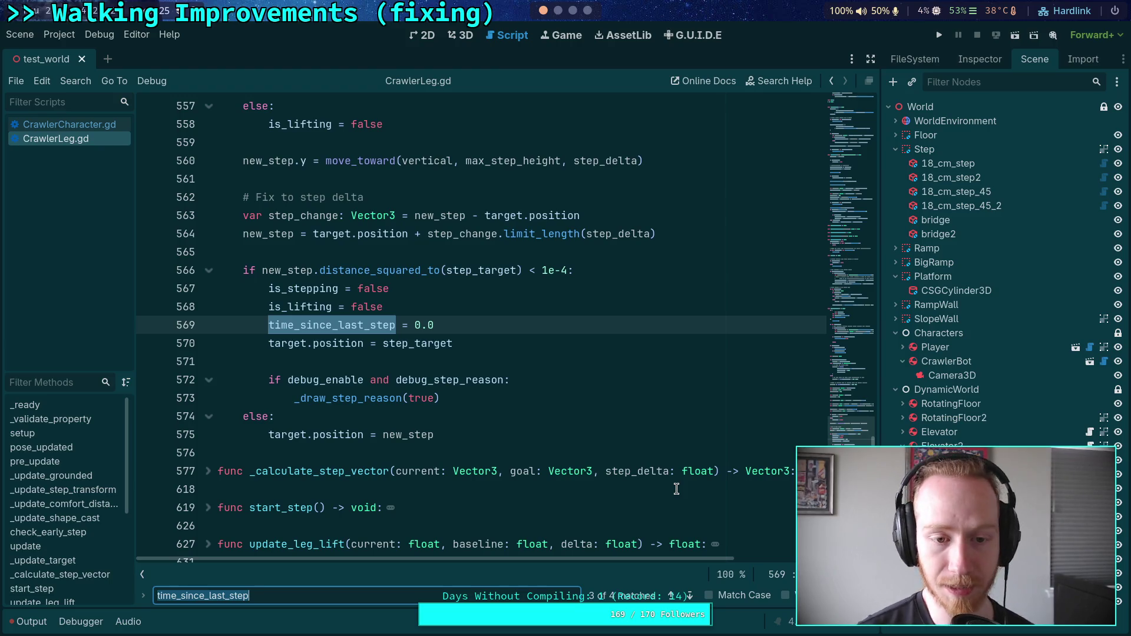
left_click(690, 596)
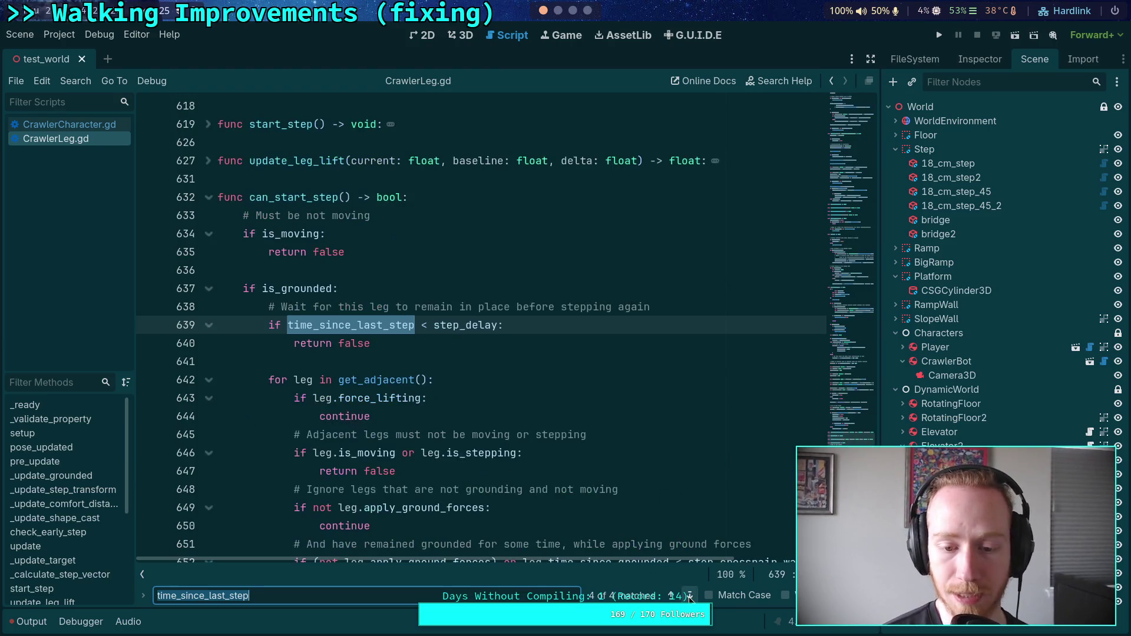
scroll(500, 494, "down", 3)
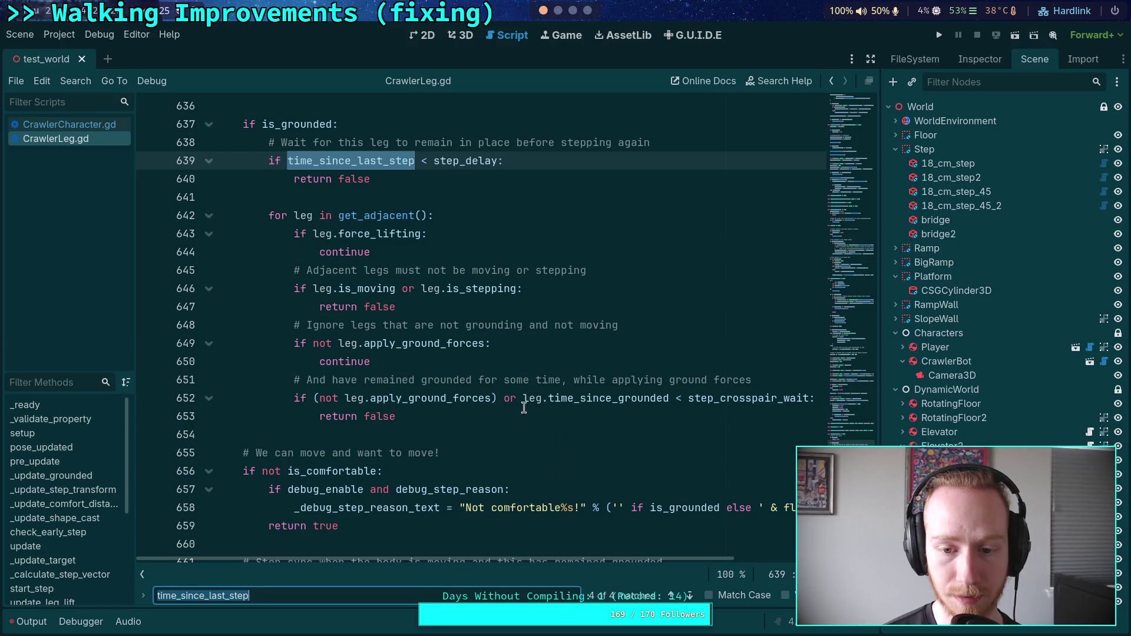
double_click(592, 396)
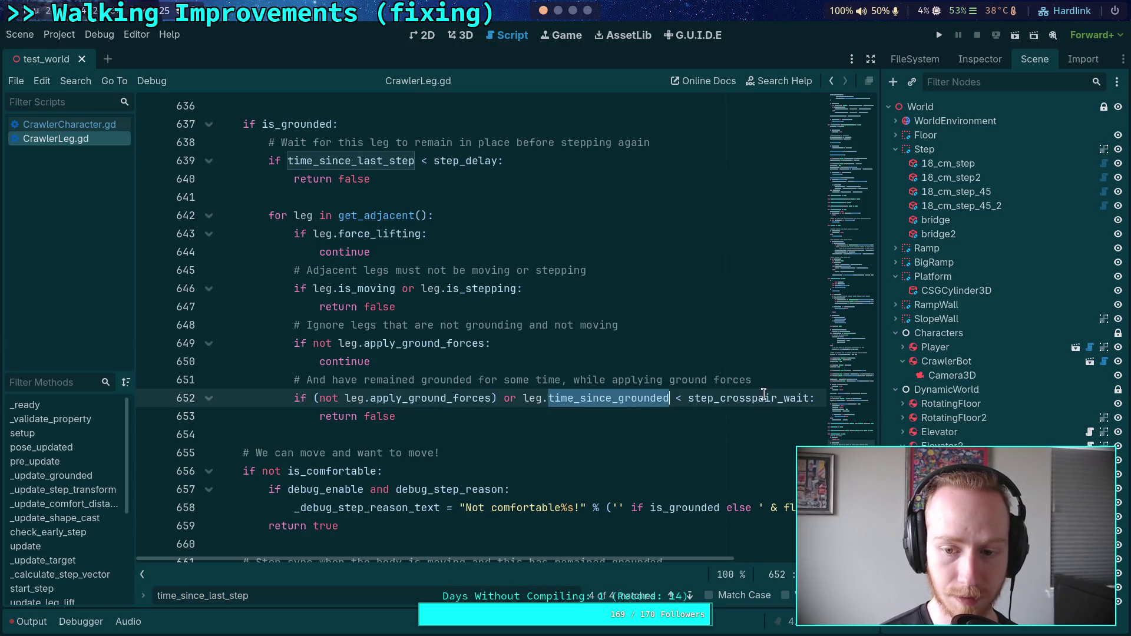
mouse_move(756, 401)
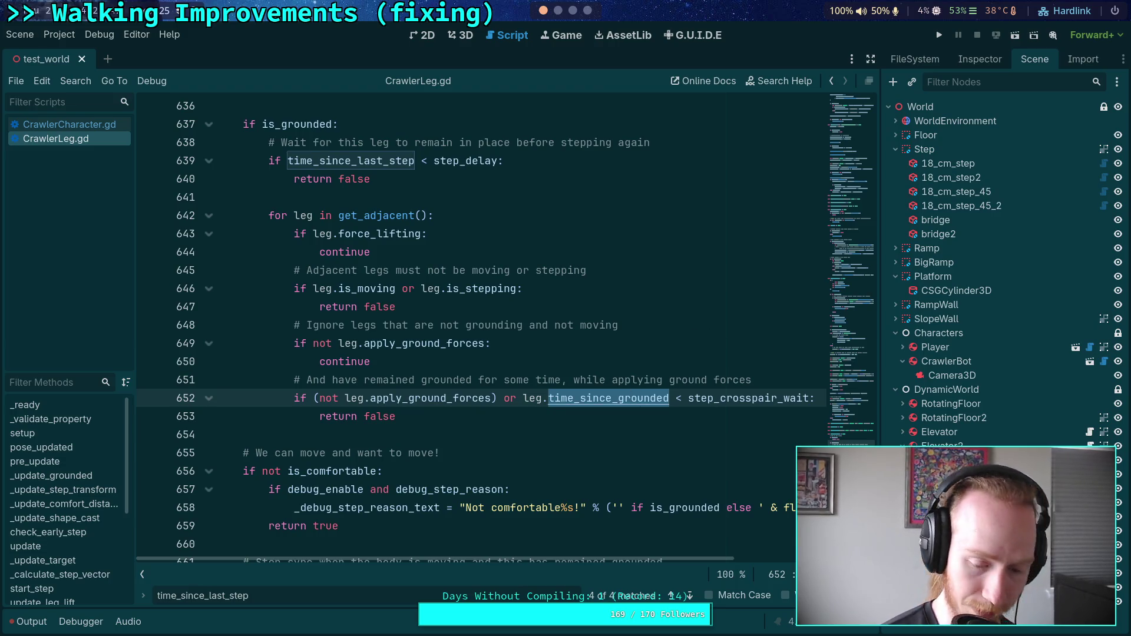
- Step through every time_since_grounded match, including its declaration and the use on line 678
key("ctrl+f")
left_click(690, 596)
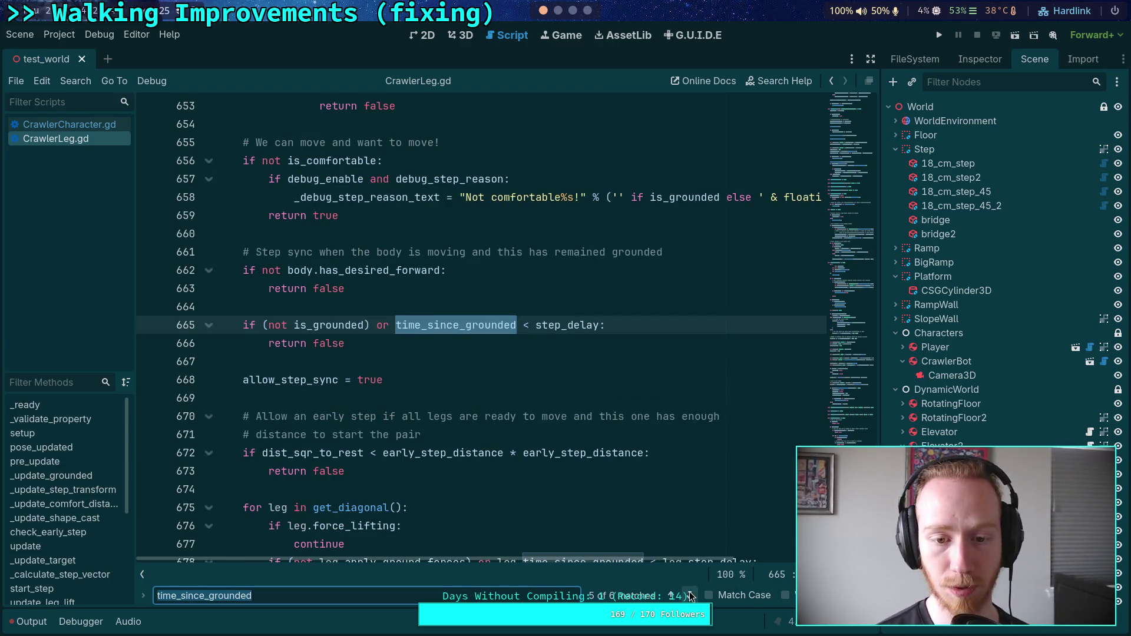
left_click(690, 596)
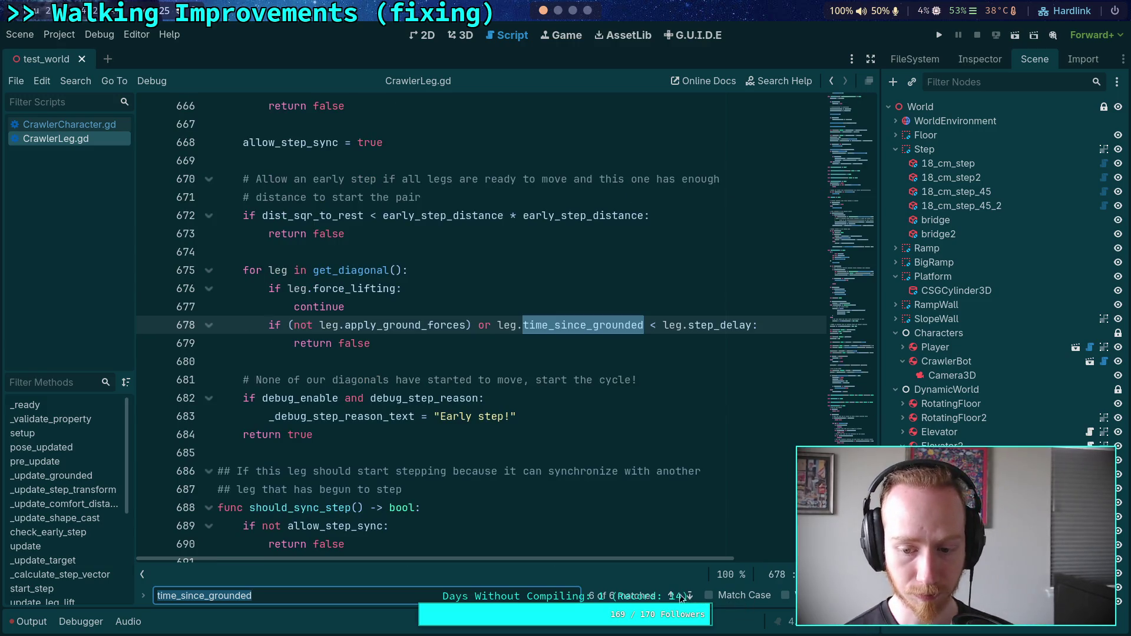
left_click(690, 595)
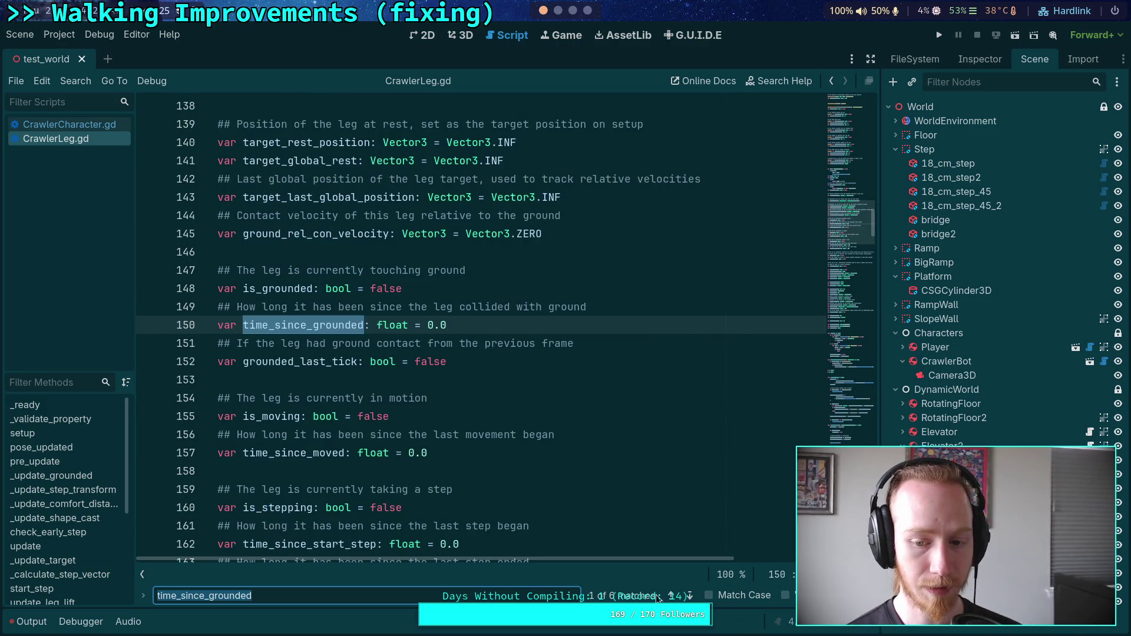
left_click(671, 596)
- Search for step_delay and cycle through its uses on lines 639, 665 and 678
double_click(723, 325)
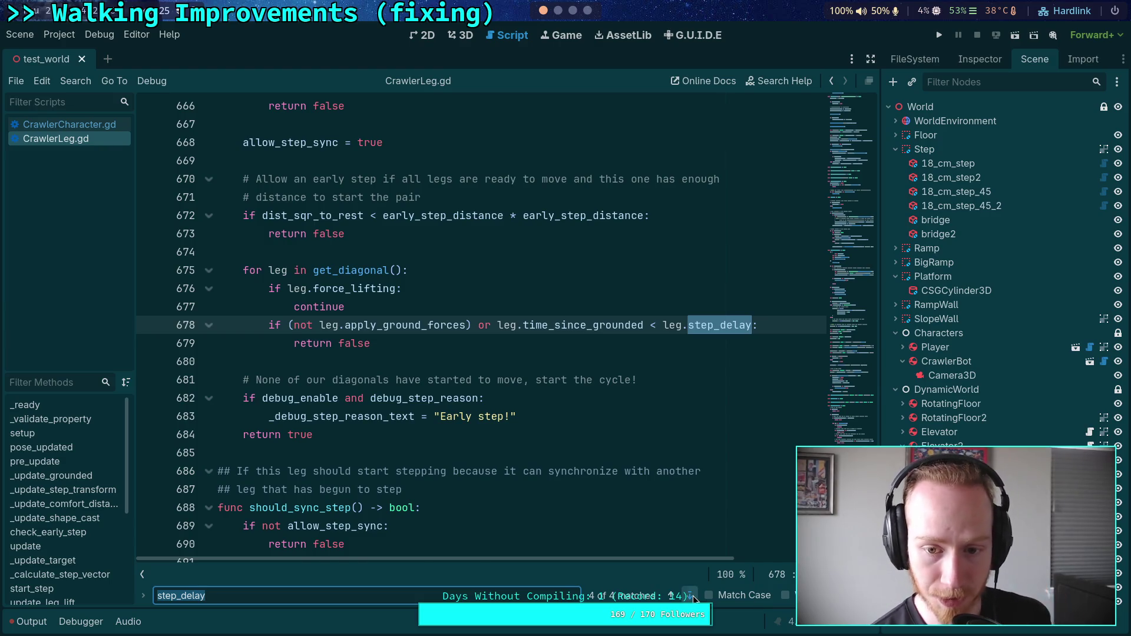
left_click(692, 596)
left_click(692, 596)
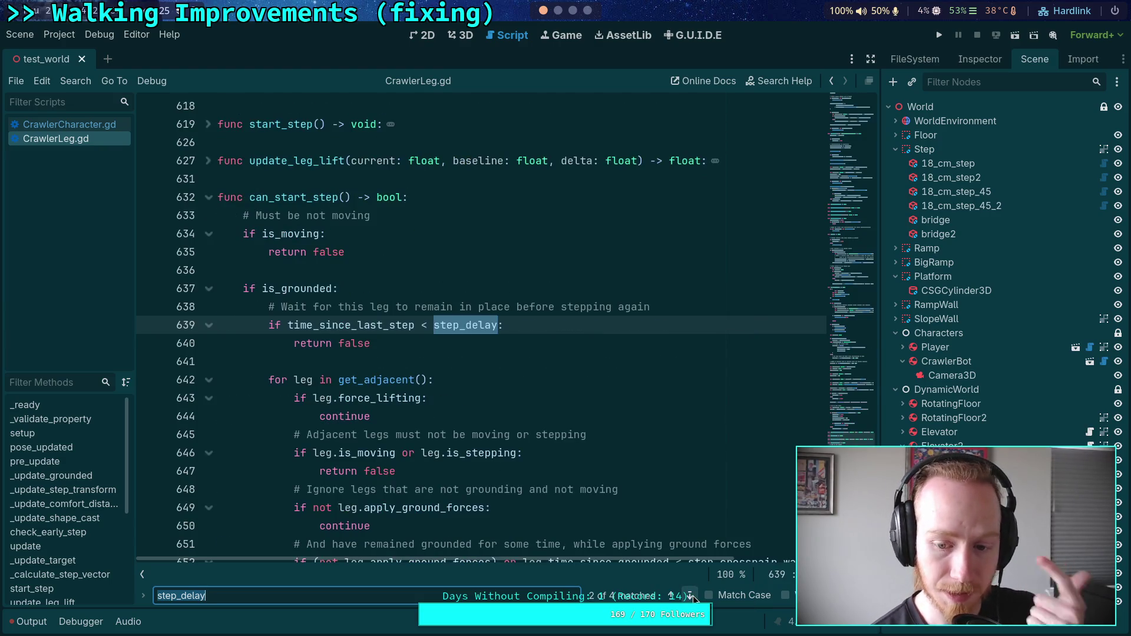
left_click(692, 596)
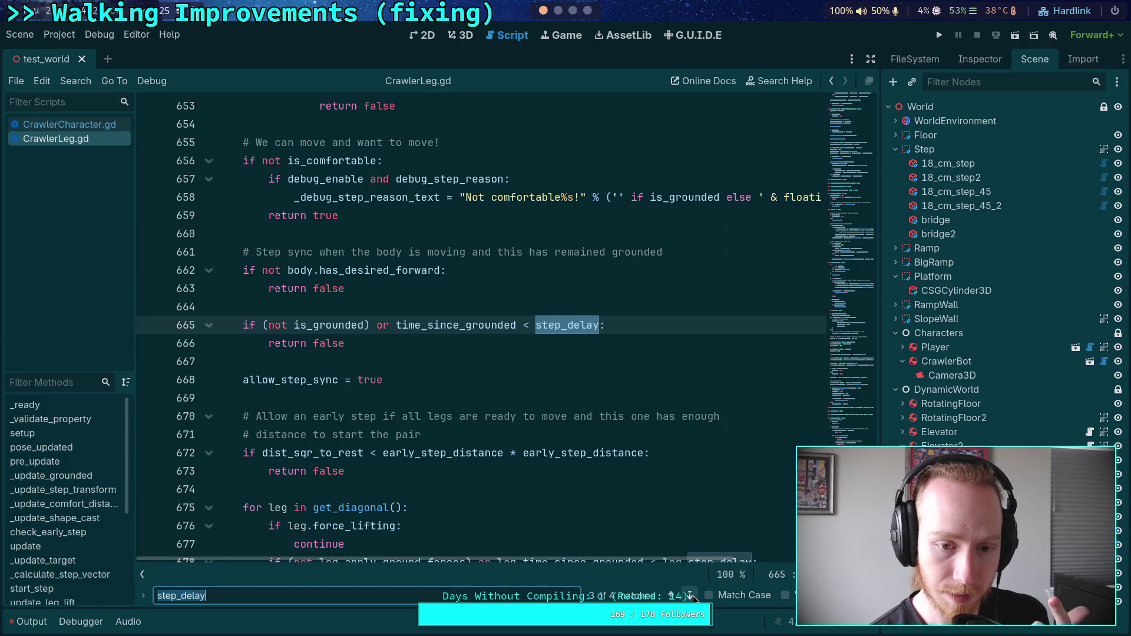
left_click(691, 596)
left_click(692, 596)
left_click(691, 596)
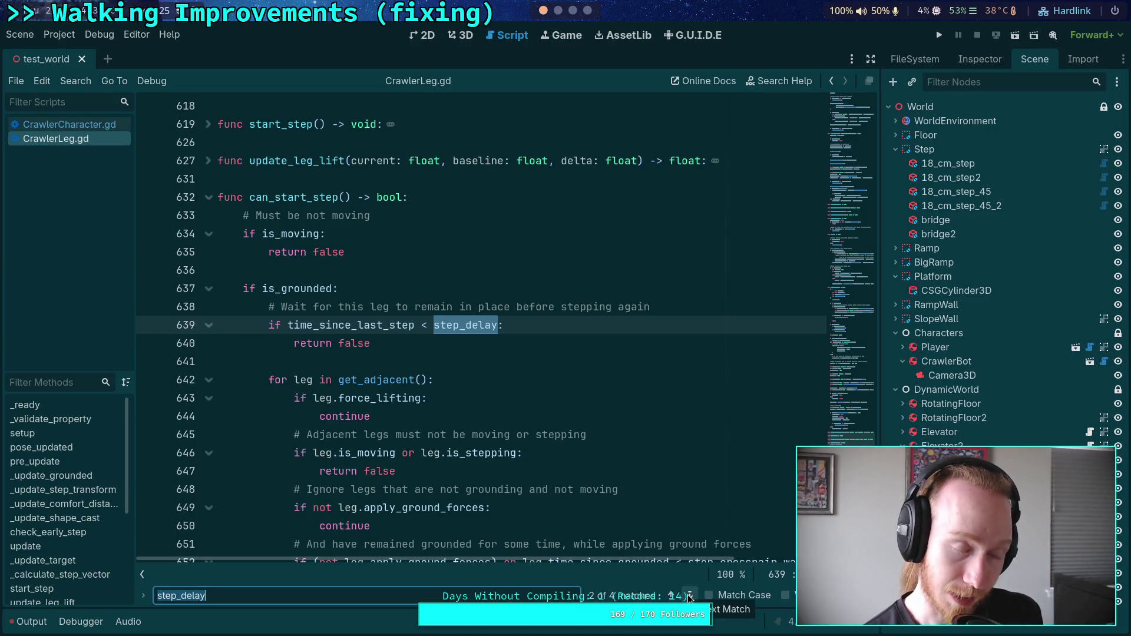
left_click(689, 597)
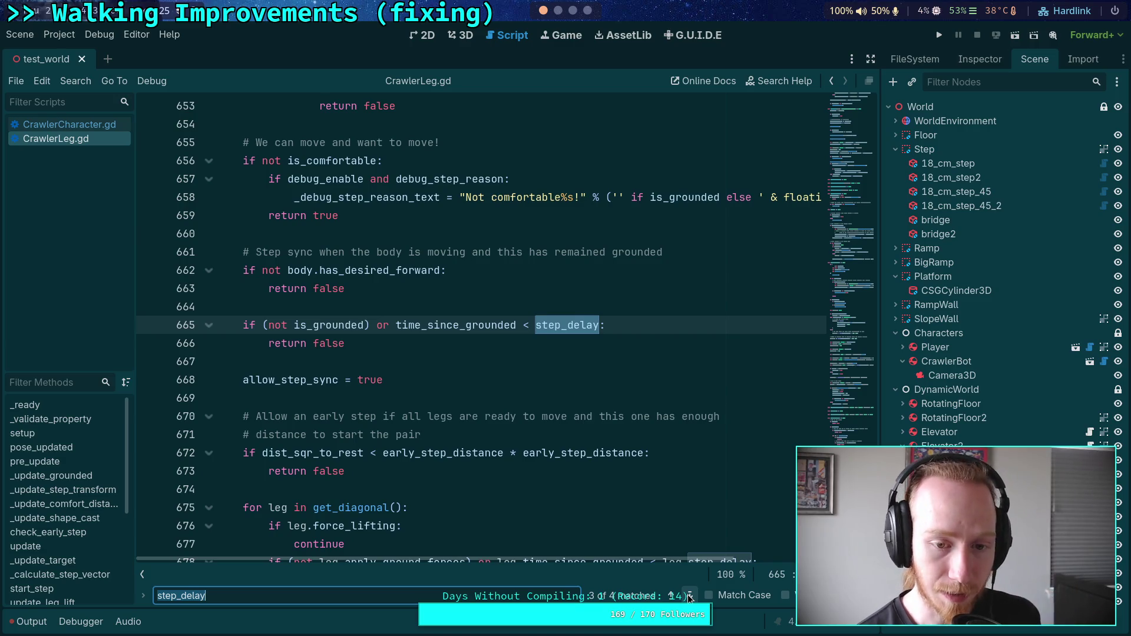
left_click(689, 597)
left_click(689, 597)
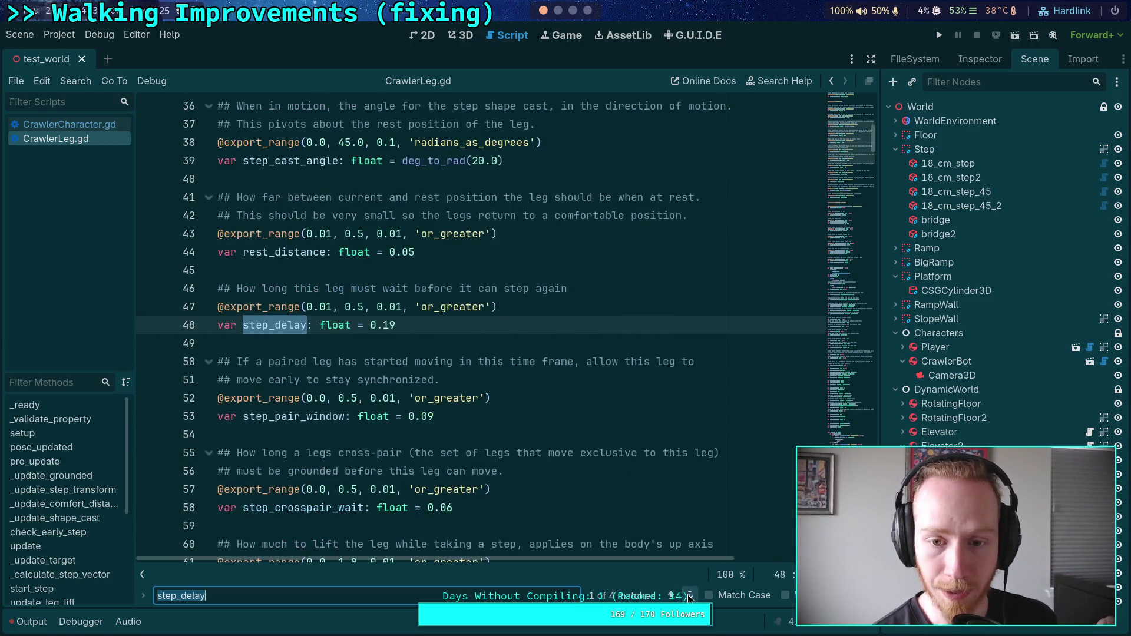
left_click(689, 597)
left_click(689, 596)
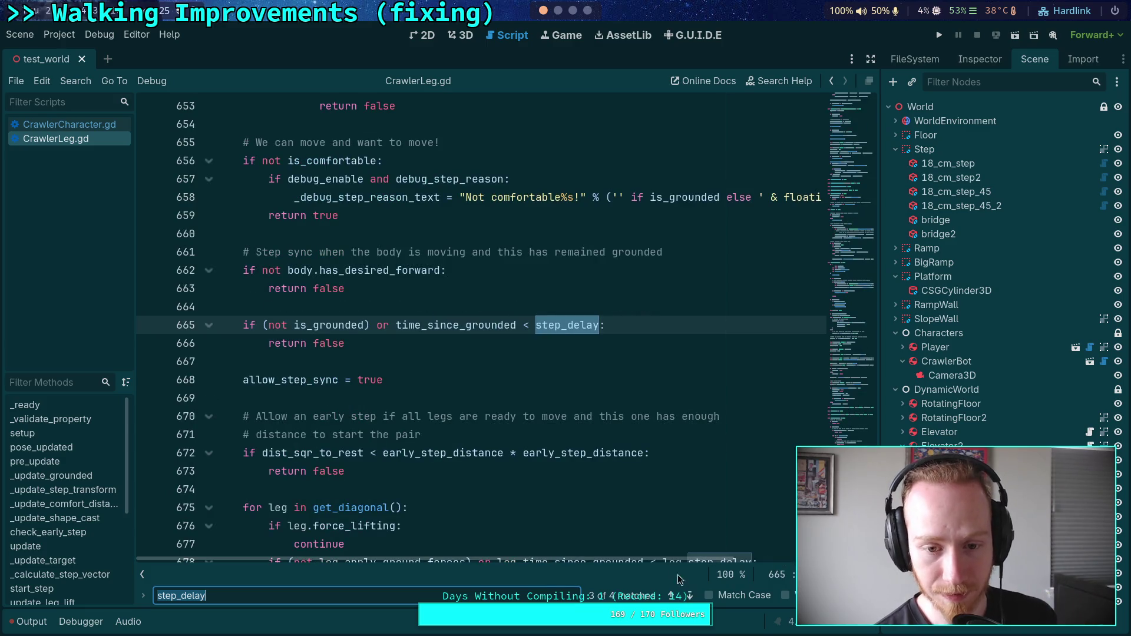
left_click(689, 596)
left_click(587, 362)
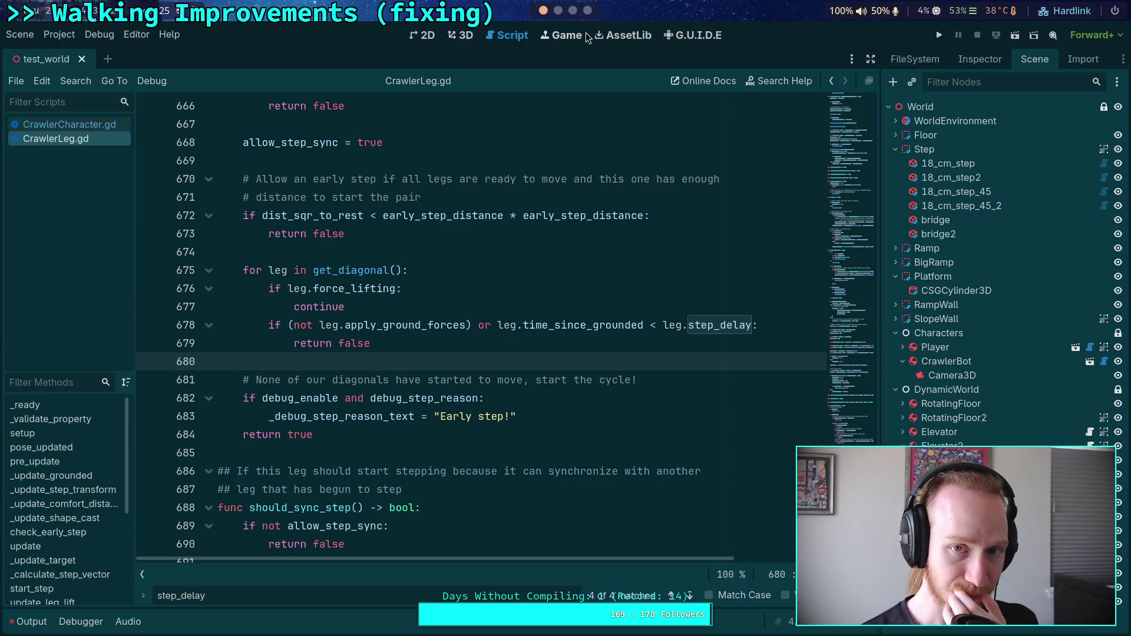
- Scroll the Crawler Bot note to the leg algorithm with the last_step_time check
scroll(558, 10, "down", 2)
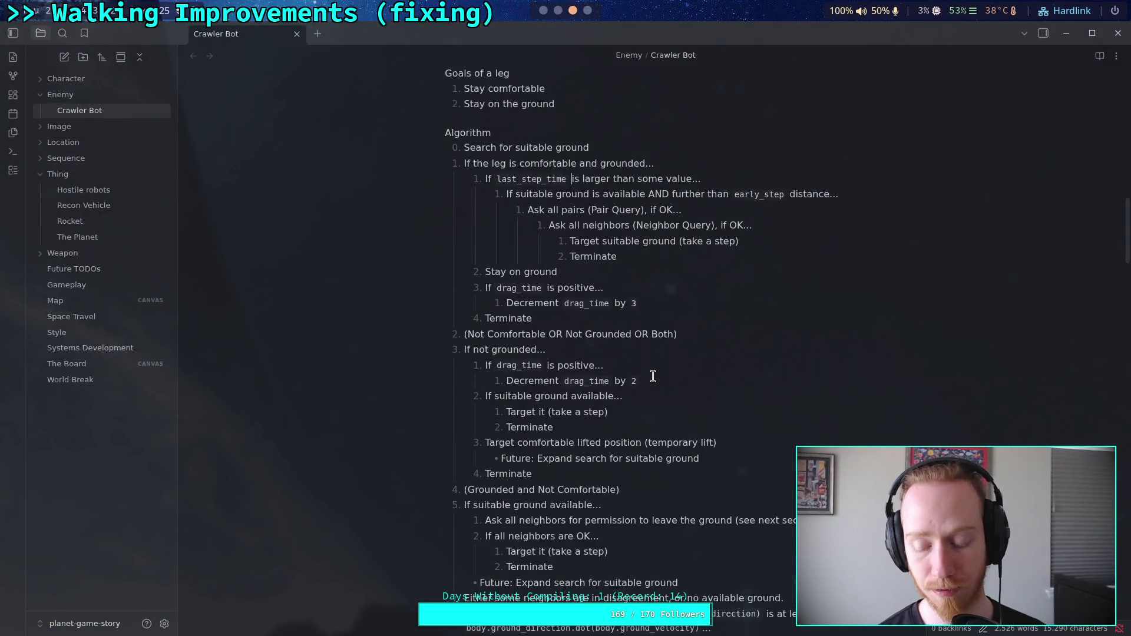
- Rename the condition variable to ground_time and add an empty sub-item after 'If not grounded...'
left_click(538, 178)
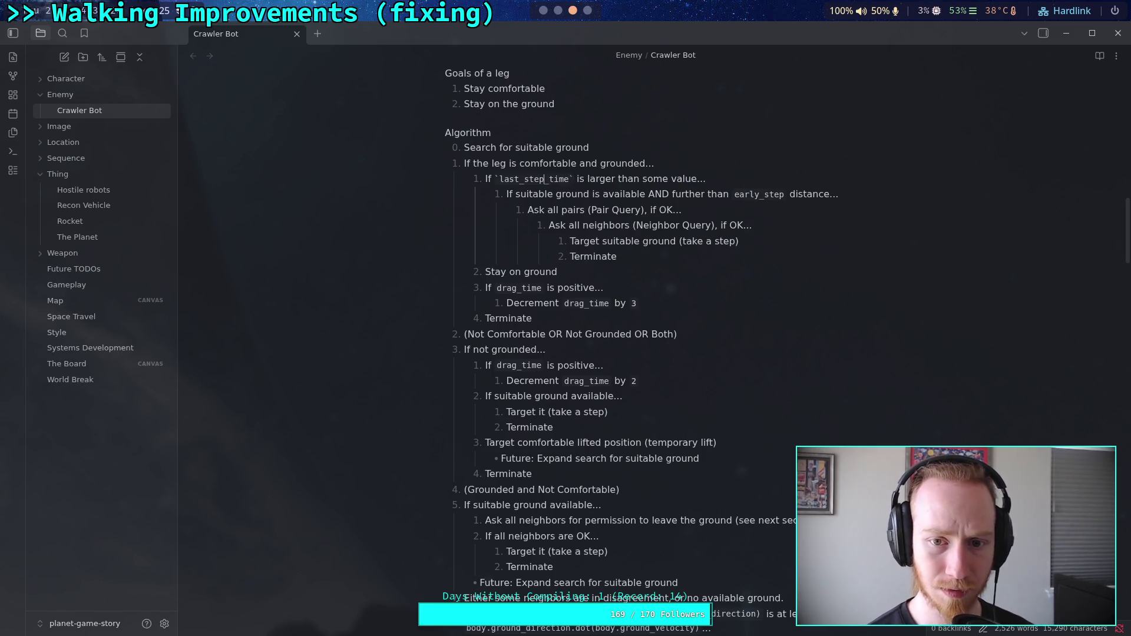
key("h")
key("h")
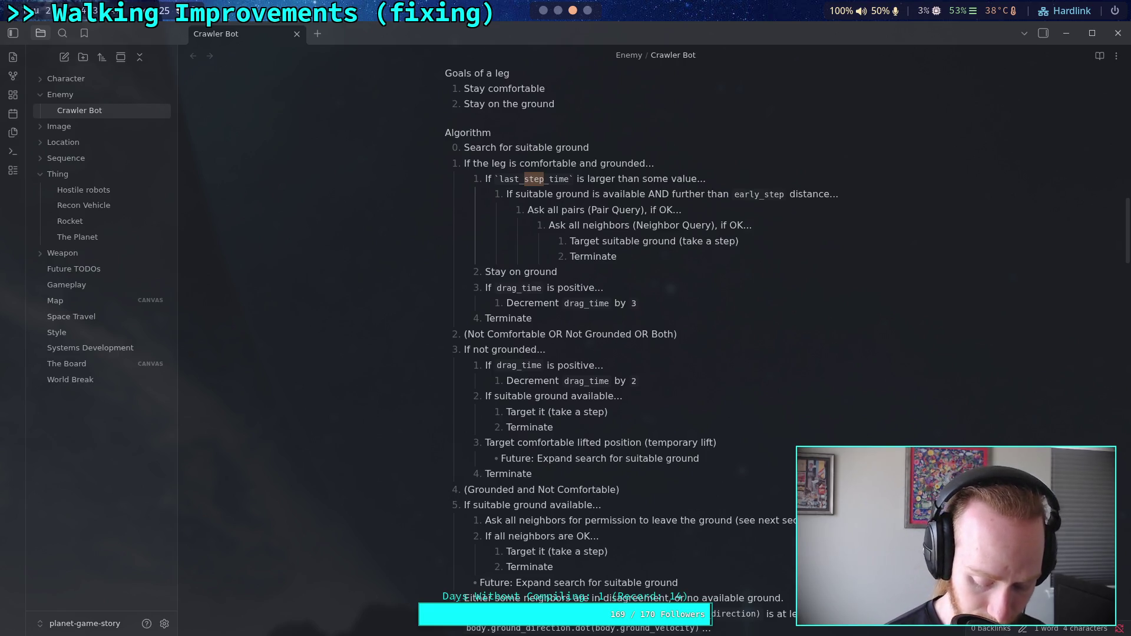
key("BackSpace")
key("Delete")
key("BackSpace")
key("BackSpace")
key("BackSpace")
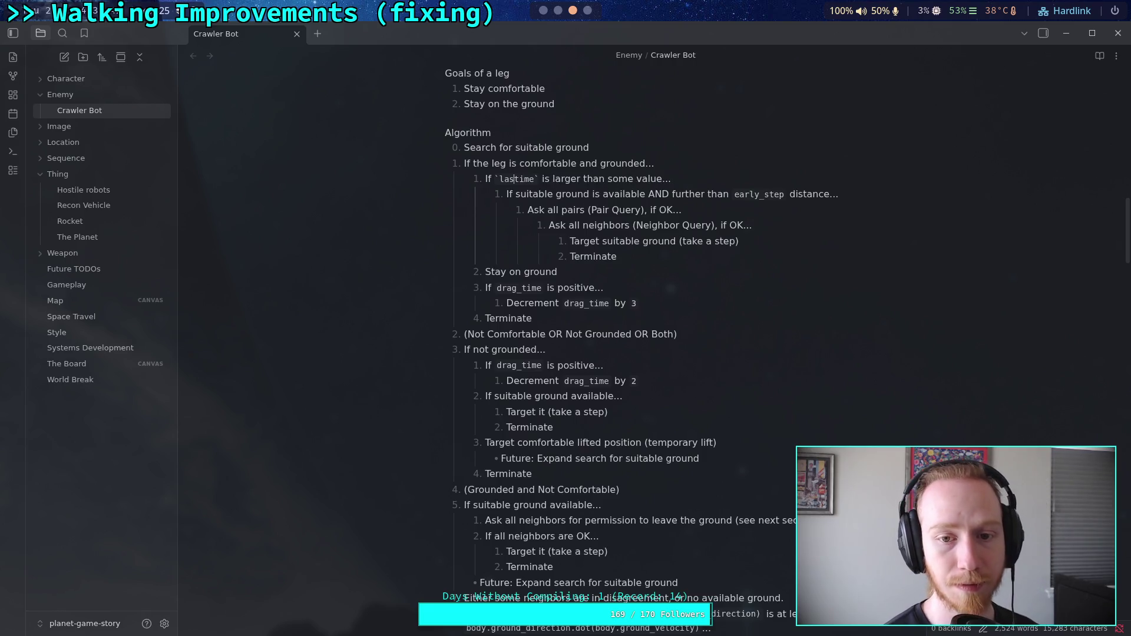
type("ground_")
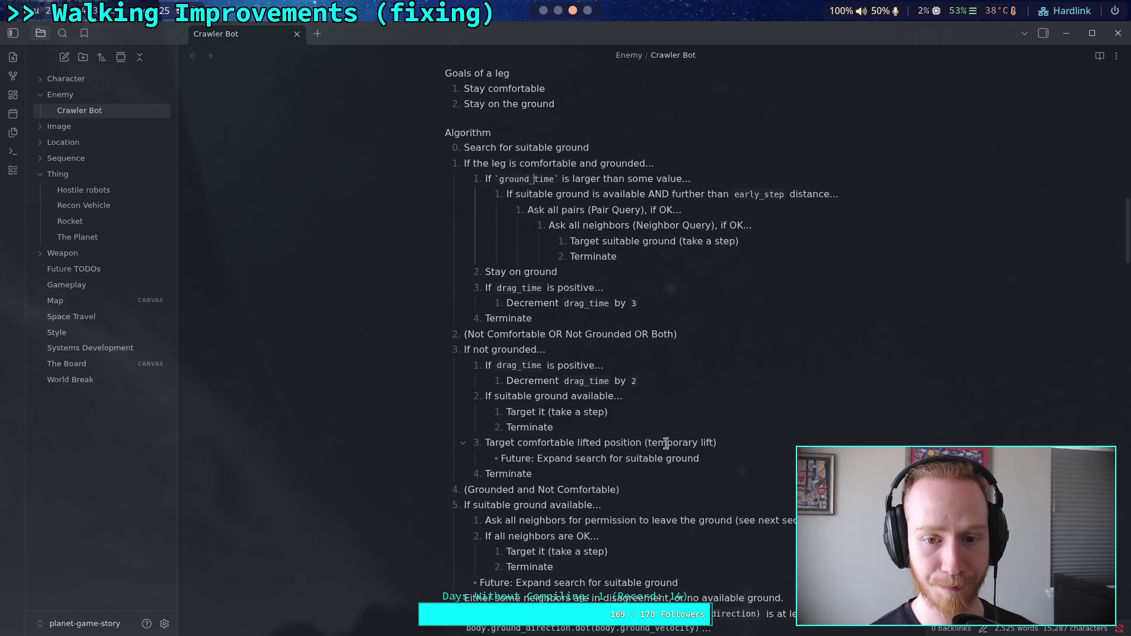
left_click(615, 276)
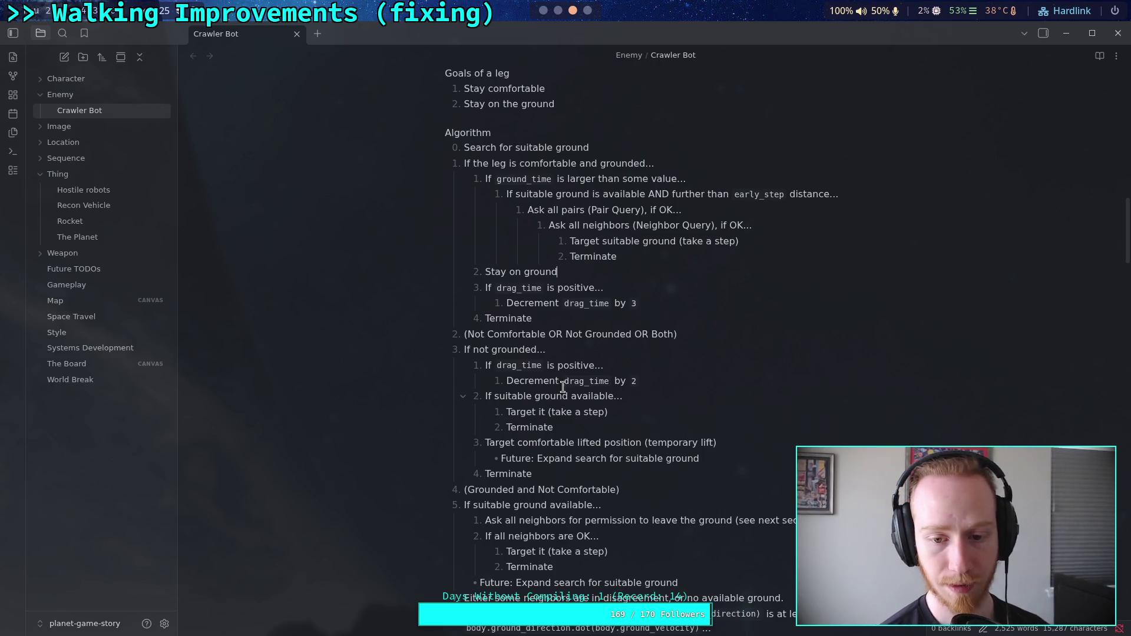
left_click(593, 350)
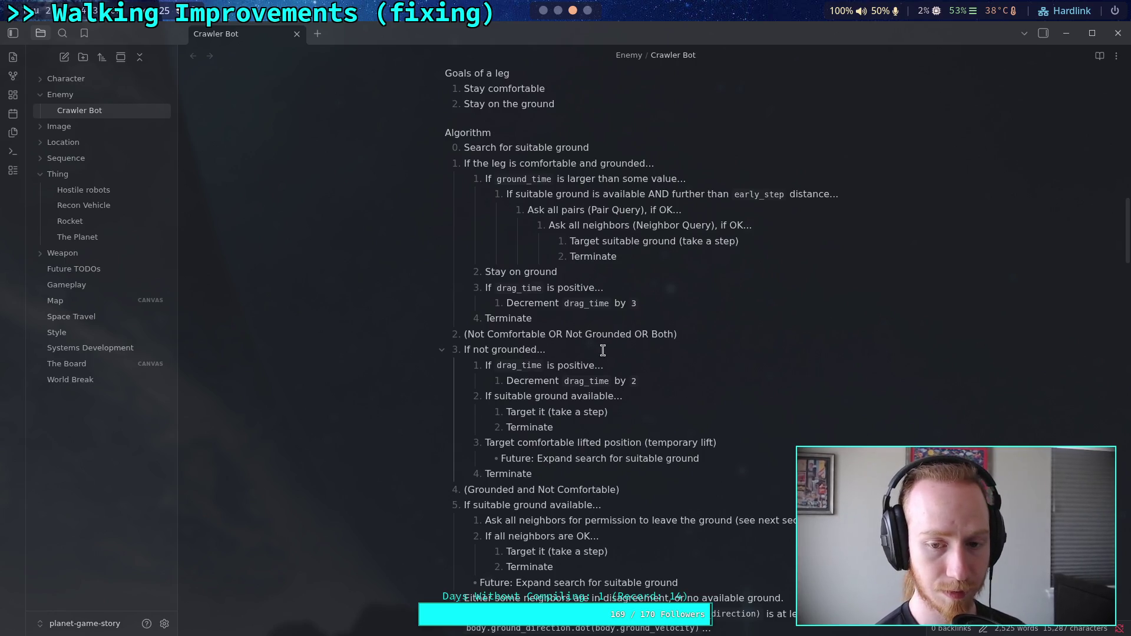
key("Return")
key("Tab")
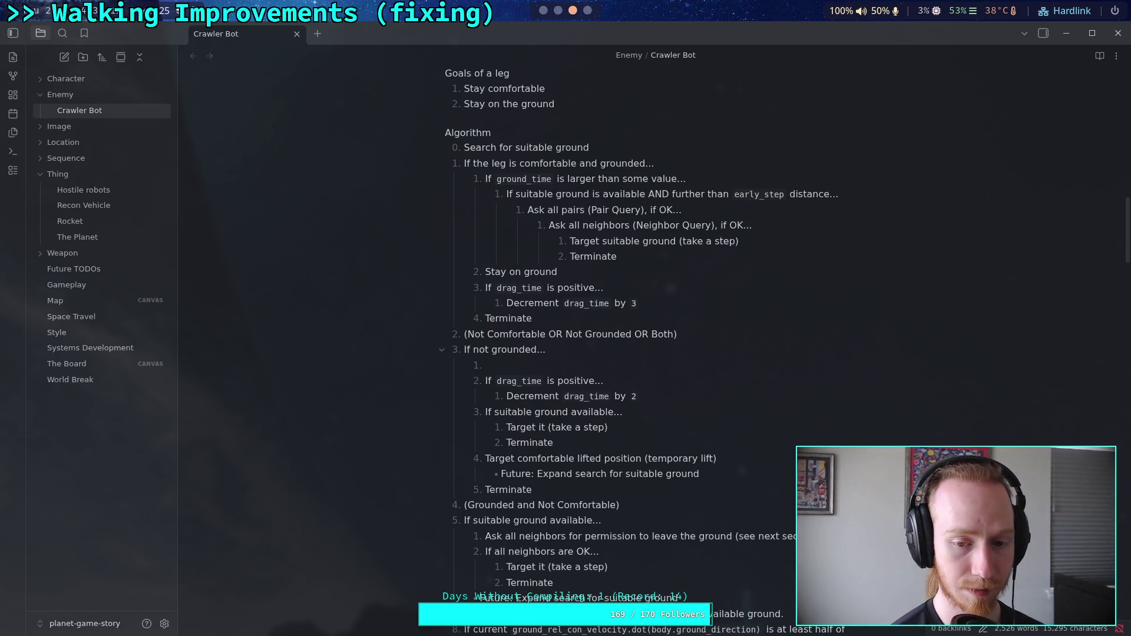
type("Reset `")
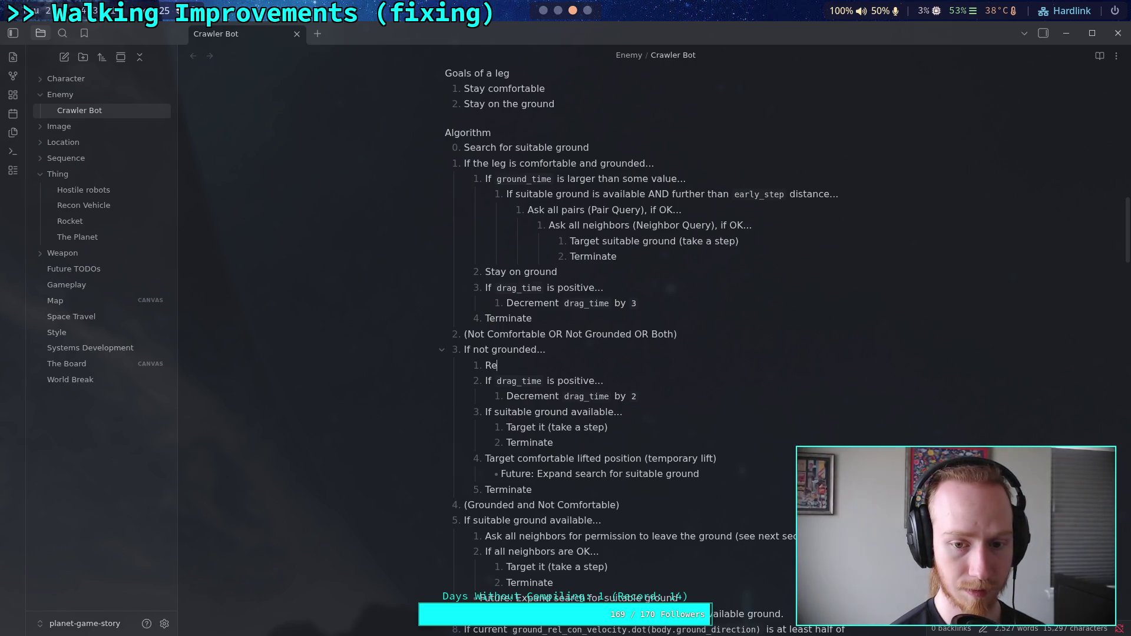
type("nd_time")
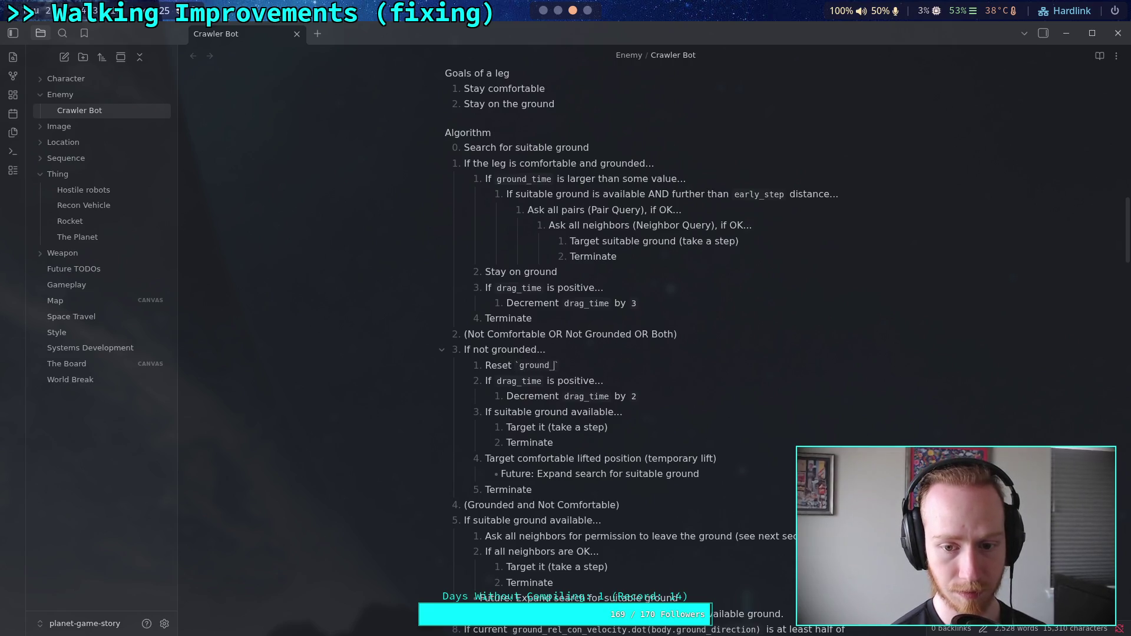
left_click(580, 353)
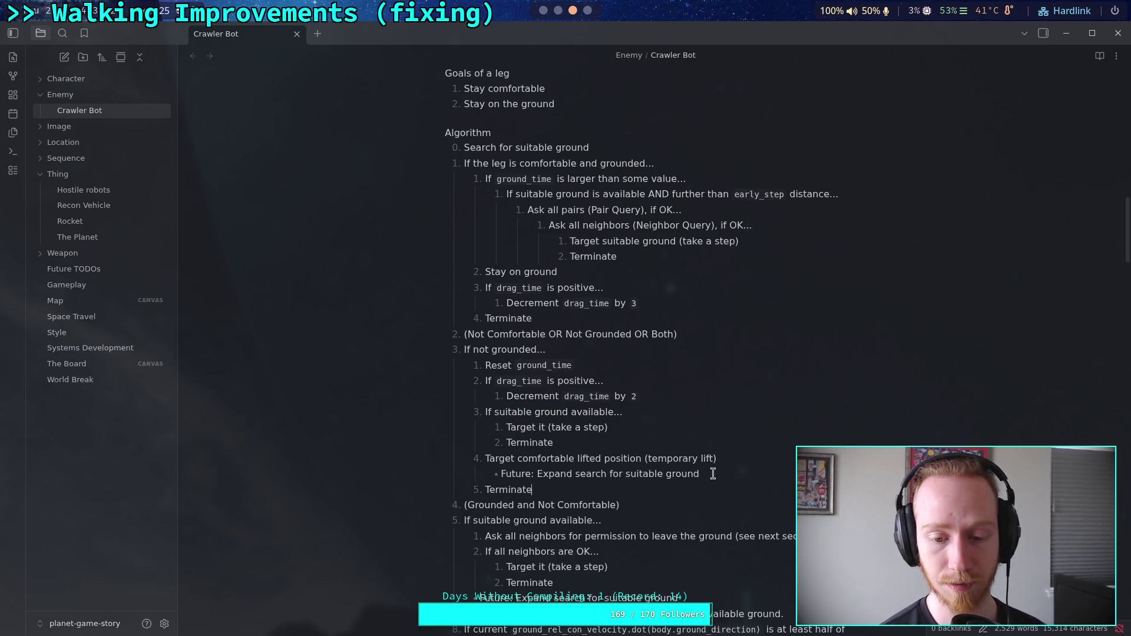
left_click(643, 506)
key("Return")
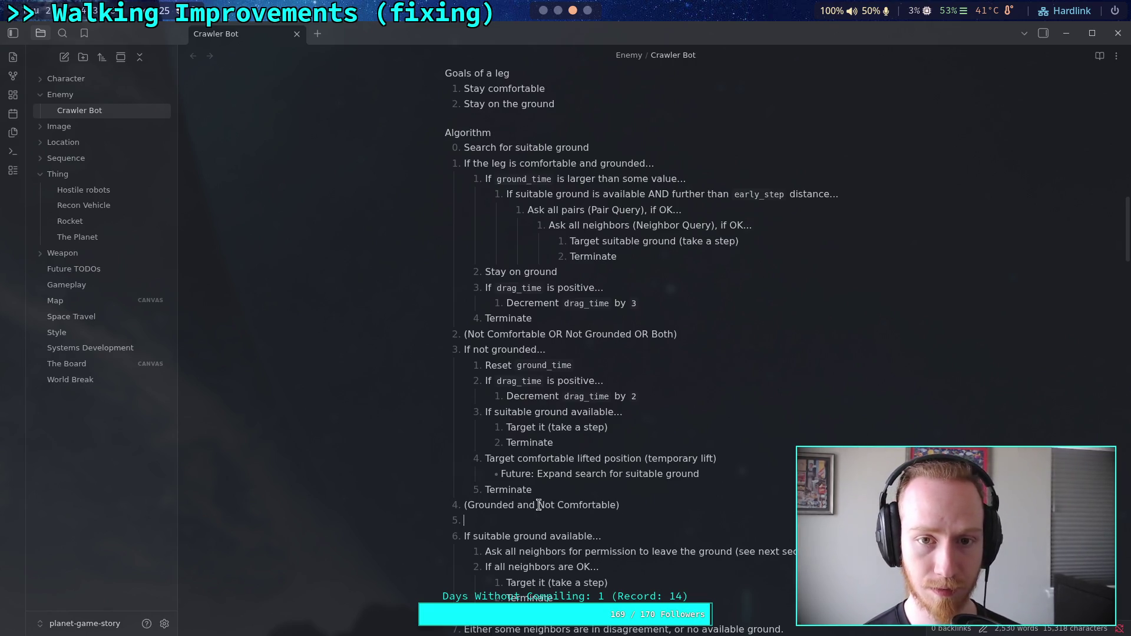
left_click_drag(453, 520, 483, 520)
key("BackSpace")
key("BackSpace")
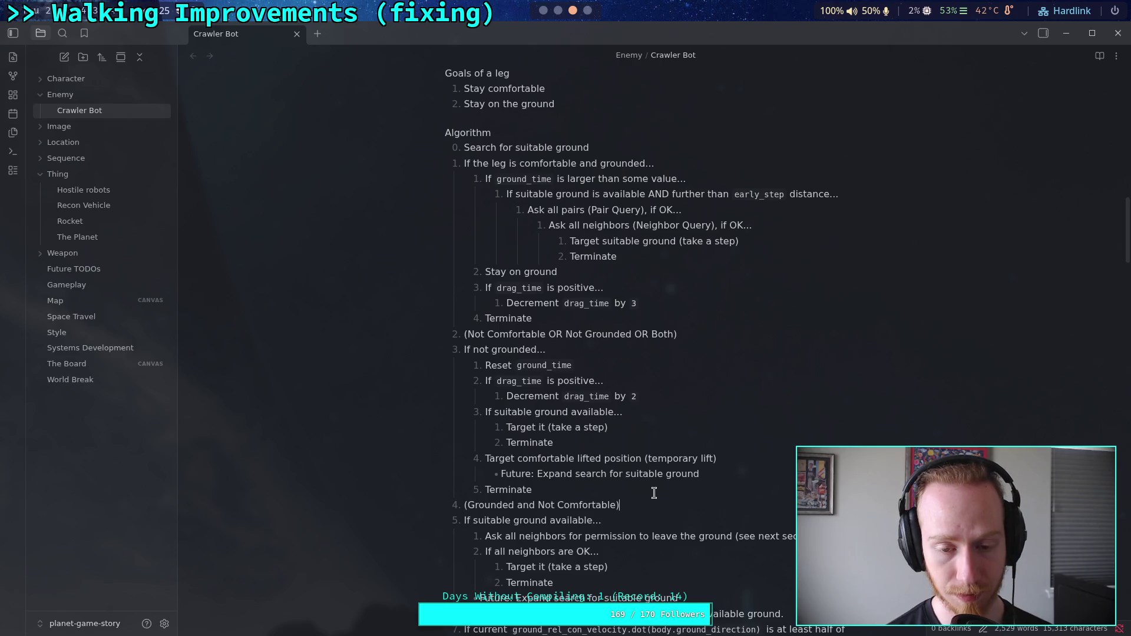
triple_click(592, 365)
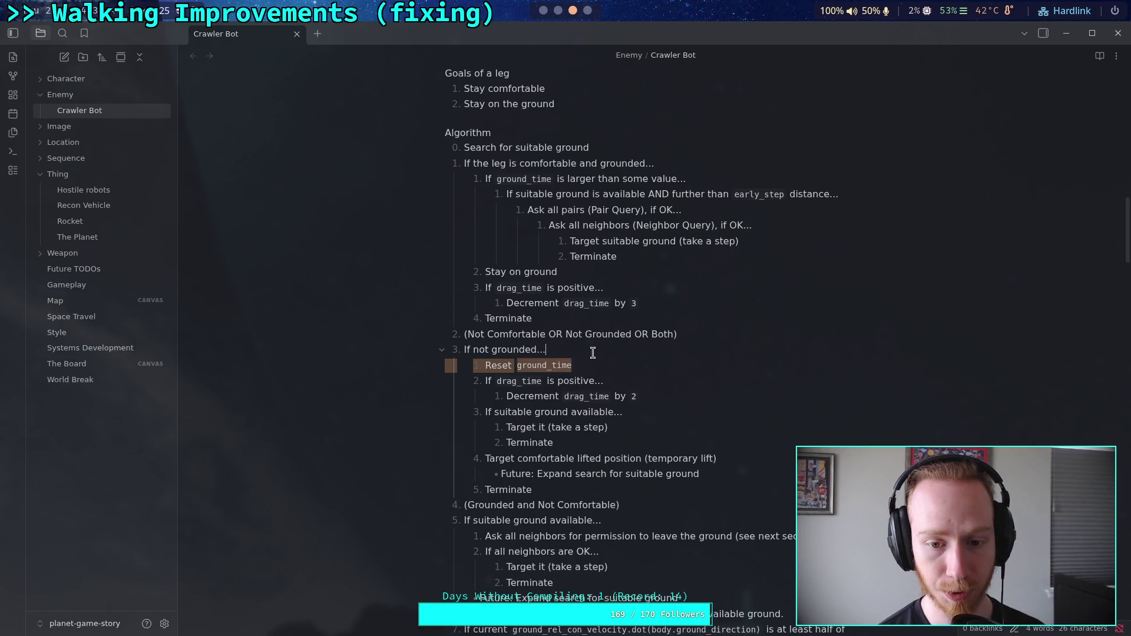
key("BackSpace")
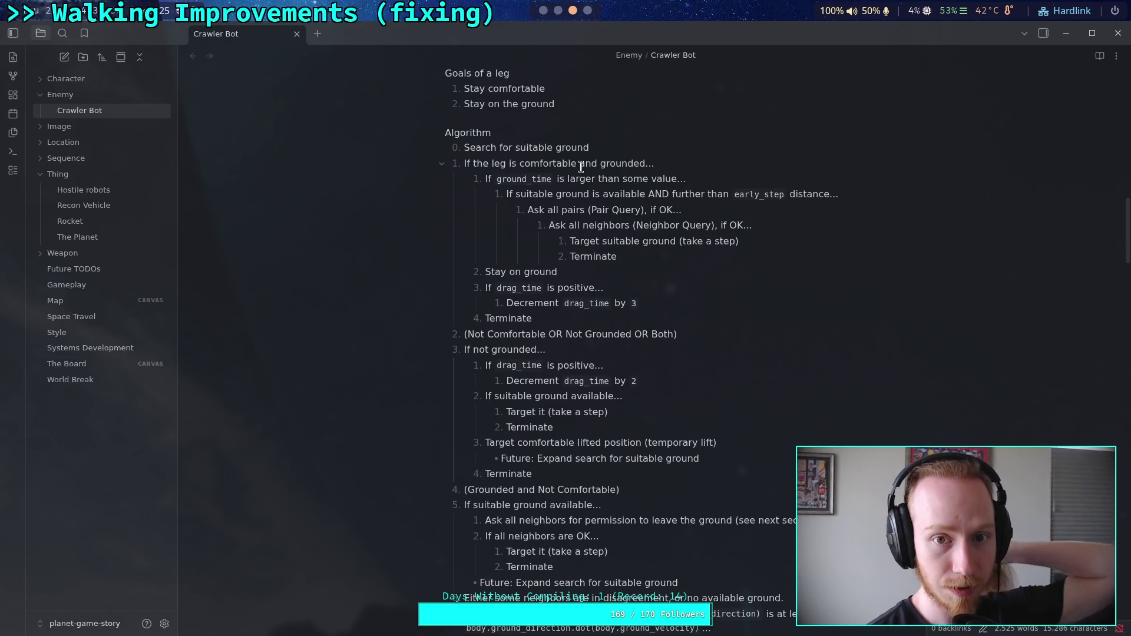
- Add a 'Ground Time:' heading below Return OK with the bullet 'Reset when `is_grounded` is `false`'
scroll(648, 236, "down", 5)
scroll(648, 235, "down", 7)
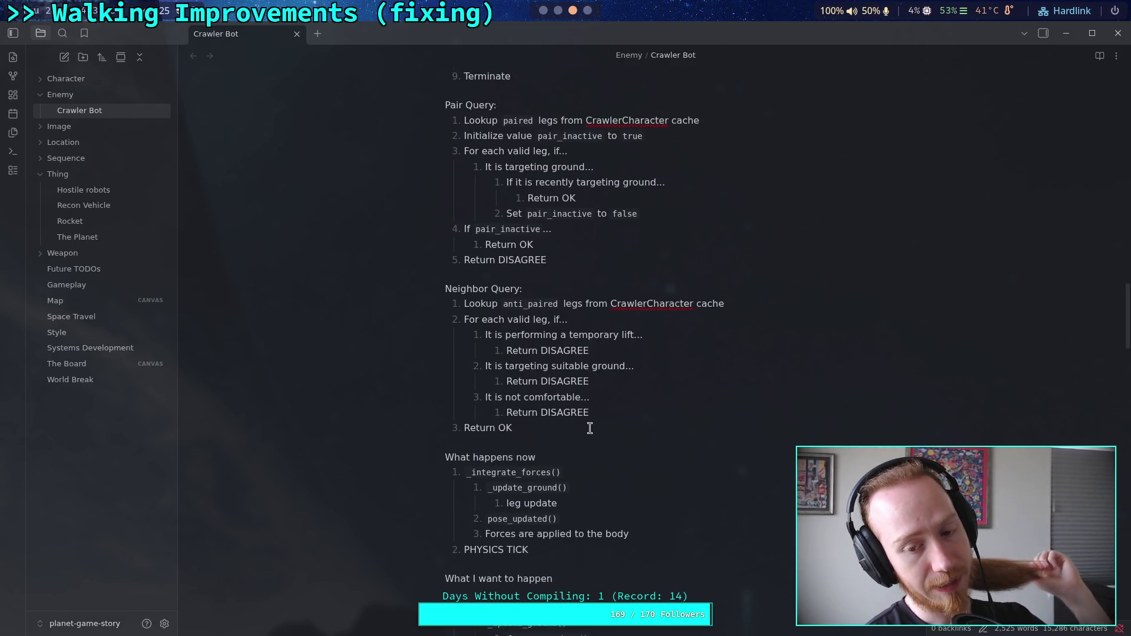
key("Return")
key("Return")
key("Return")
type("Gr")
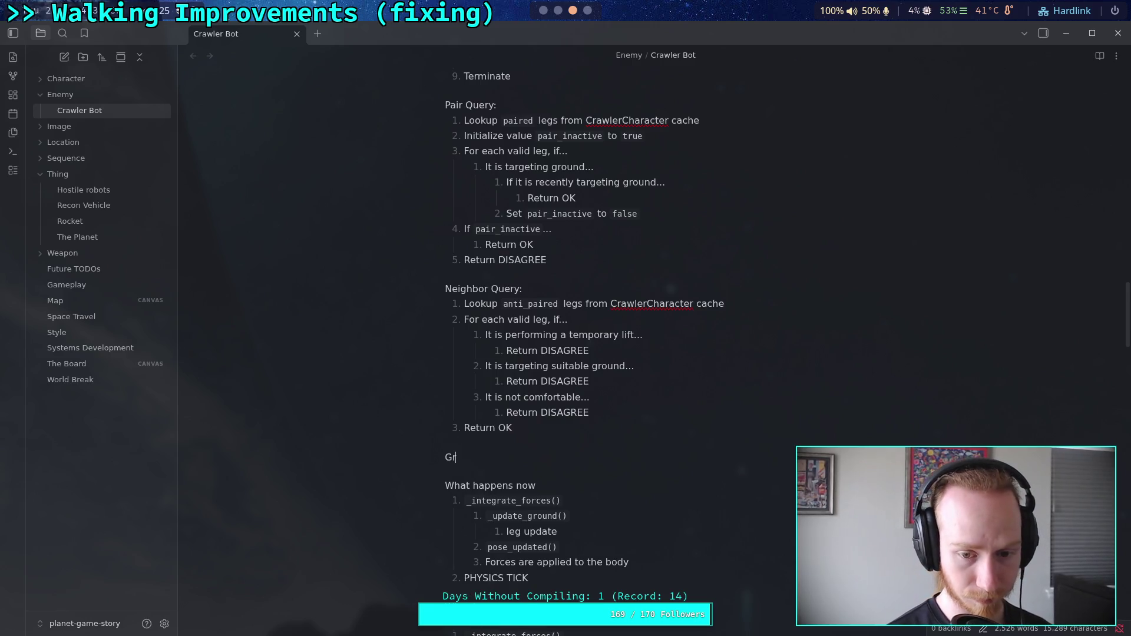
type("ound")
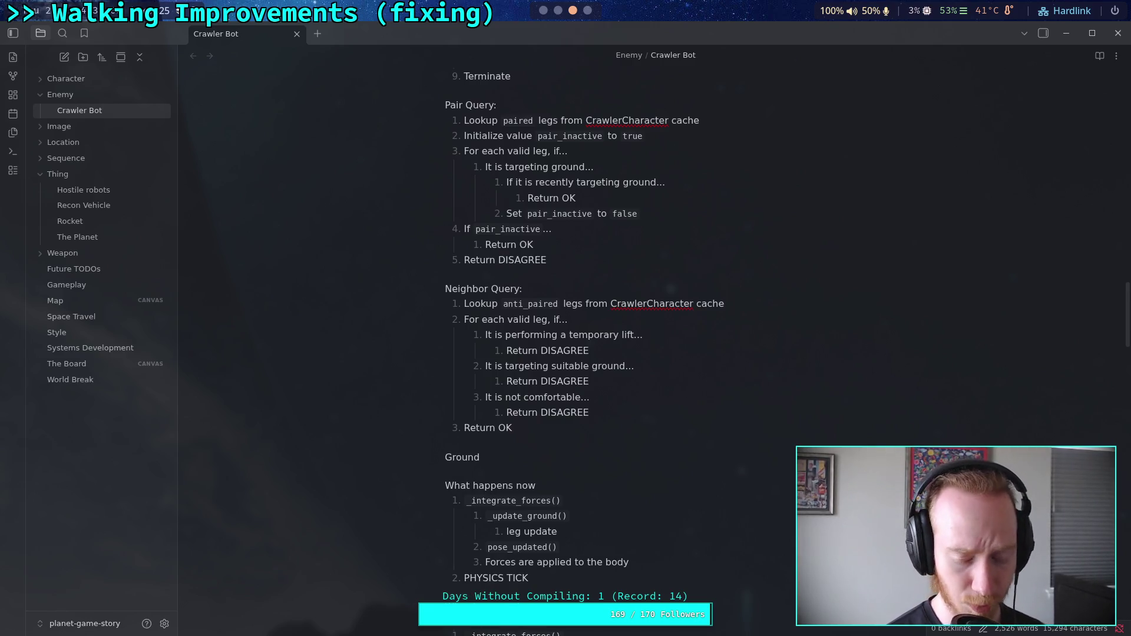
type(" Time")
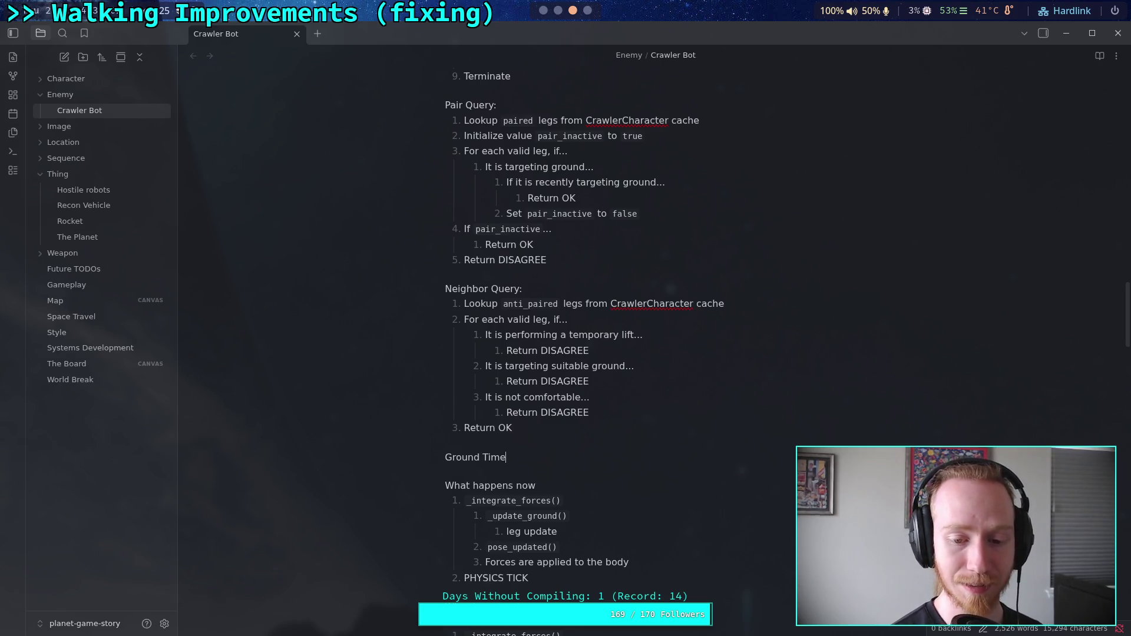
type(":")
key("Return")
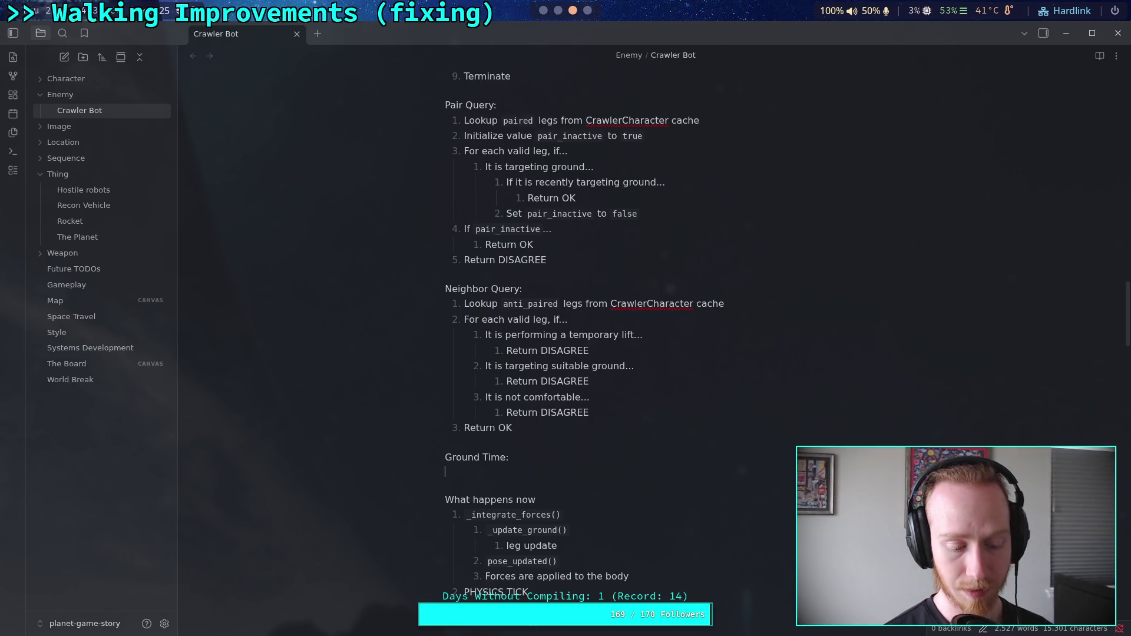
type("- ")
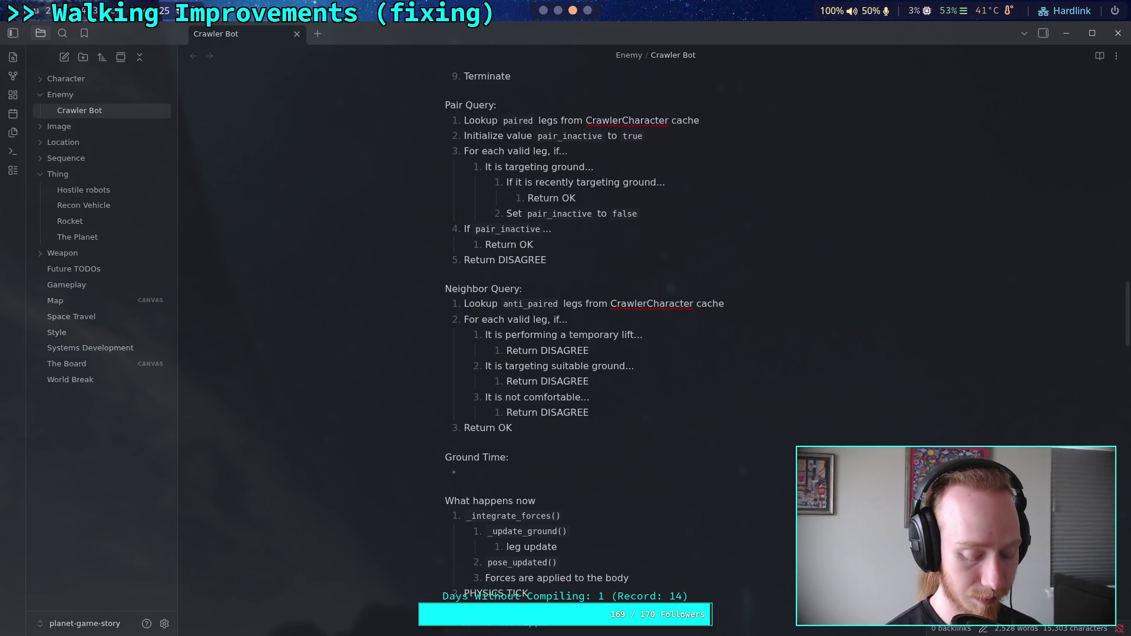
type("Reset ")
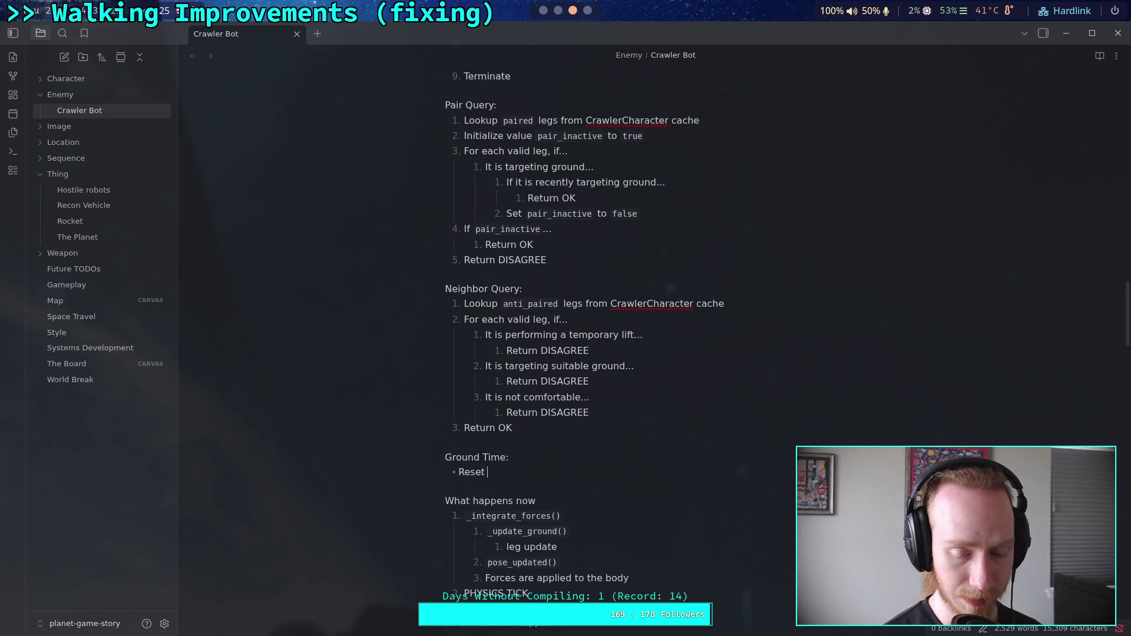
type("when `is_gr")
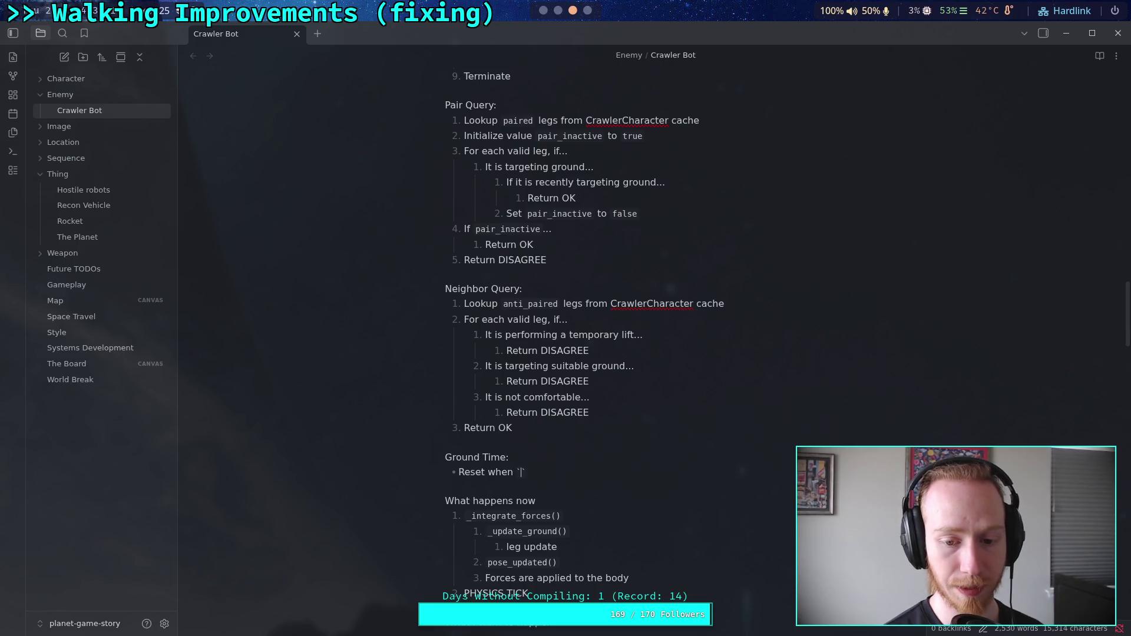
type("ounded` ")
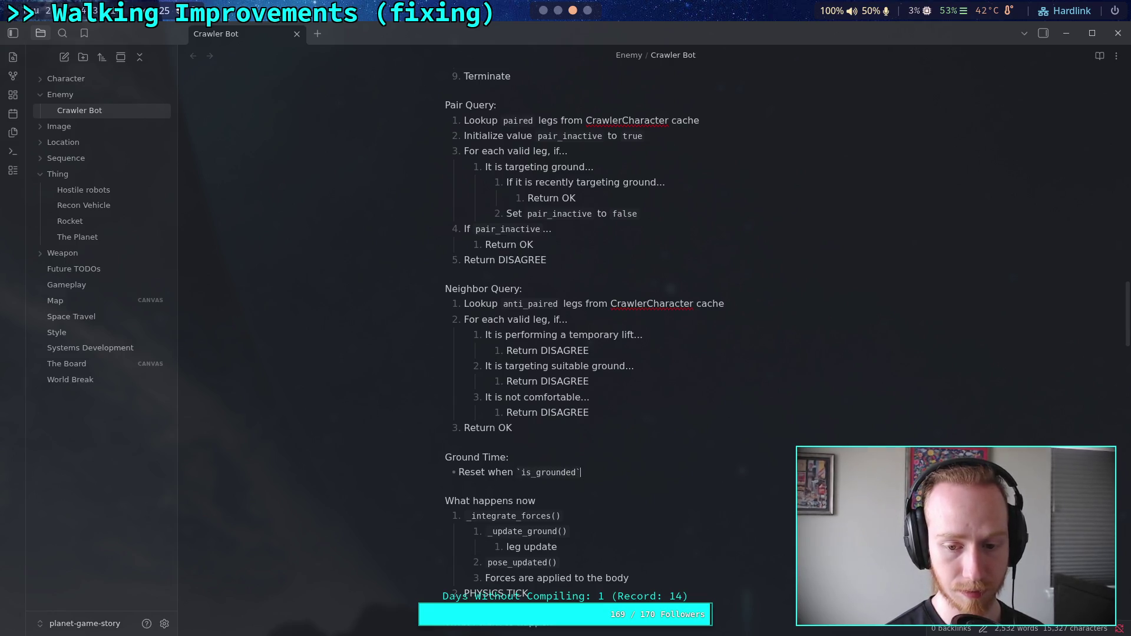
type("is `false")
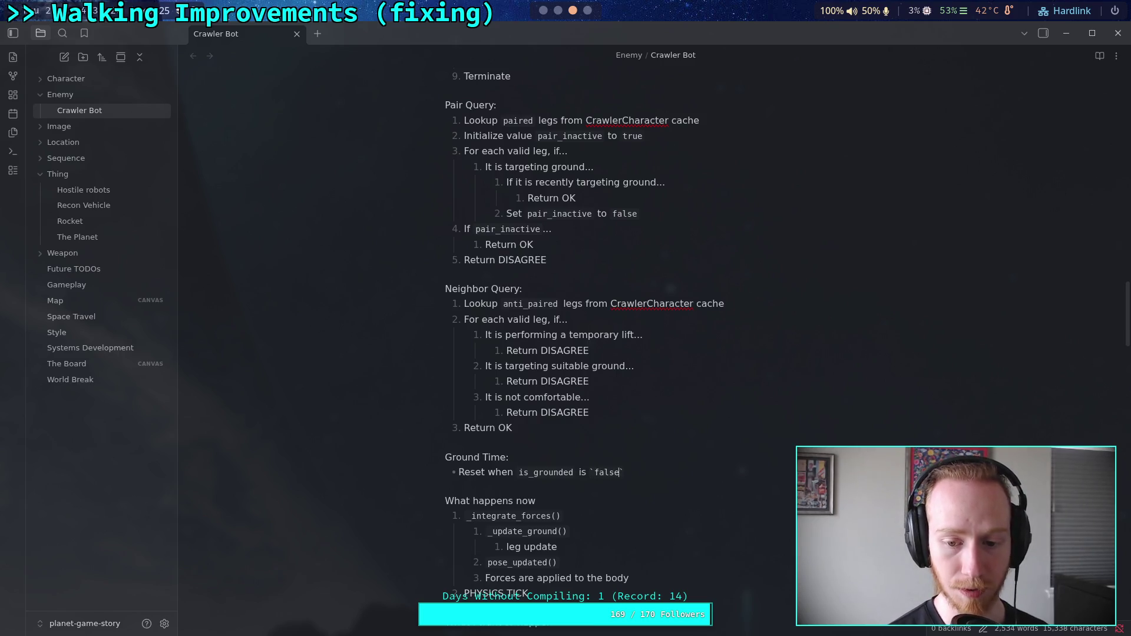
key("Right")
- Add a second bullet, 'Reset when targeting new ground position (take a step)'
key("Return")
type("Reset when target")
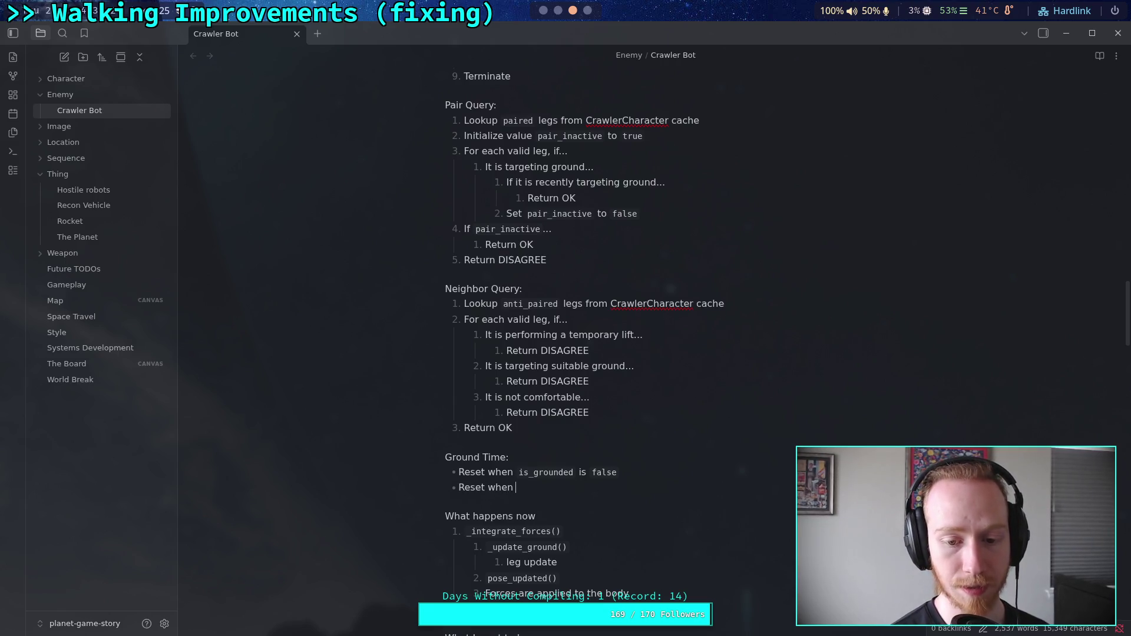
type("ing ")
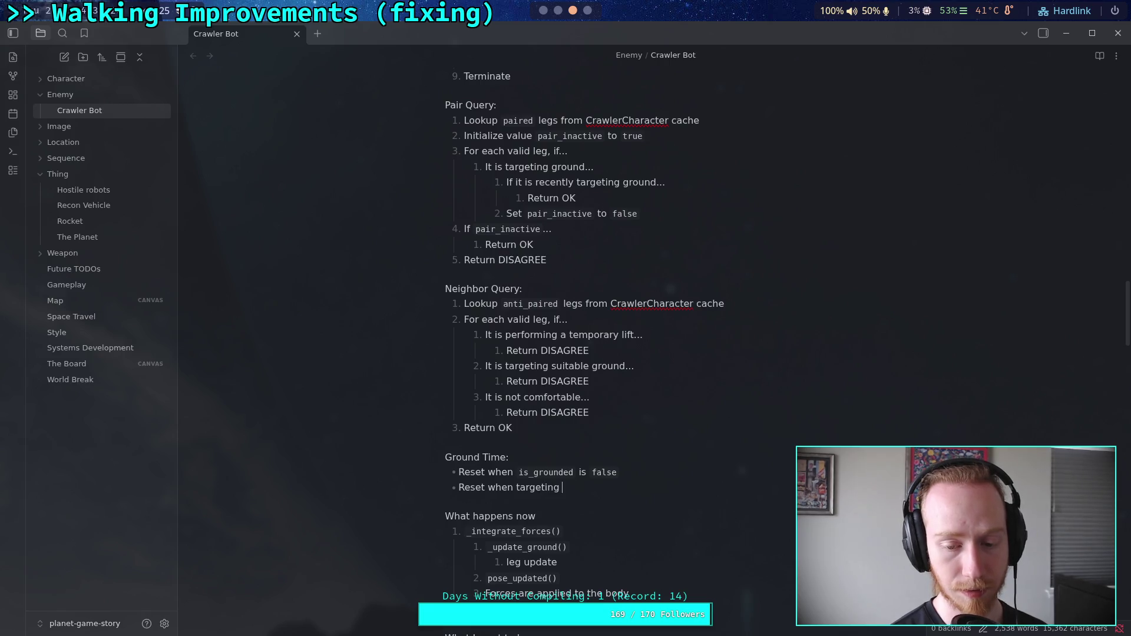
type("ne")
key("BackSpace")
key("BackSpace")
type("new ")
type("position")
key("BackSpace")
key("BackSpace")
key("BackSpace")
key("BackSpace")
key("BackSpace")
key("BackSpace")
type("ground position")
key("Return")
left_click(710, 487)
type("(take a step) ")
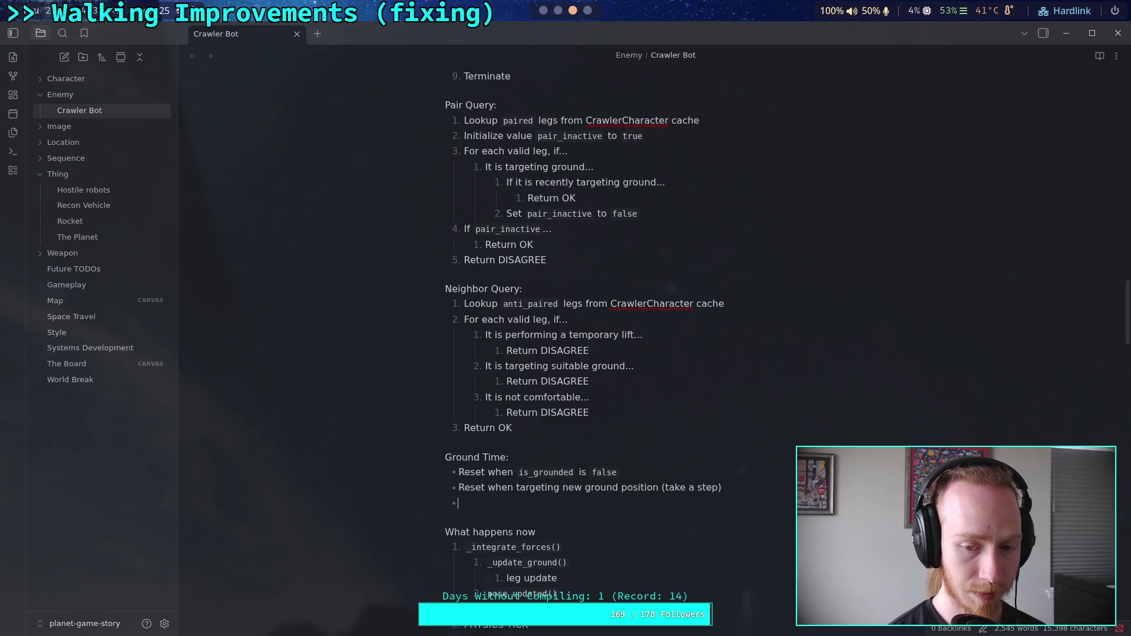
type("Reset")
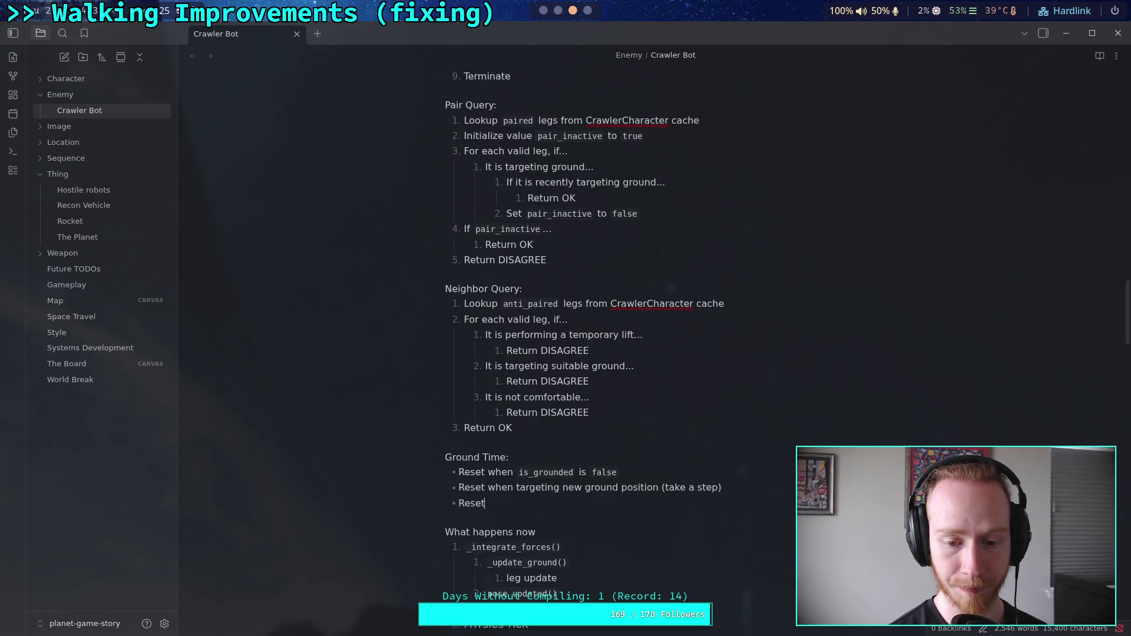
type(" when targeting")
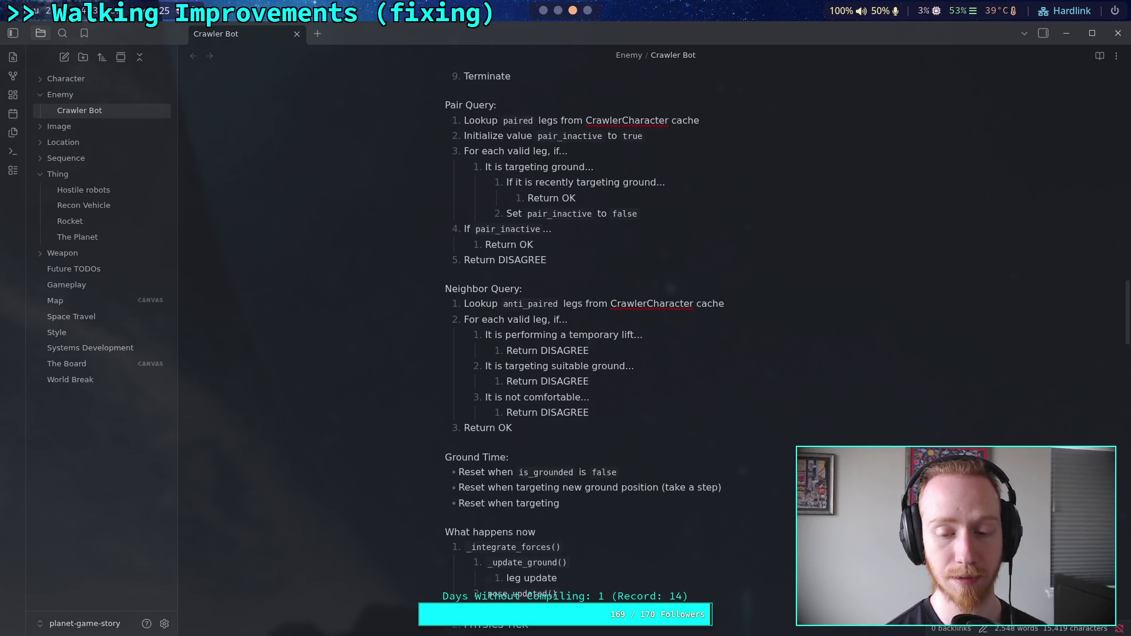
- Complete the third bullet as 'Reset when targeting lift position (temporary or forced)' and begin an empty fourth bullet
type("li")
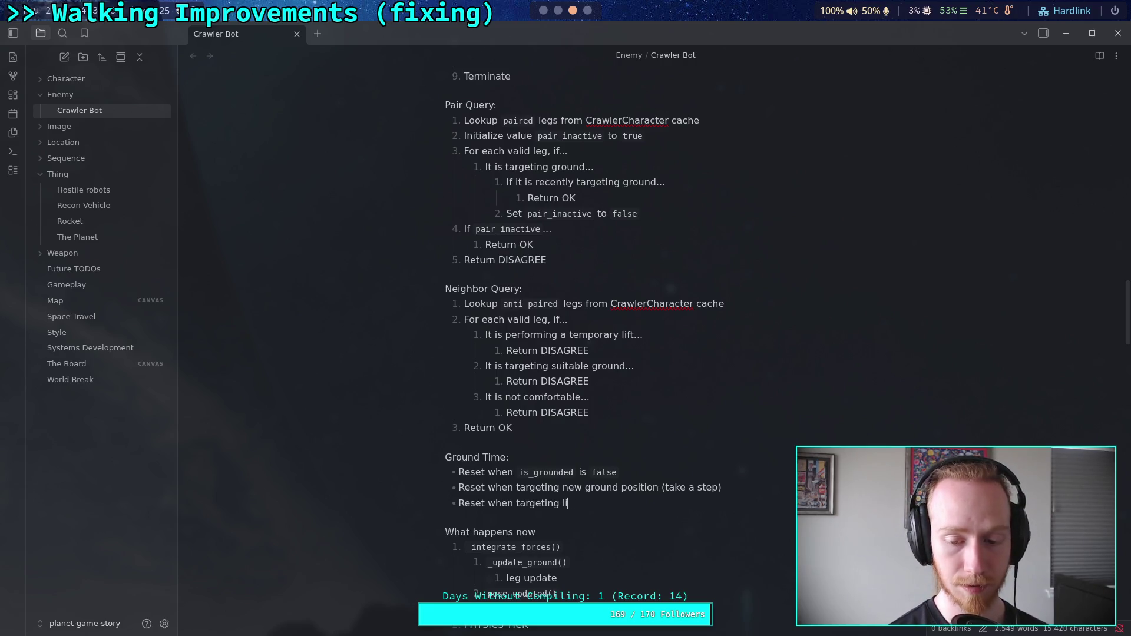
type("ft positio")
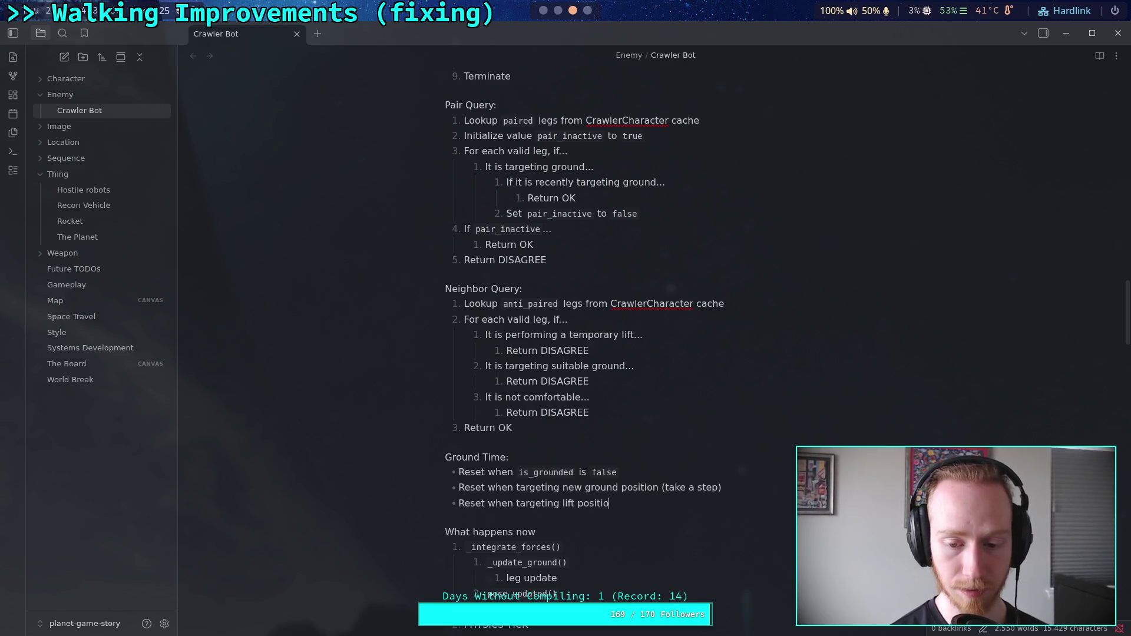
type("n (temporary l")
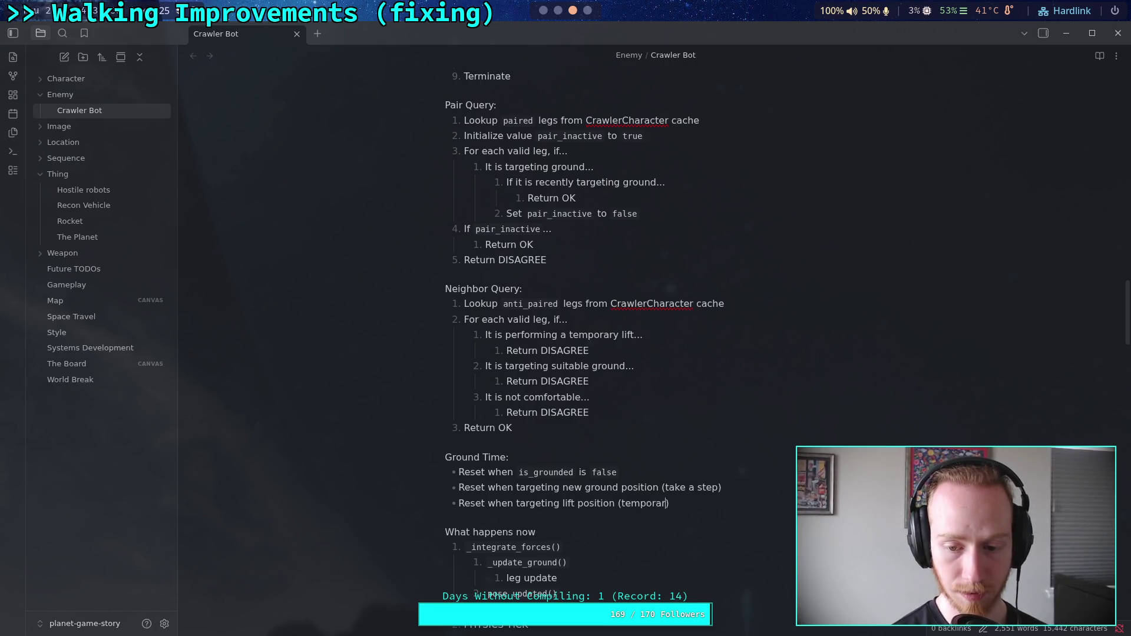
key("BackSpace")
key("BackSpace")
key("BackSpace")
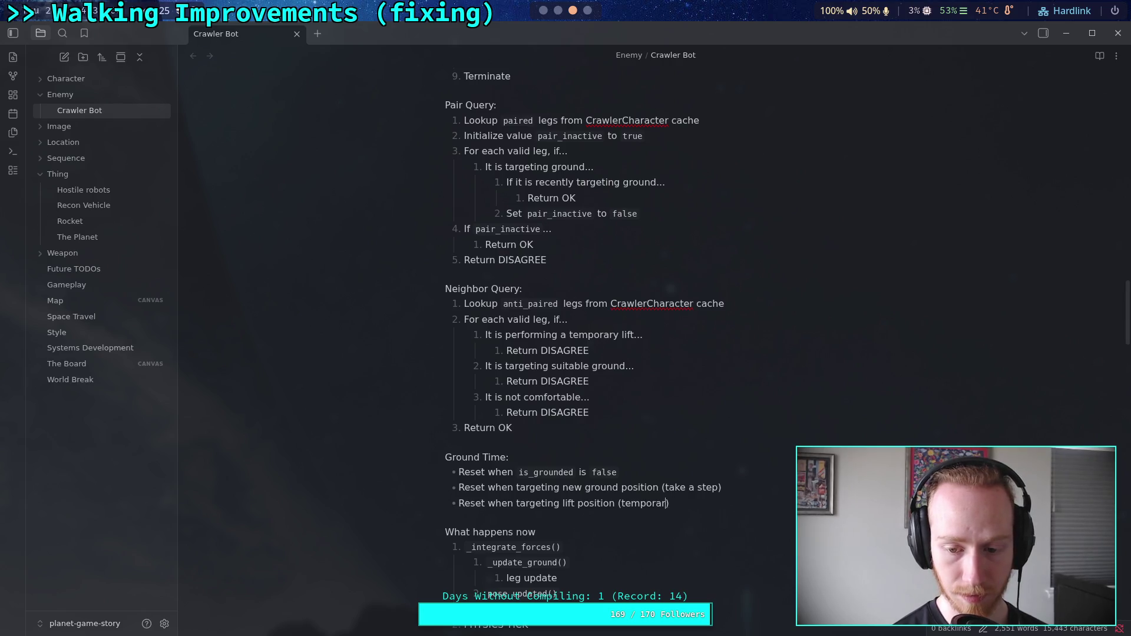
key("BackSpace")
key("BackSpace")
key("BackSpace")
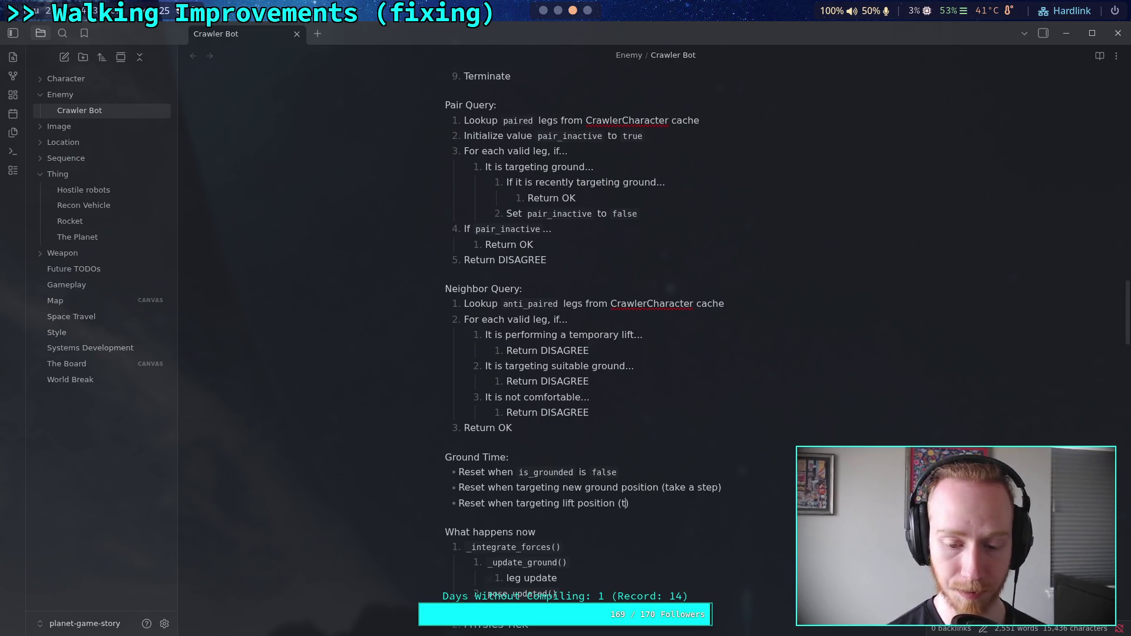
type("emporary or f")
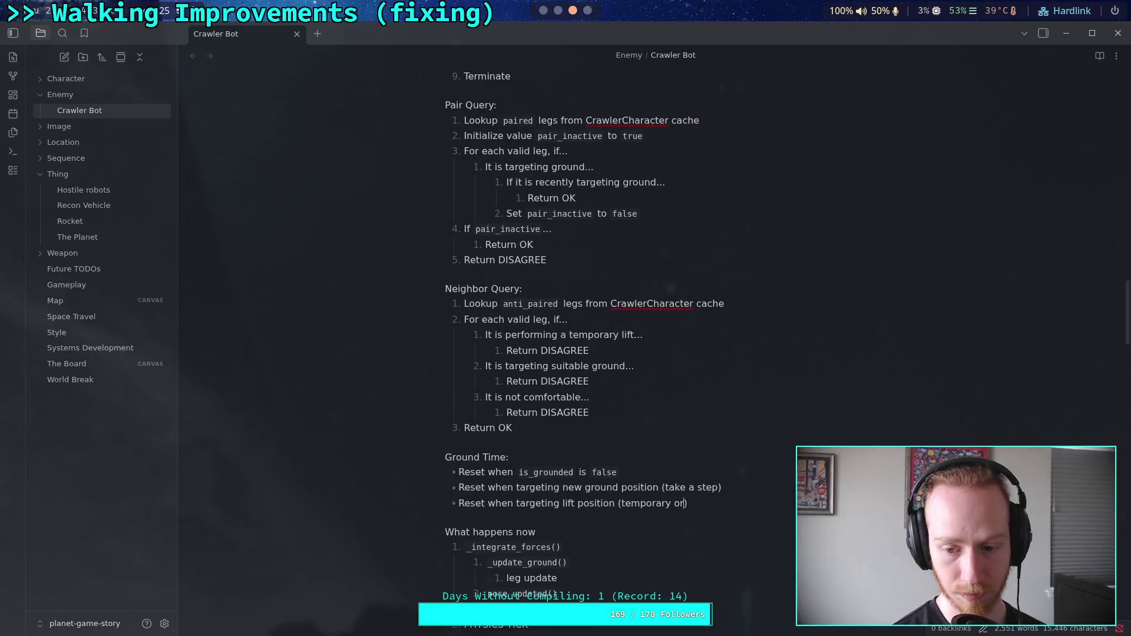
type("orecd")
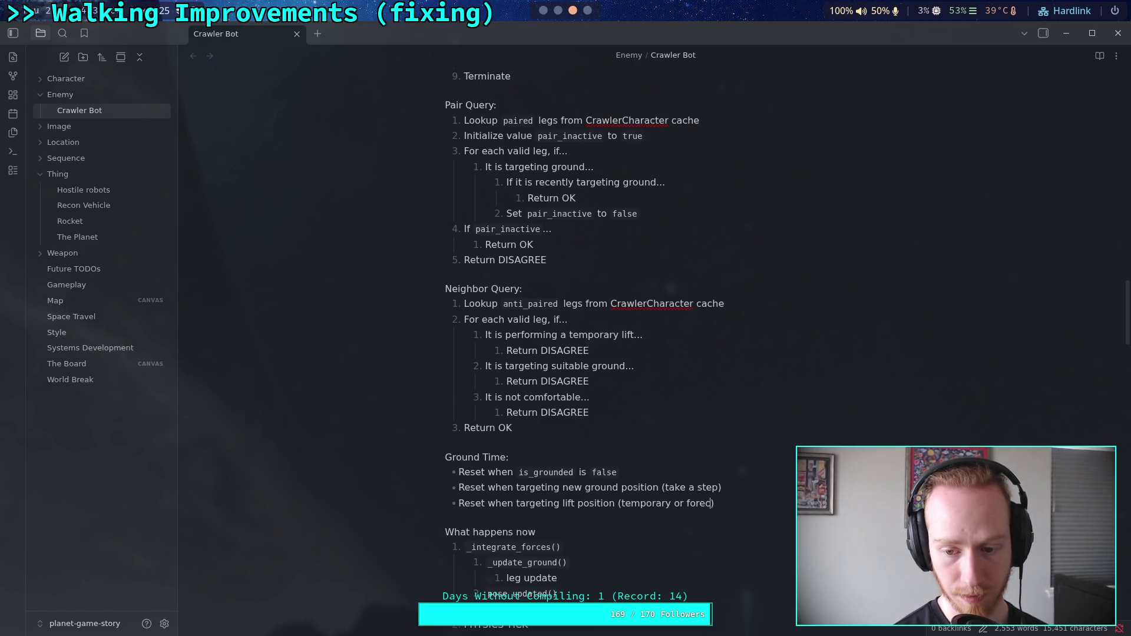
key("BackSpace")
key("BackSpace")
key("BackSpace")
type("ced")
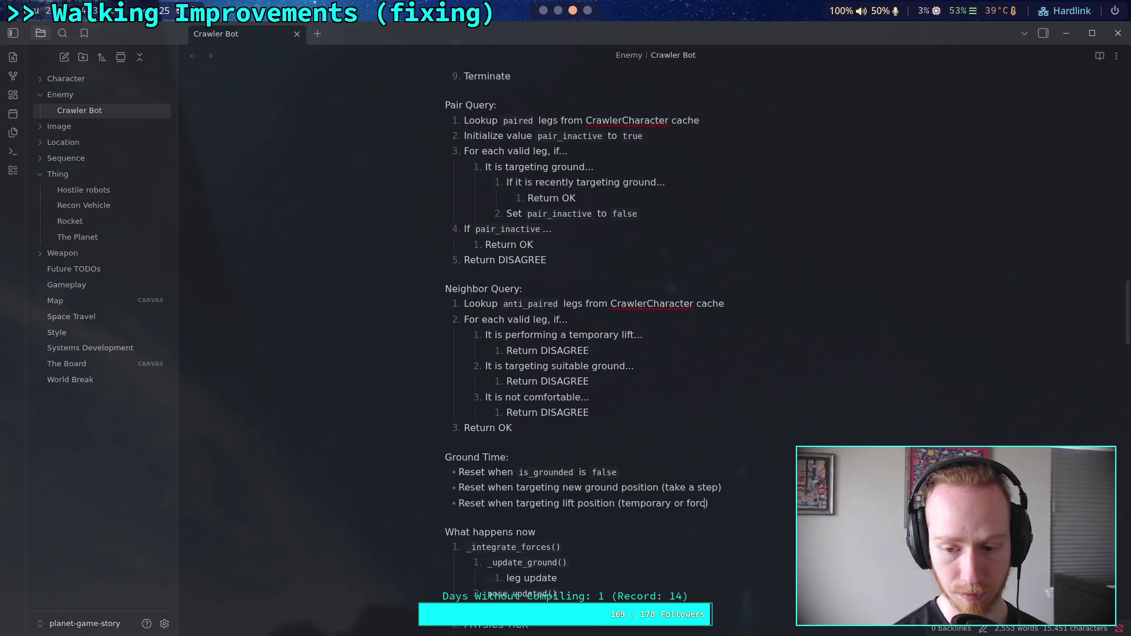
key("End")
key("Return")
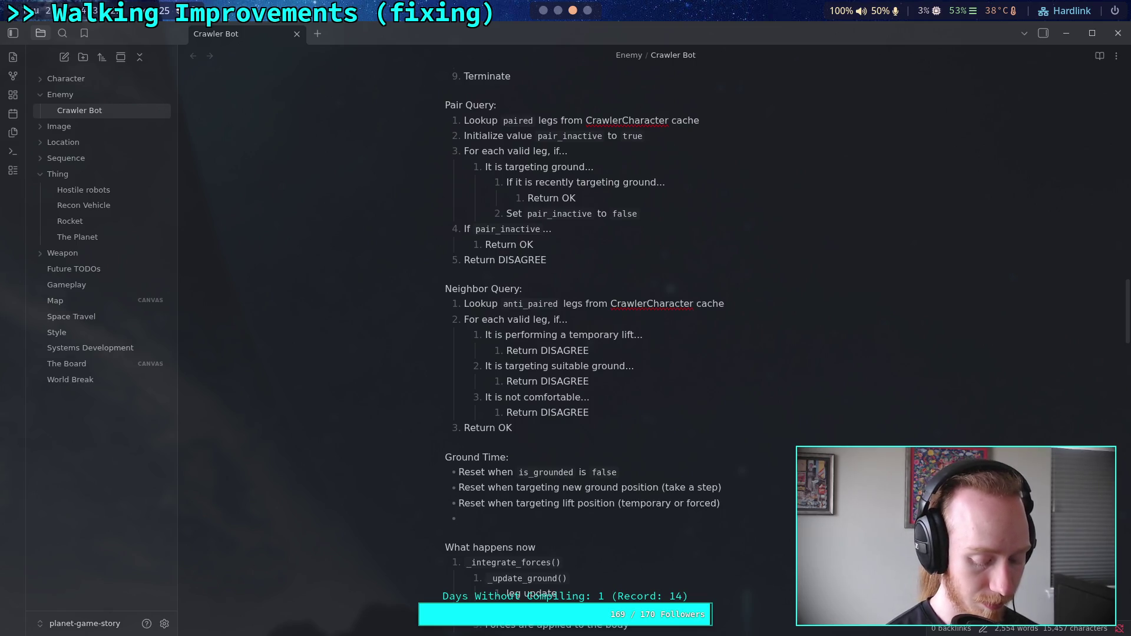
- Write the fourth bullet: 'Increment by `1` while grounded and not targeting ground'
type("Reset")
key("BackSpace")
key("BackSpace")
key("BackSpace")
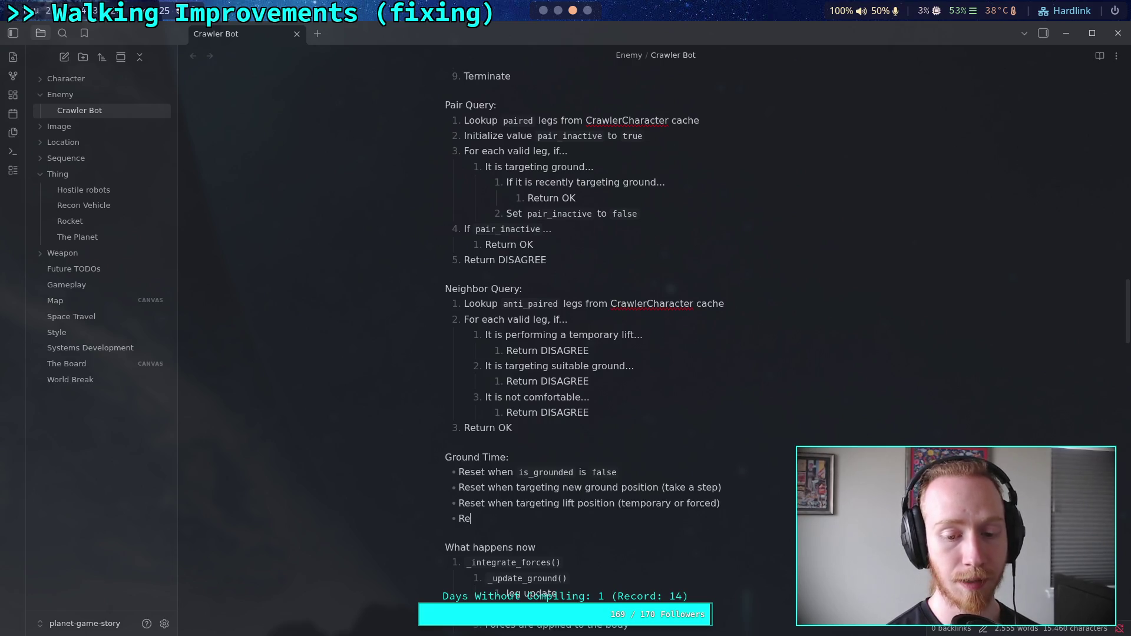
key("BackSpace")
key("BackSpace")
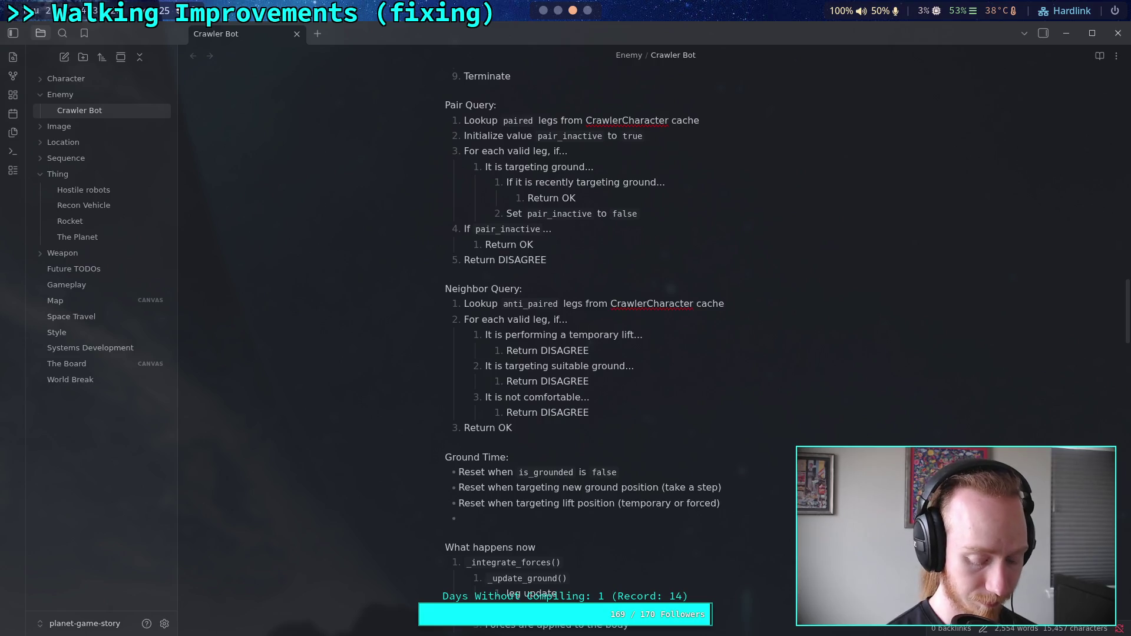
type("In")
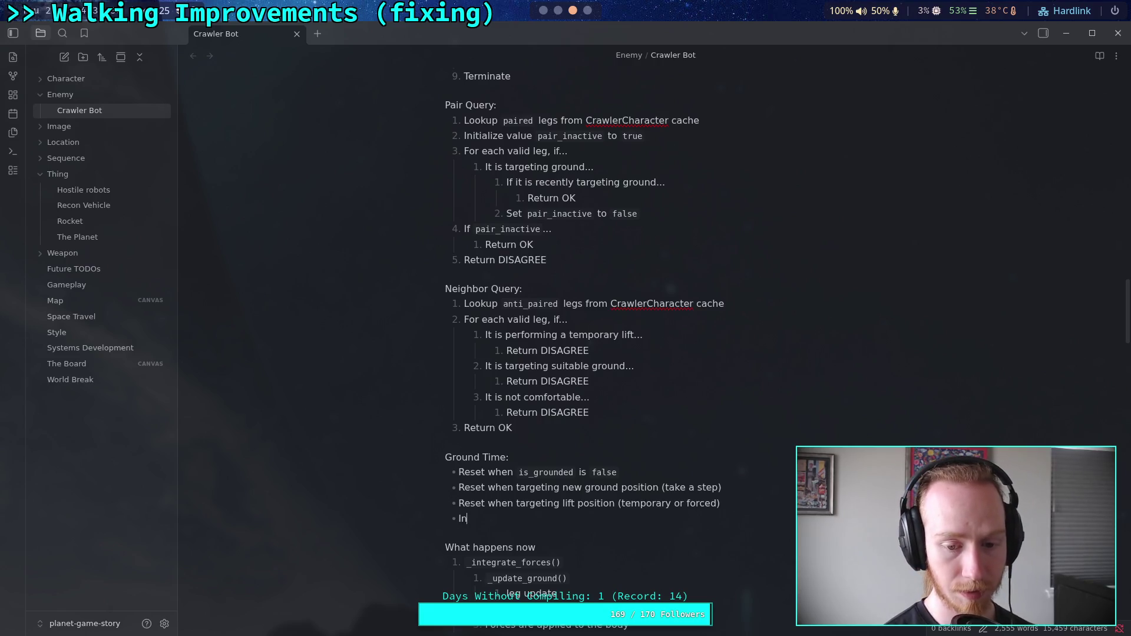
type("crement")
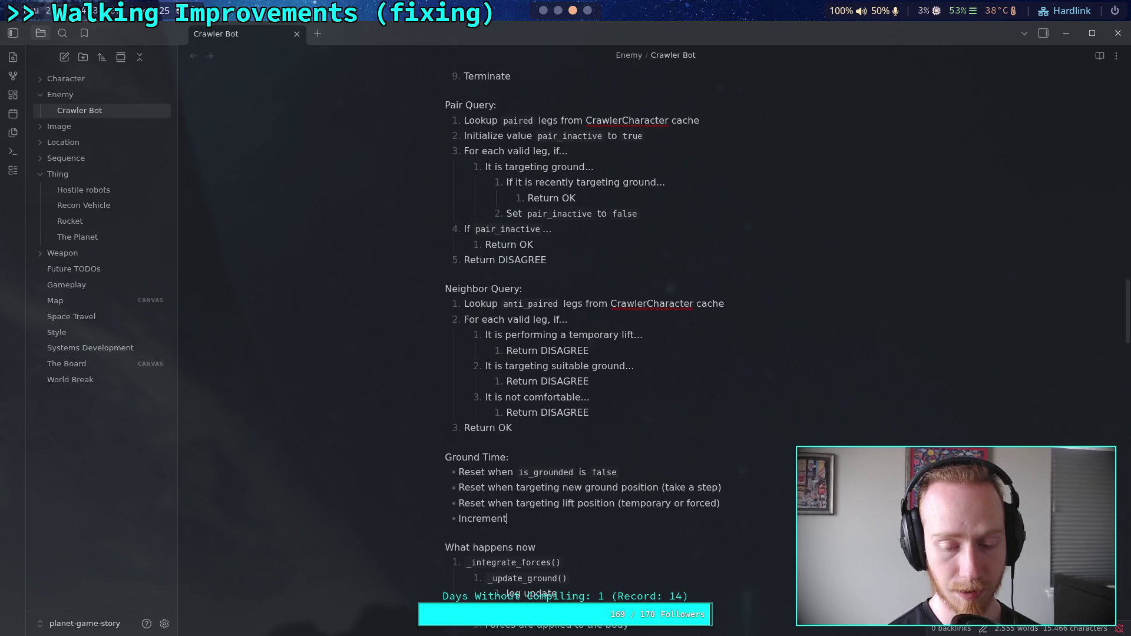
type(" by")
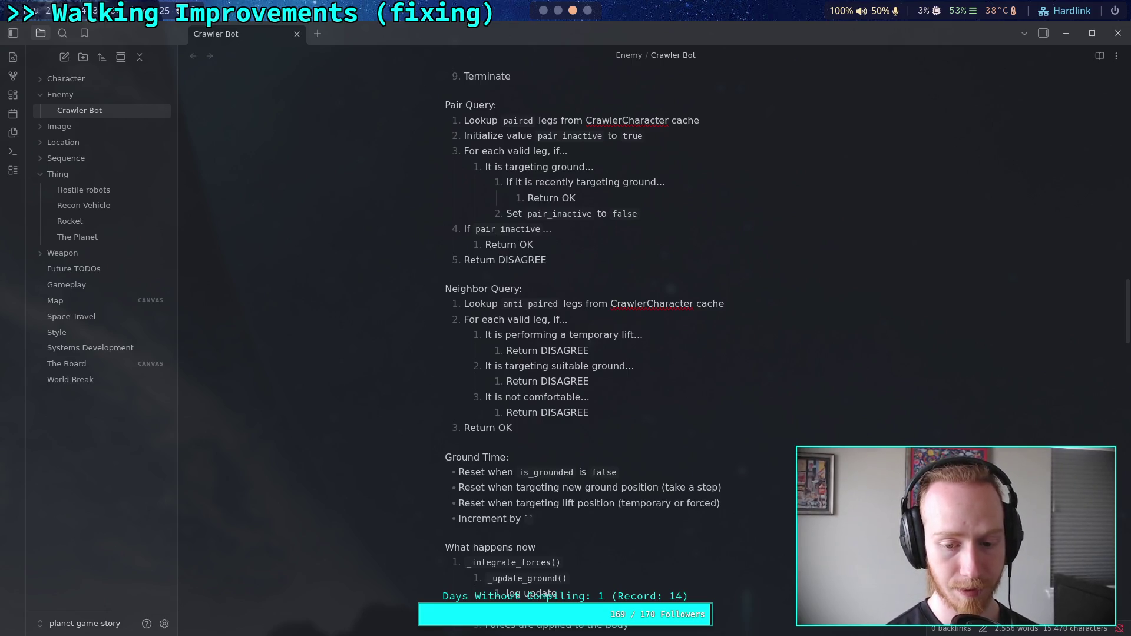
type("1")
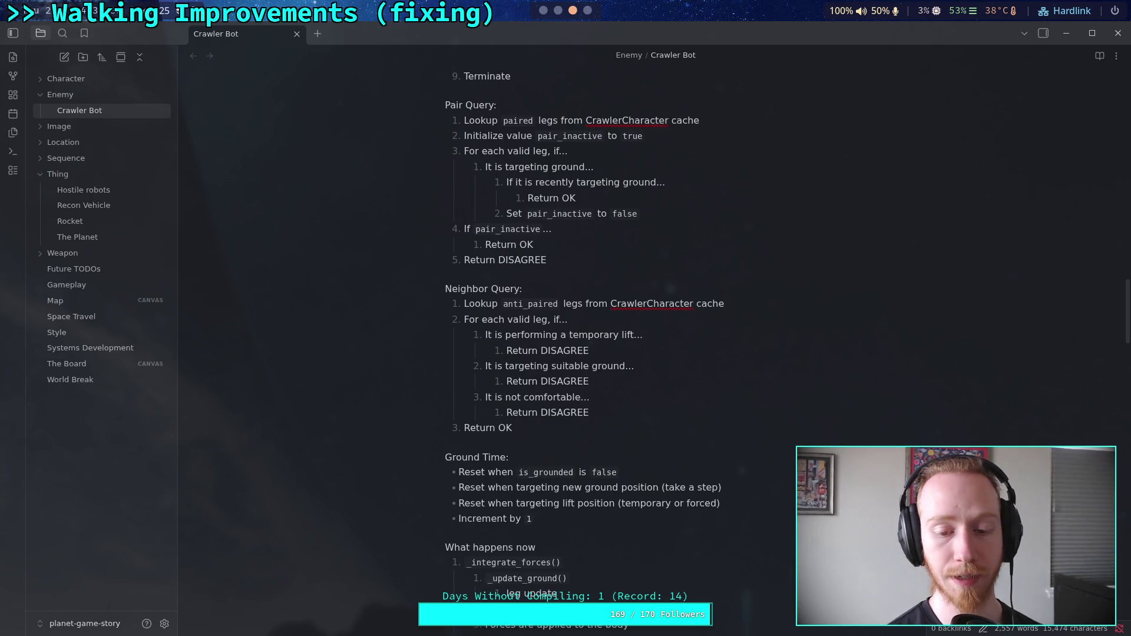
type("` while grounded")
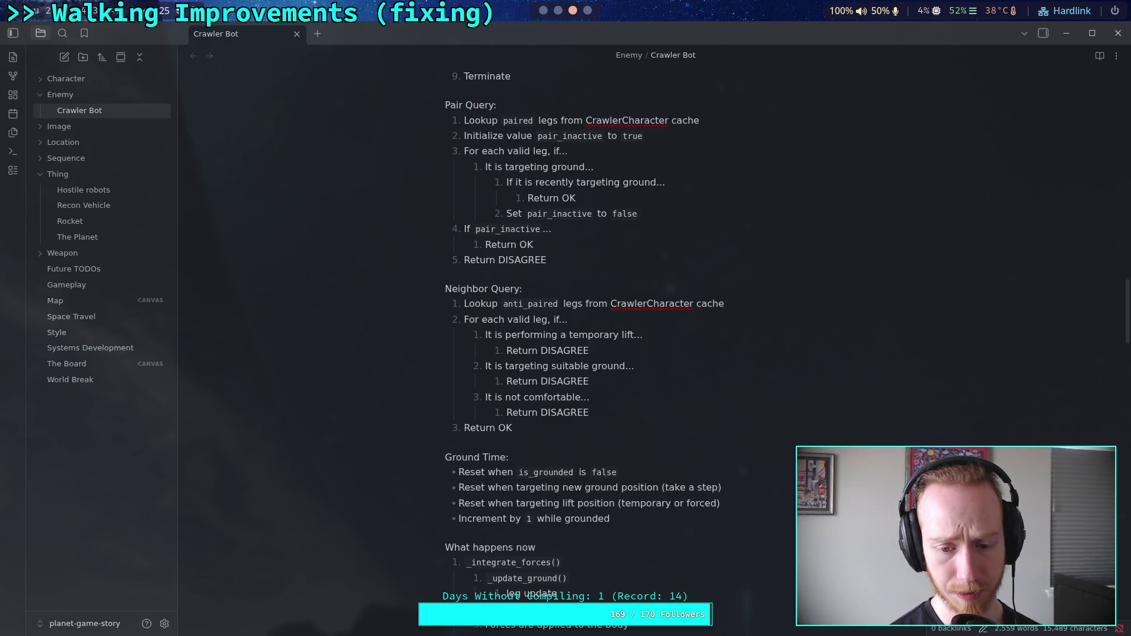
type(", o")
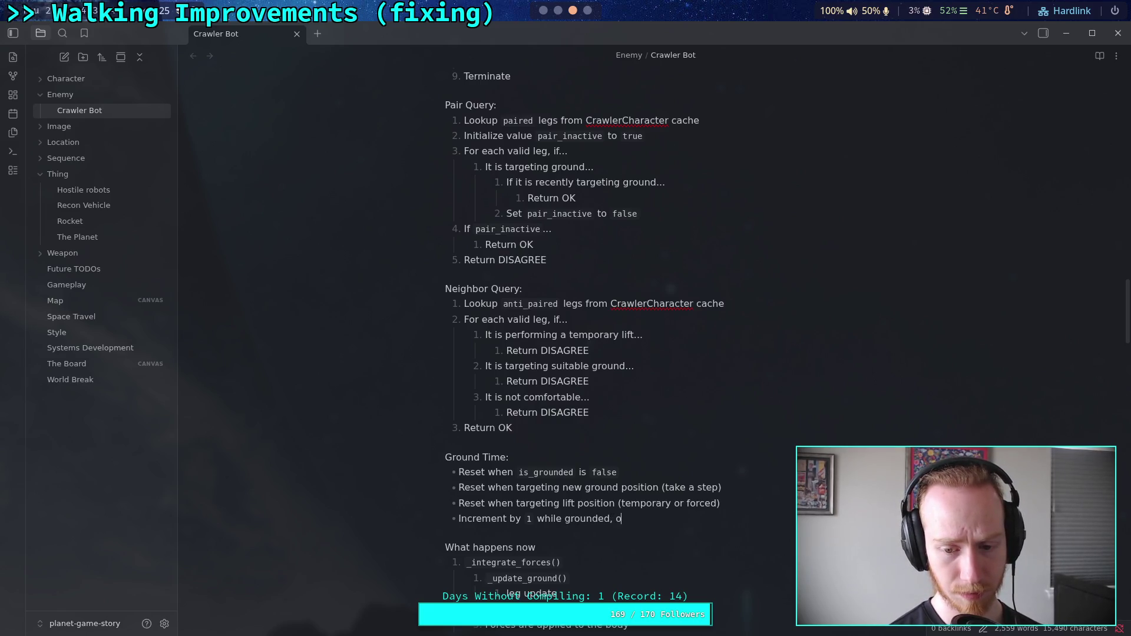
type("nly after arriving at")
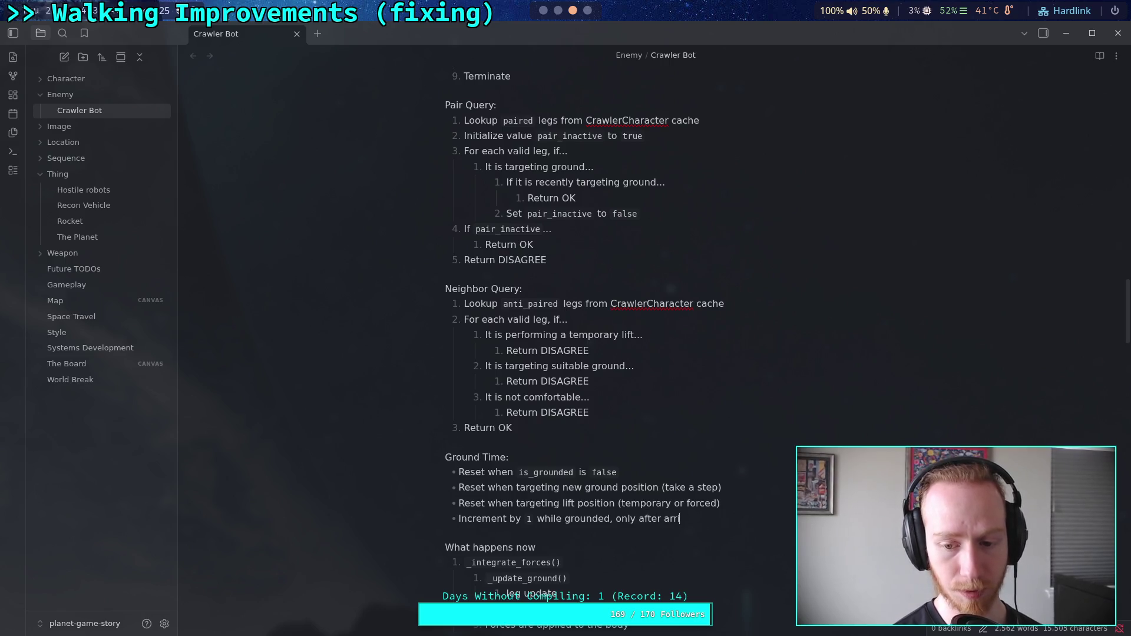
key("BackSpace")
key("BackSpace")
key("BackSpace")
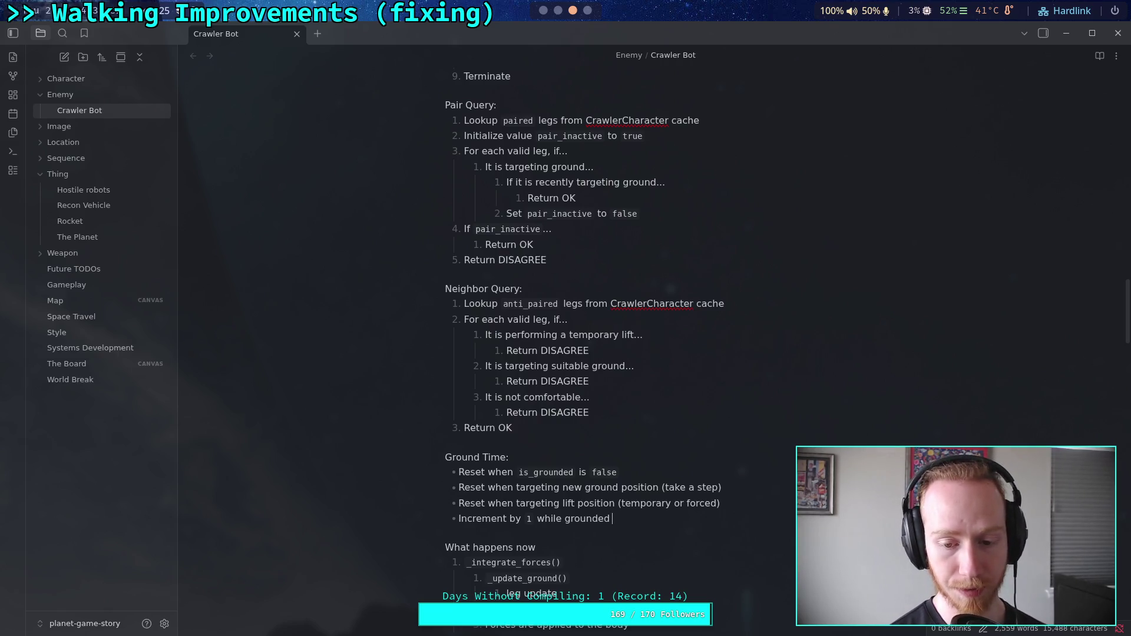
type("and no")
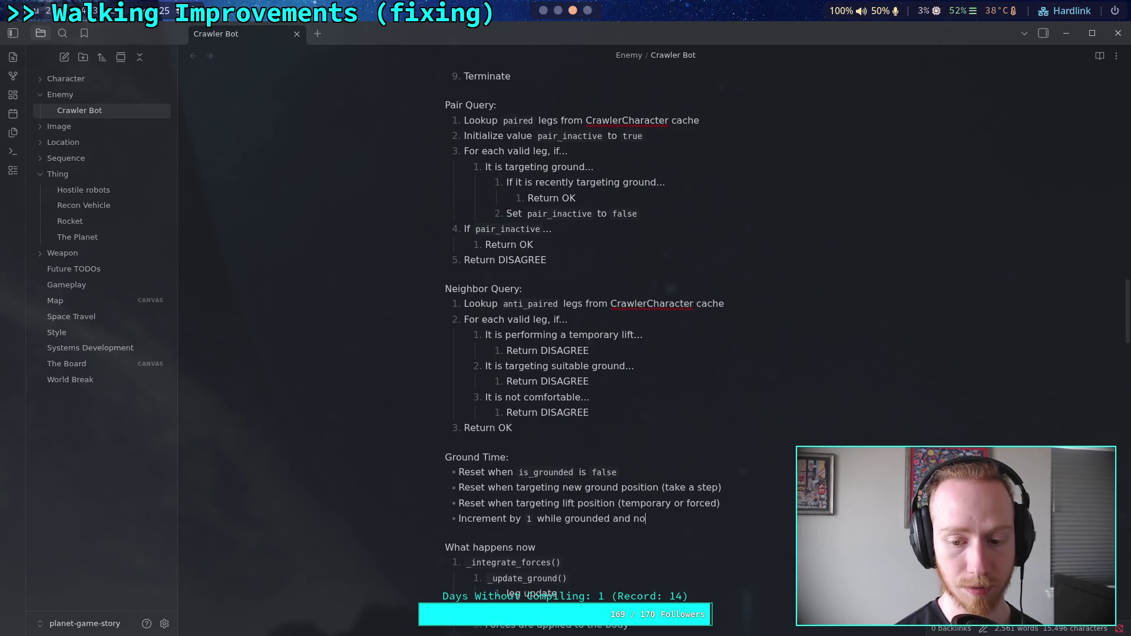
type("t")
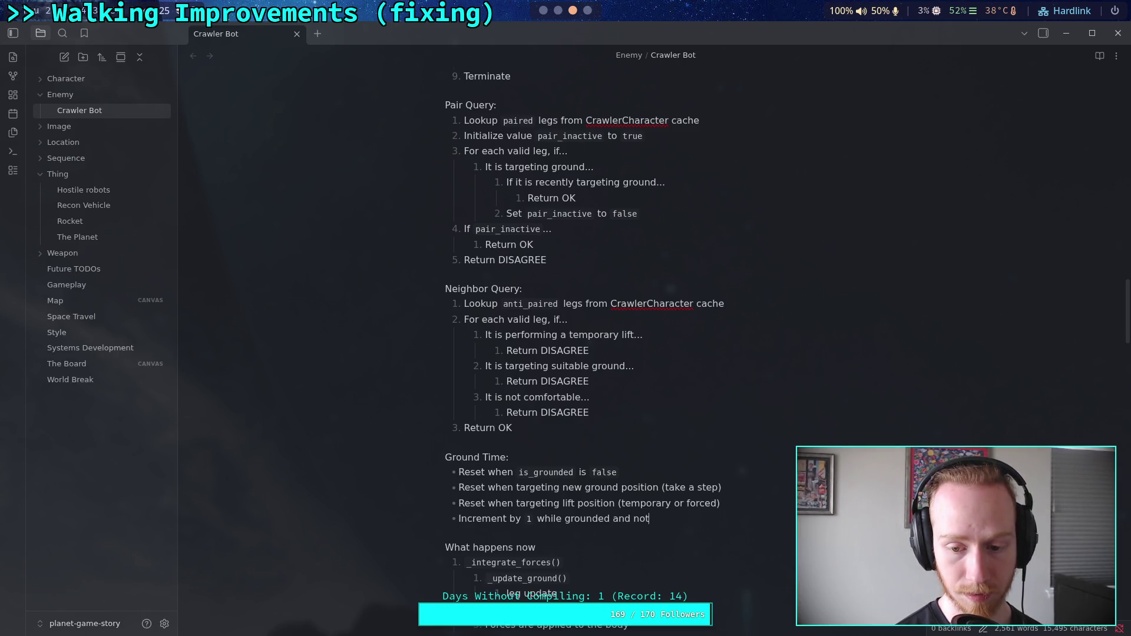
type(" target")
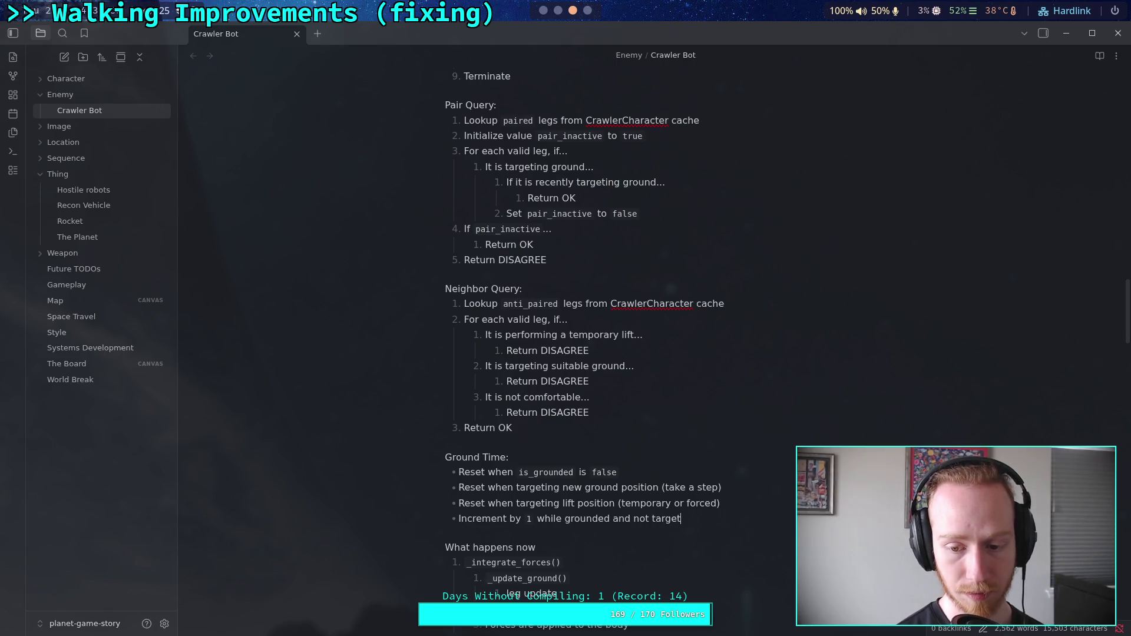
type("ing ground")
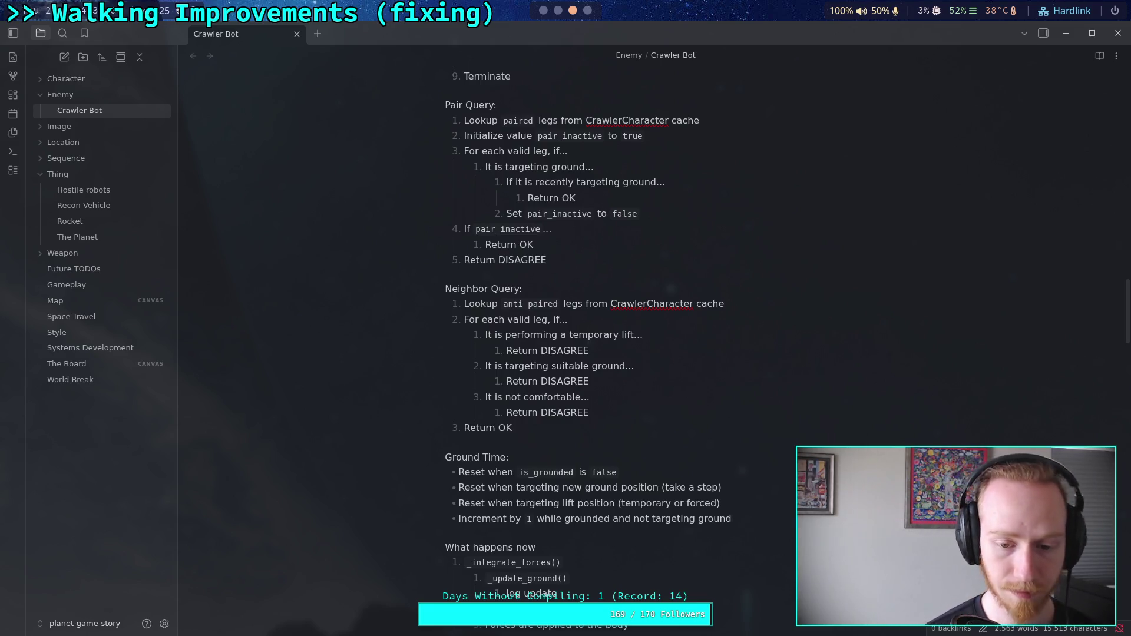
scroll(618, 459, "up", 3)
scroll(617, 459, "down", 3)
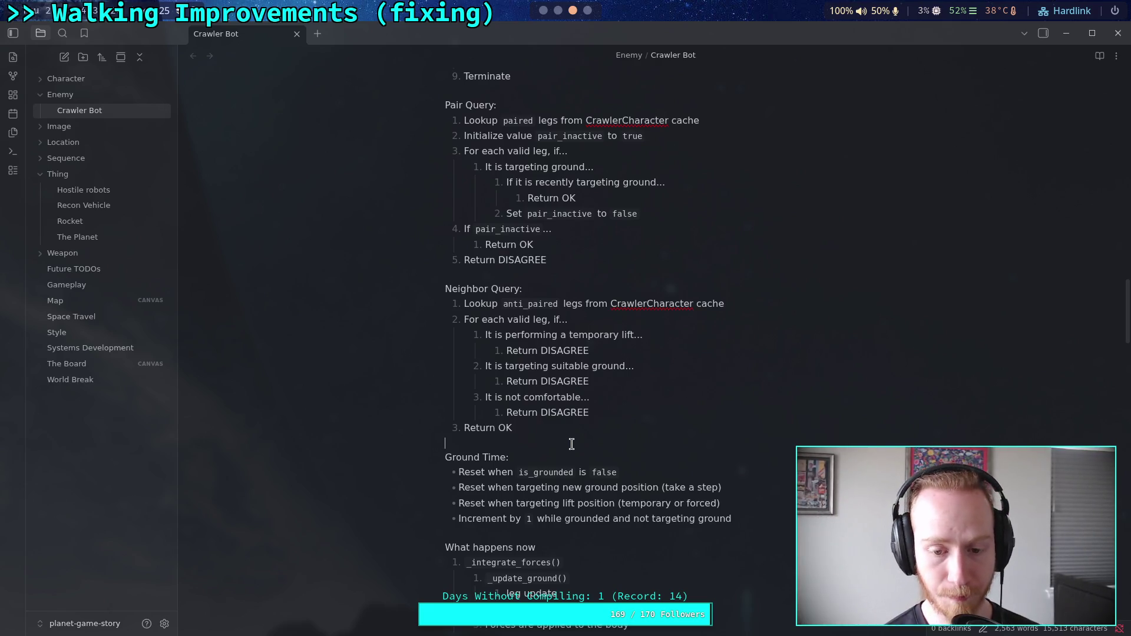
- Replace 'targeting new ground position' with 'arrived at ground position' in the second bullet
left_click_drag(514, 491, 657, 488)
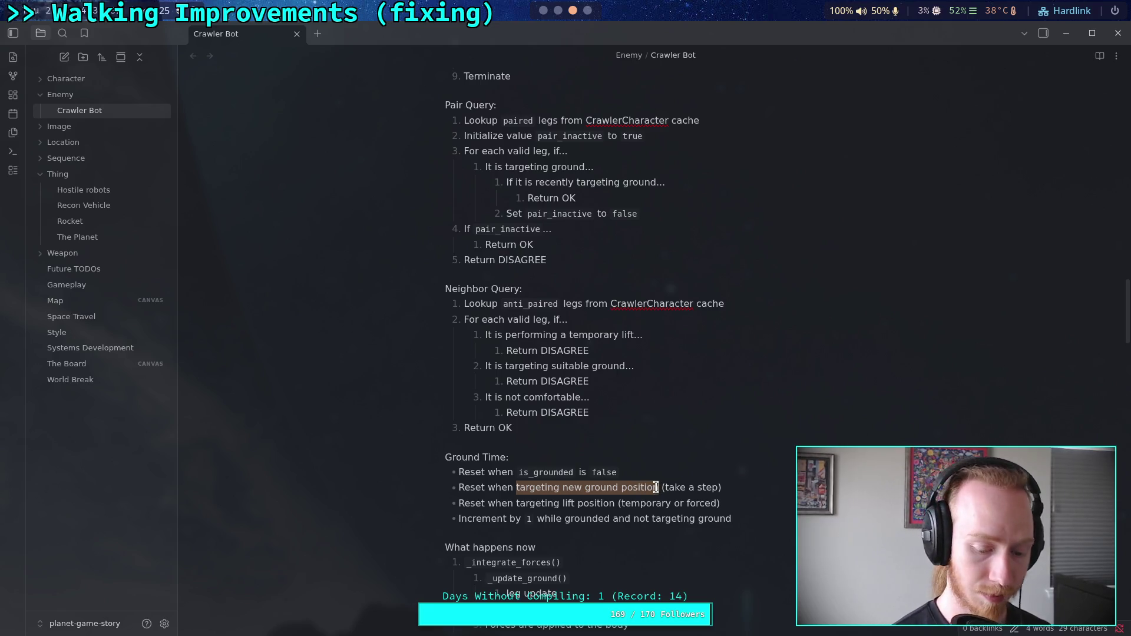
type("arrivin")
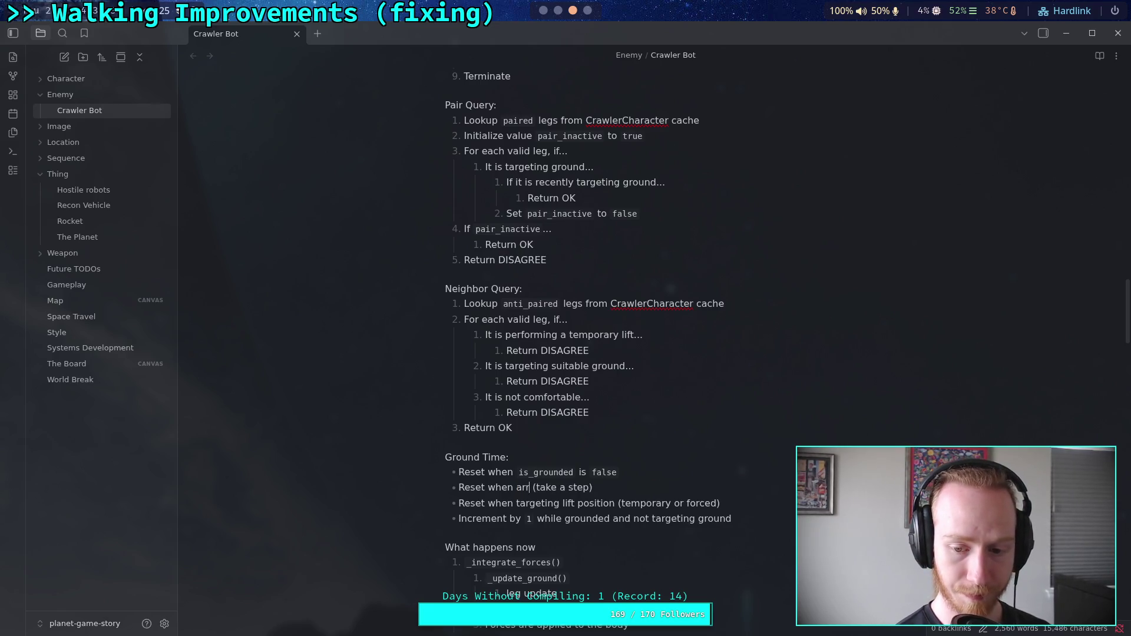
type("ed at")
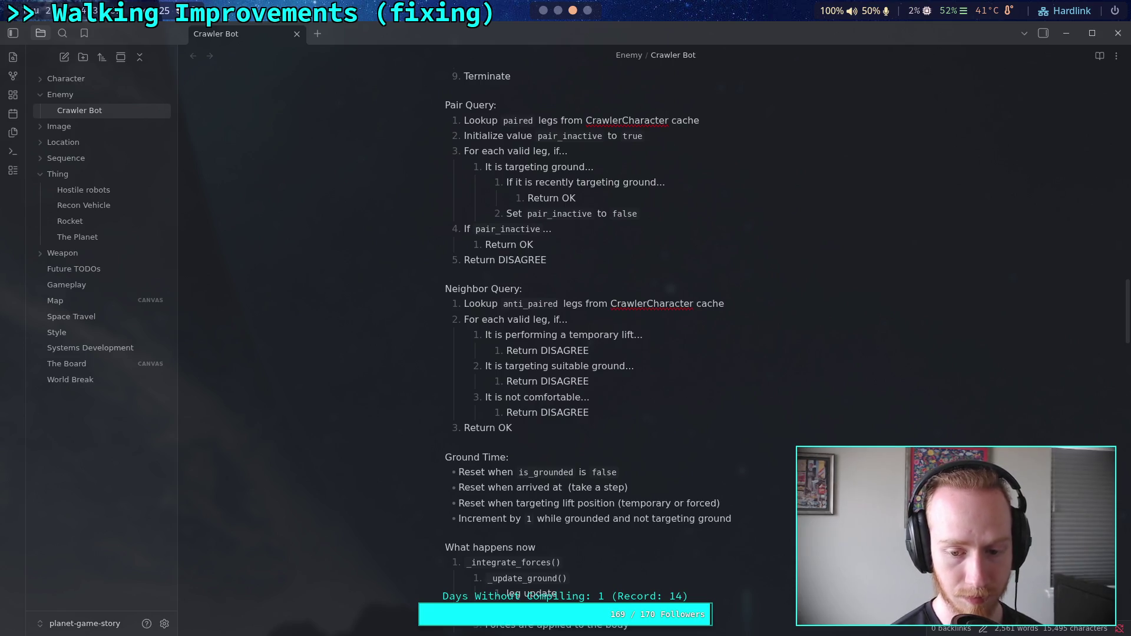
type("ground posit")
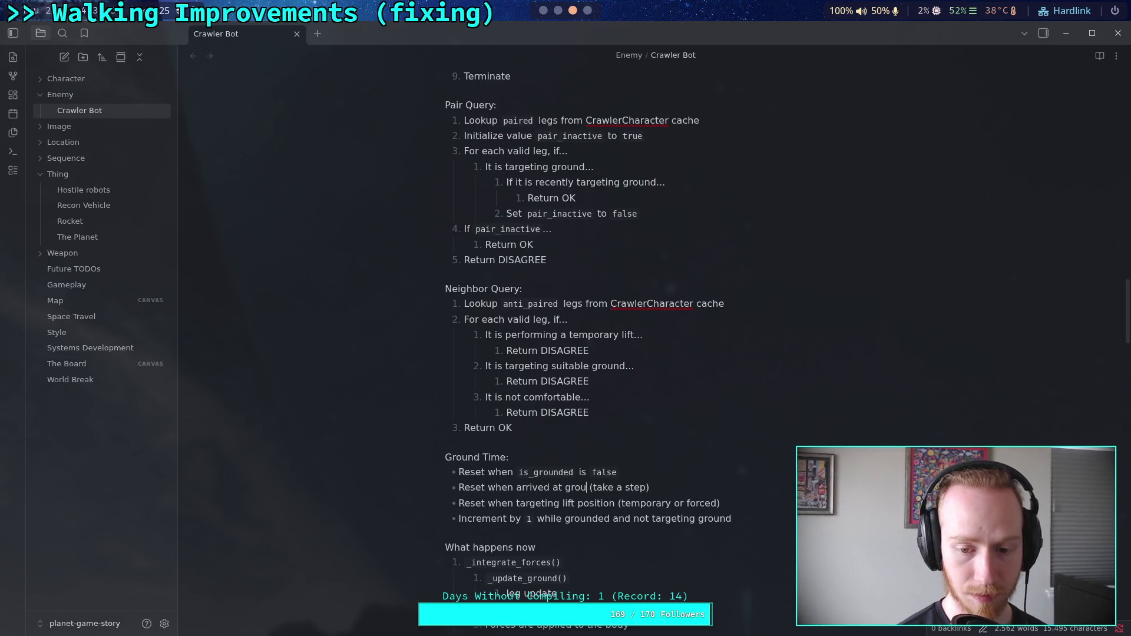
type("ion")
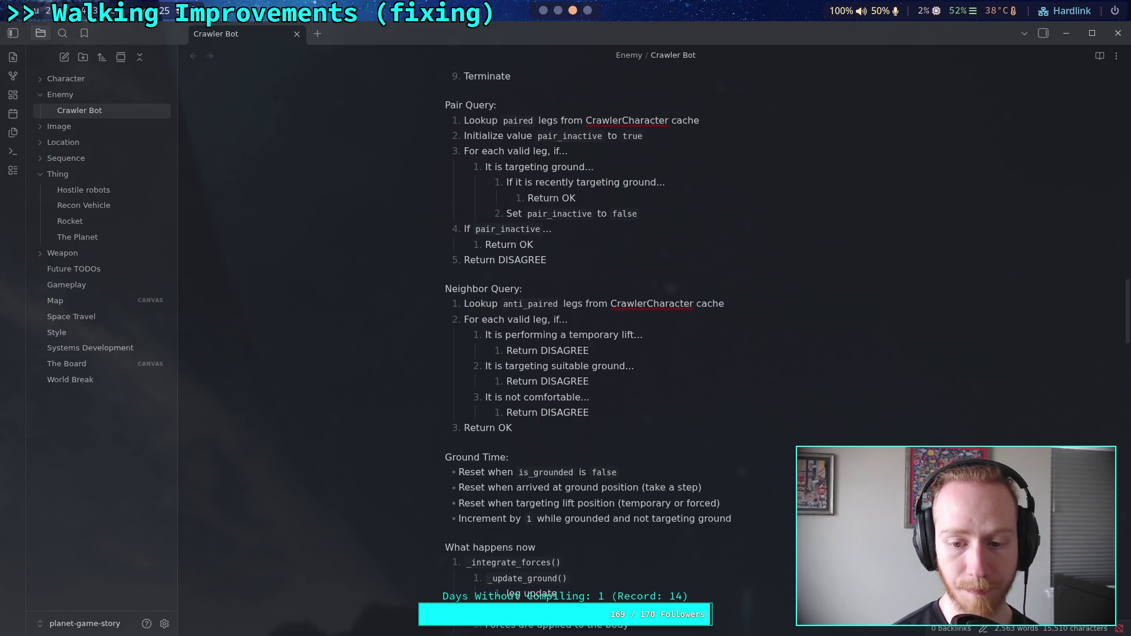
- Change the parenthetical to '(completed a step)' by adding 'completed' and deleting 'take'
left_click(646, 484)
type("completed")
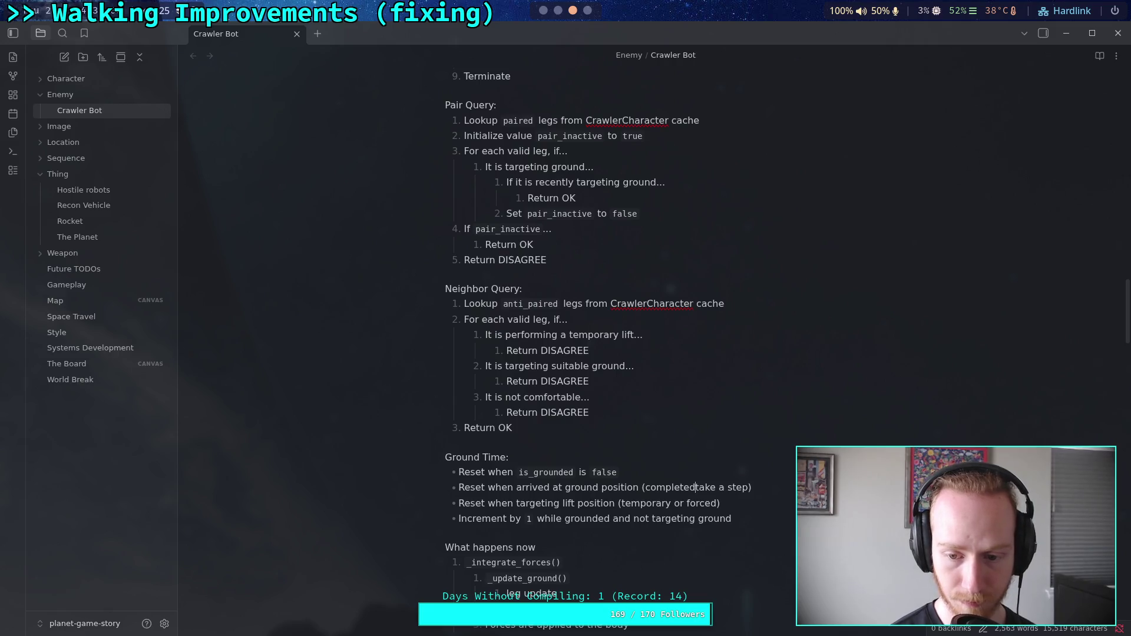
key("ctrl+Right")
key("shift+Left")
left_click(697, 487)
key("shift+Left")
key("shift+Left")
key("shift+Left")
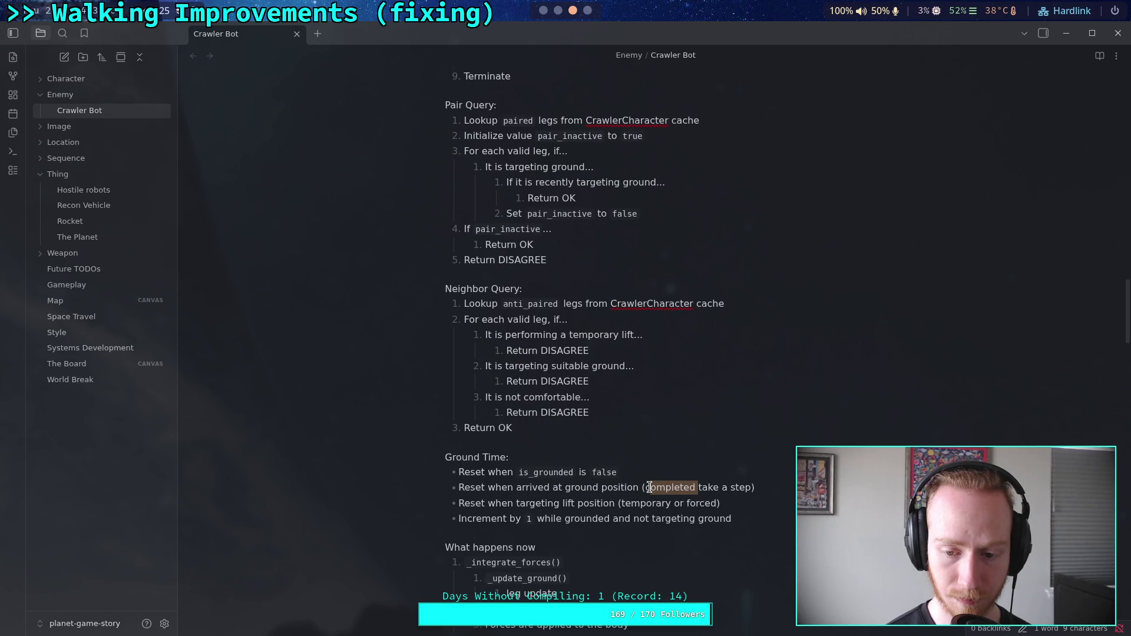
key("Right")
key("Left")
key("shift+Left")
key("shift+Right")
key("shift+Right")
key("shift+Right")
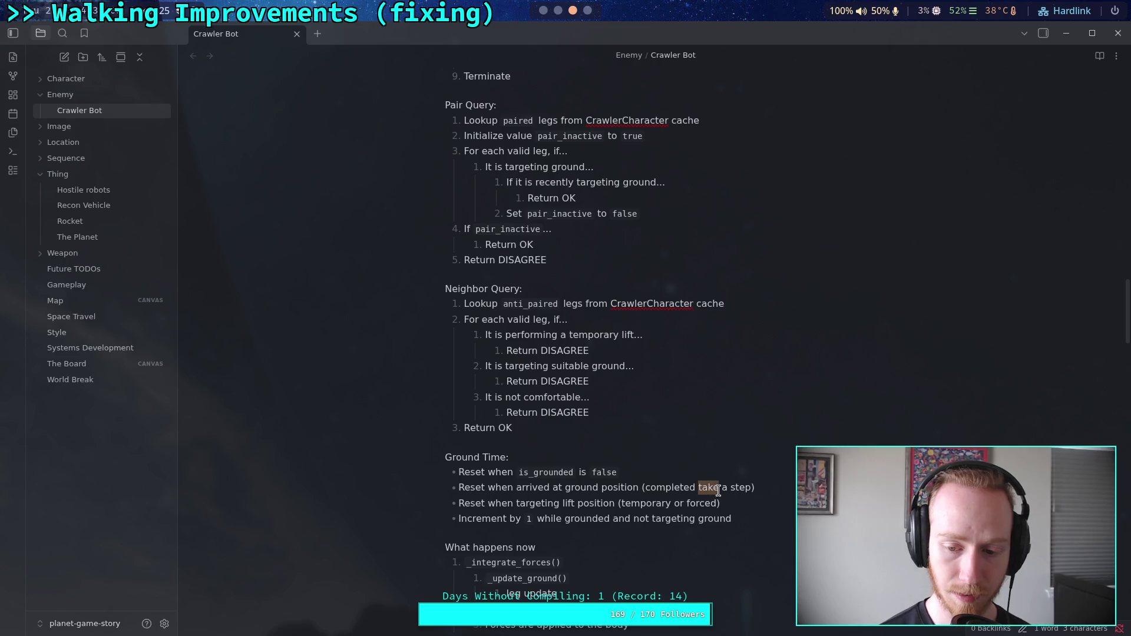
key("BackSpace")
left_click(729, 501)
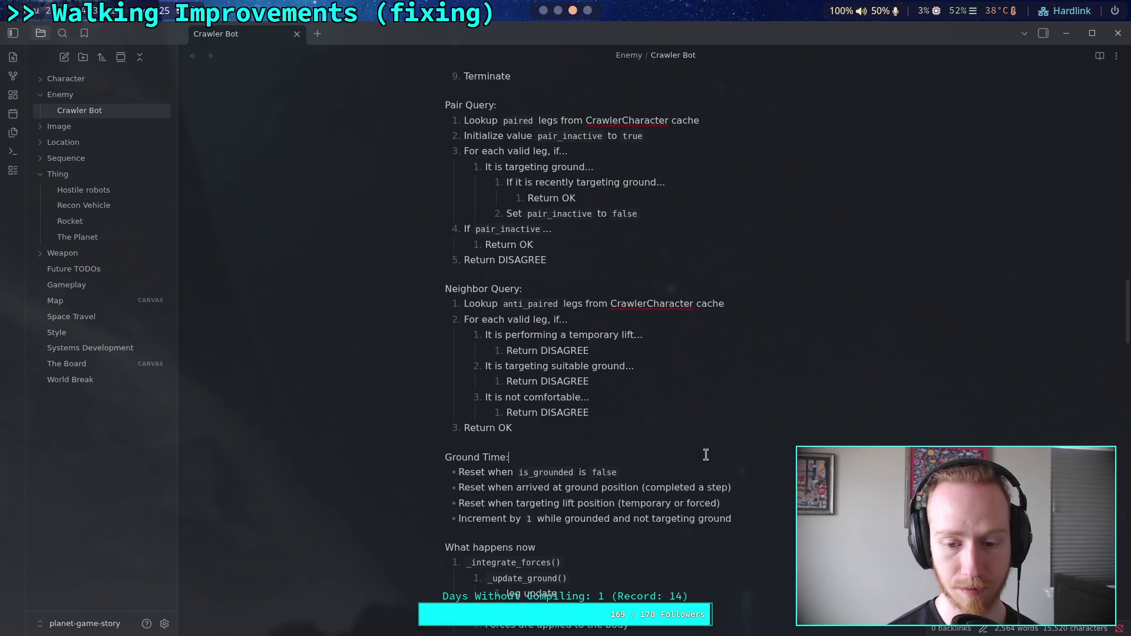
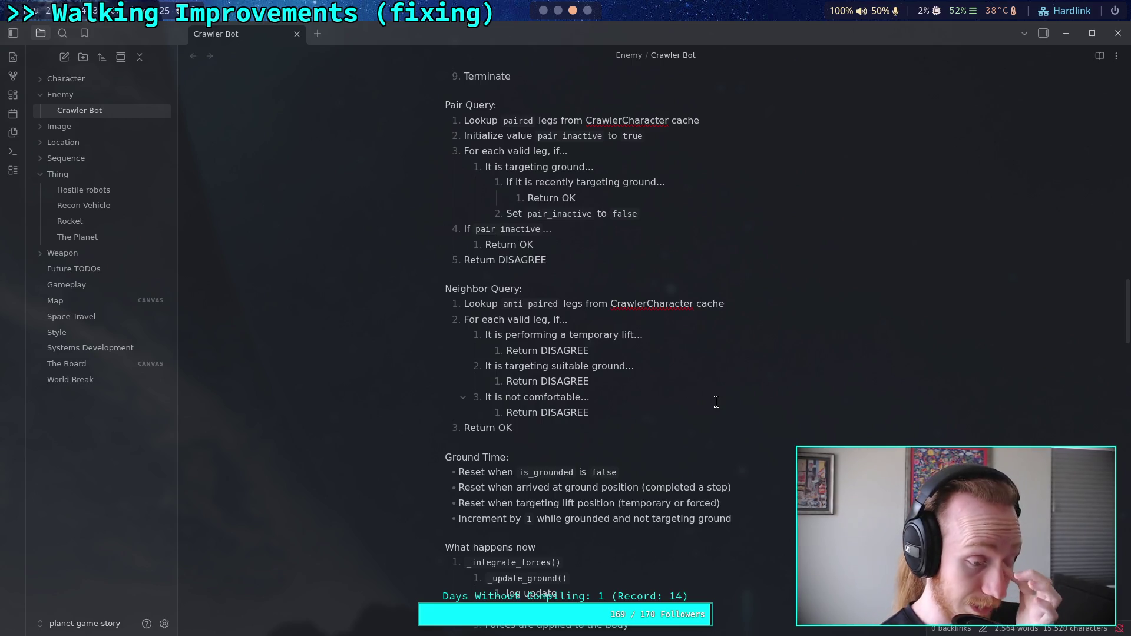
- Review the targeting-ground condition and the 'arrived at ground position' reset bullet, then go to Godot
scroll(716, 402, "up", 15)
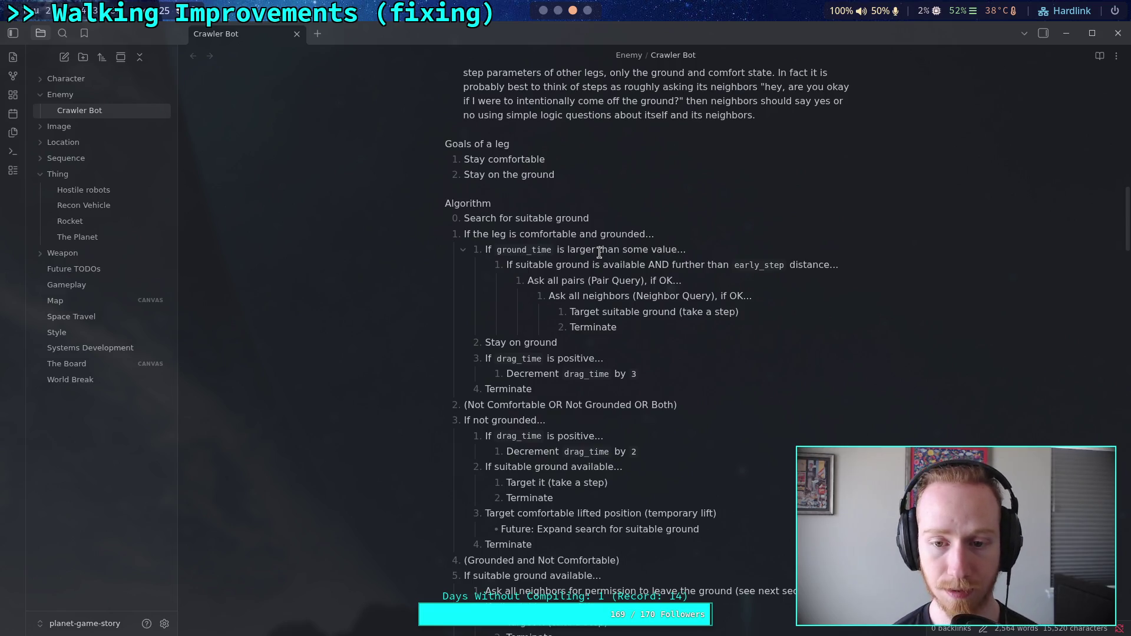
scroll(672, 394, "down", 10)
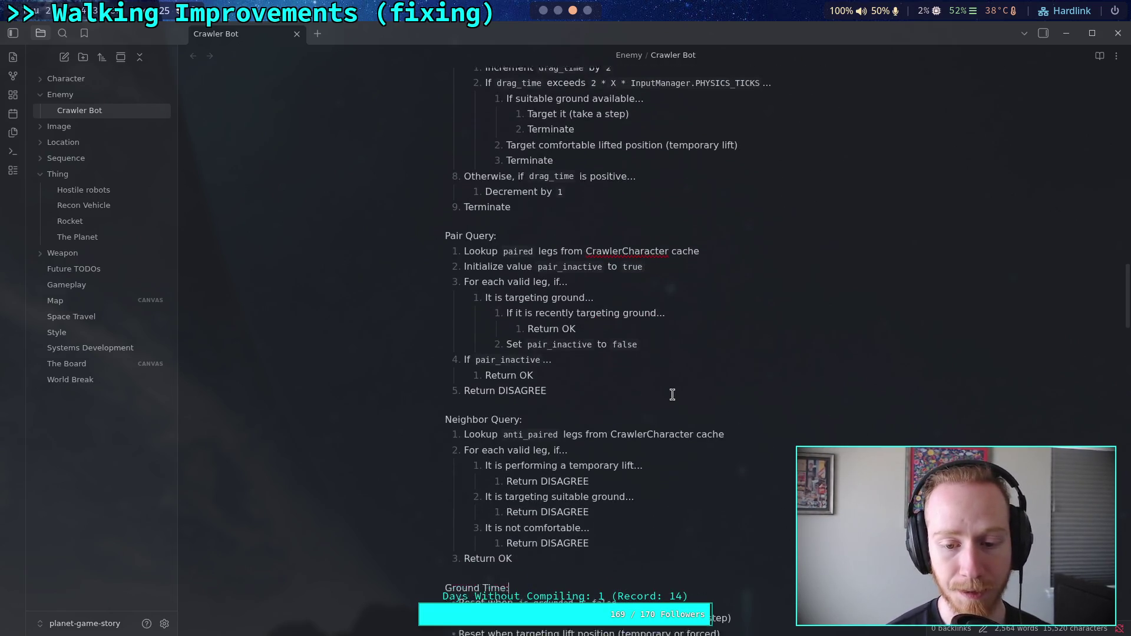
scroll(672, 394, "down", 3)
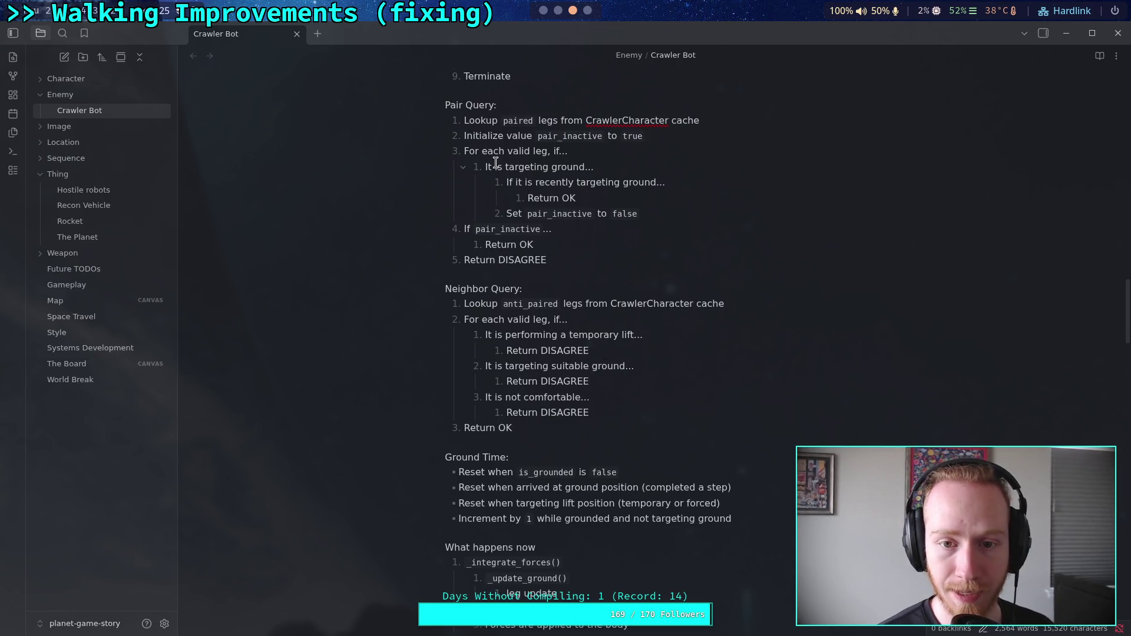
left_click_drag(506, 183, 656, 181)
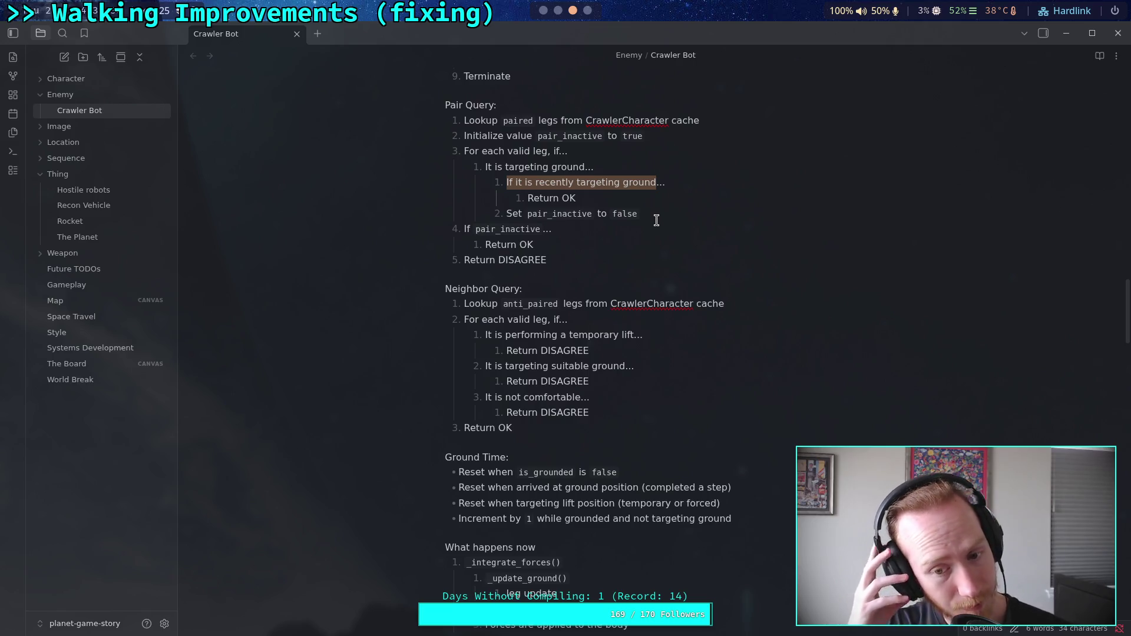
left_click_drag(517, 489, 641, 489)
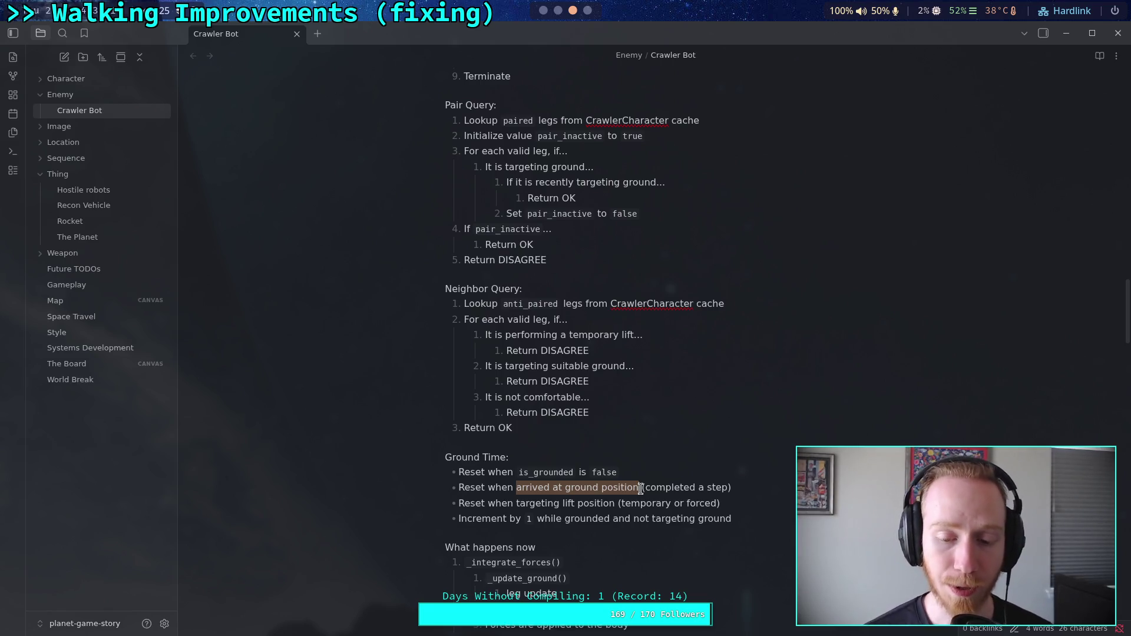
key("super+2")
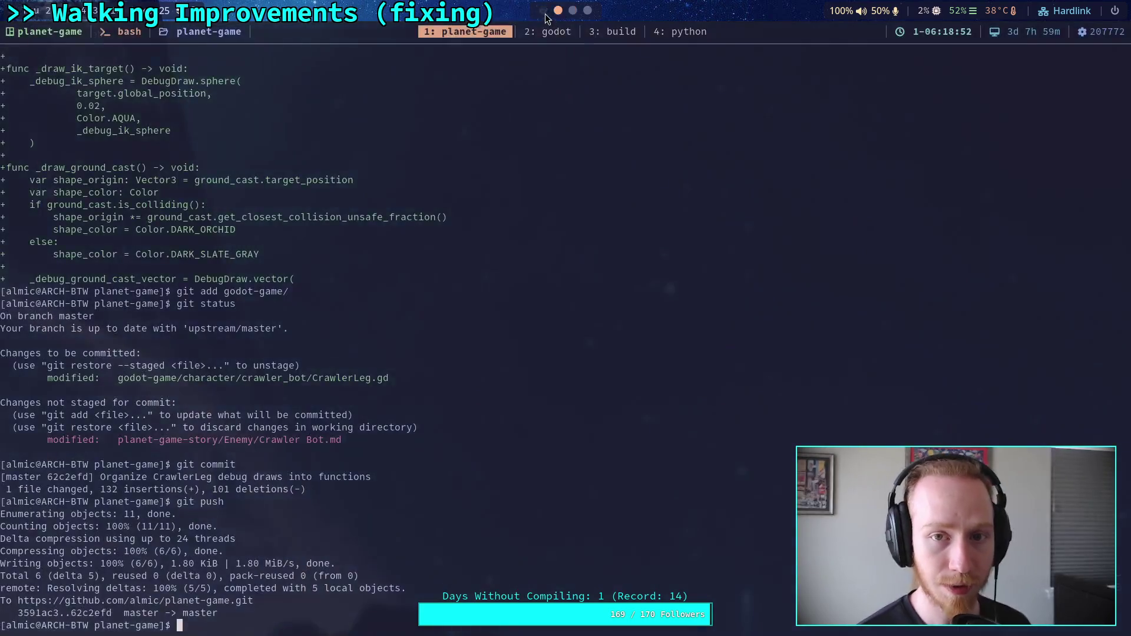
- Step through the step_delay matches in CrawlerLeg.gd, starting from time_since_grounded on line 678
key("super+1")
scroll(446, 348, "up", 1)
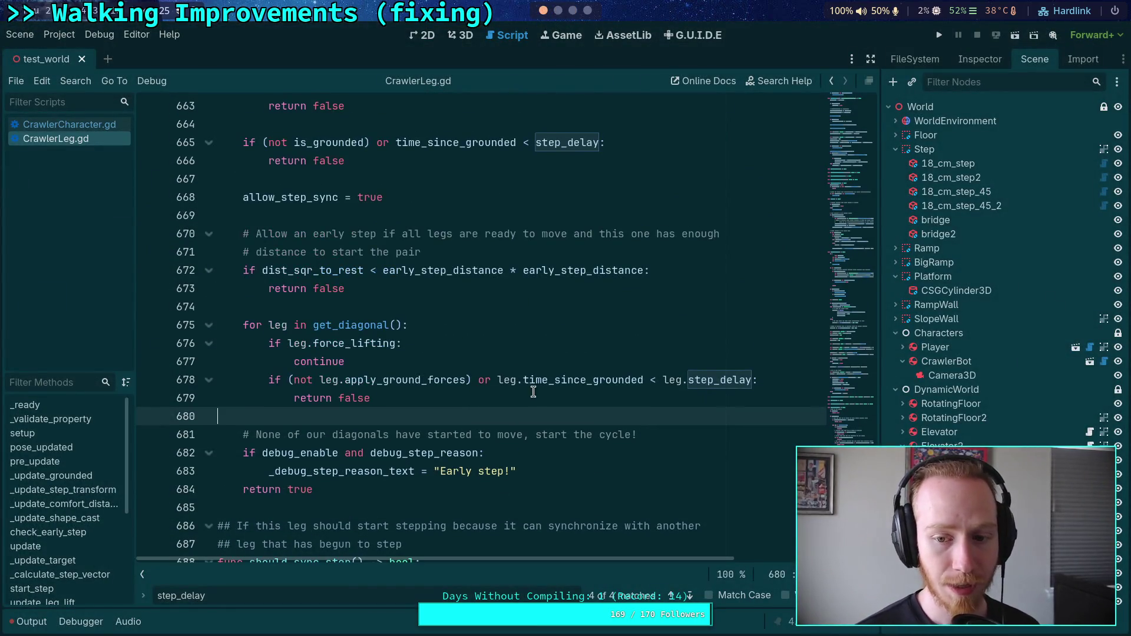
double_click(607, 379)
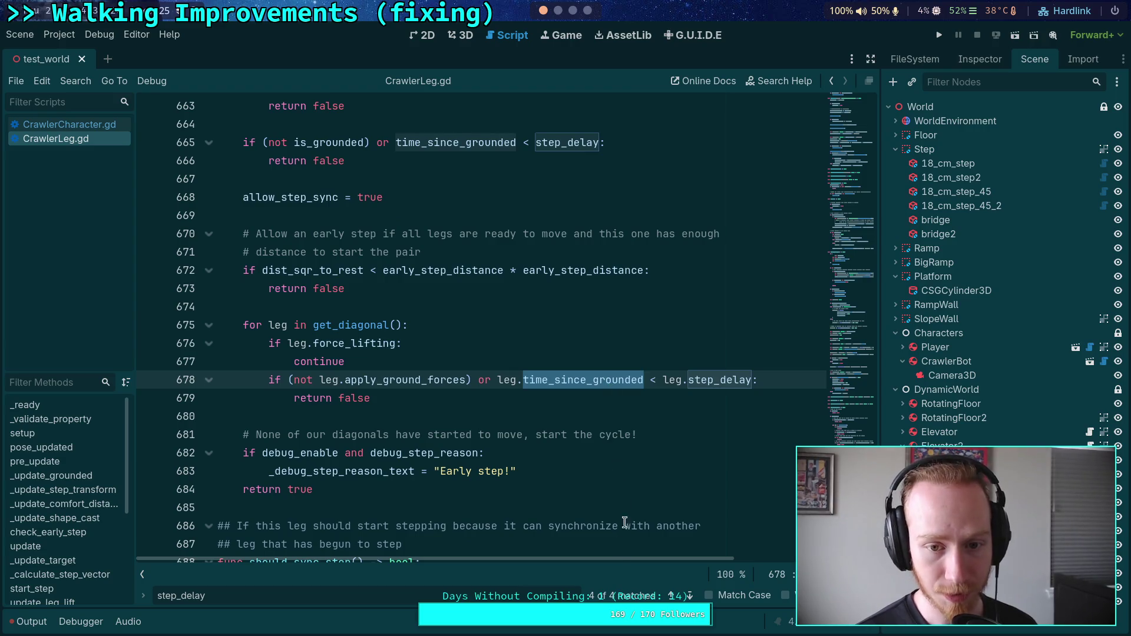
left_click(690, 596)
left_click(690, 597)
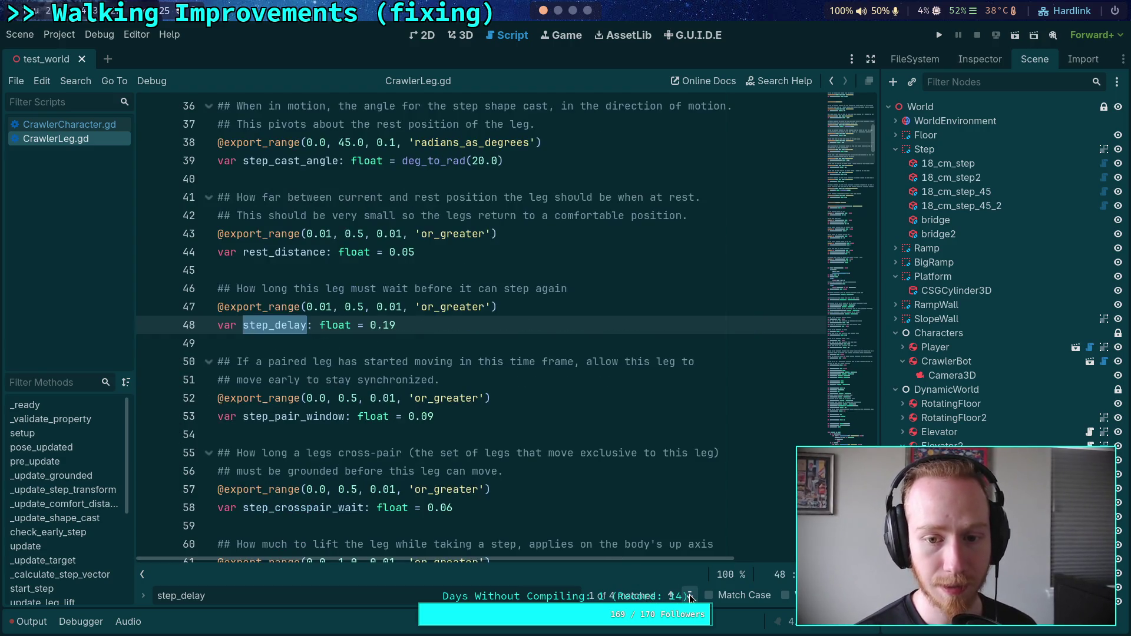
left_click(690, 596)
left_click(690, 596)
left_click(689, 596)
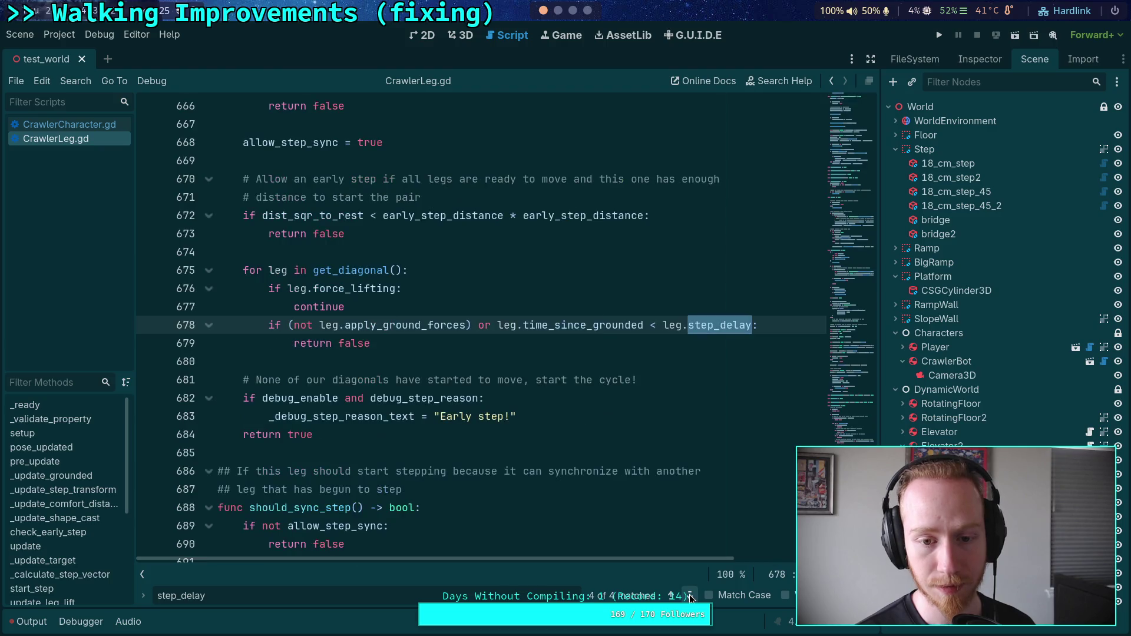
left_click(690, 596)
left_click(690, 596)
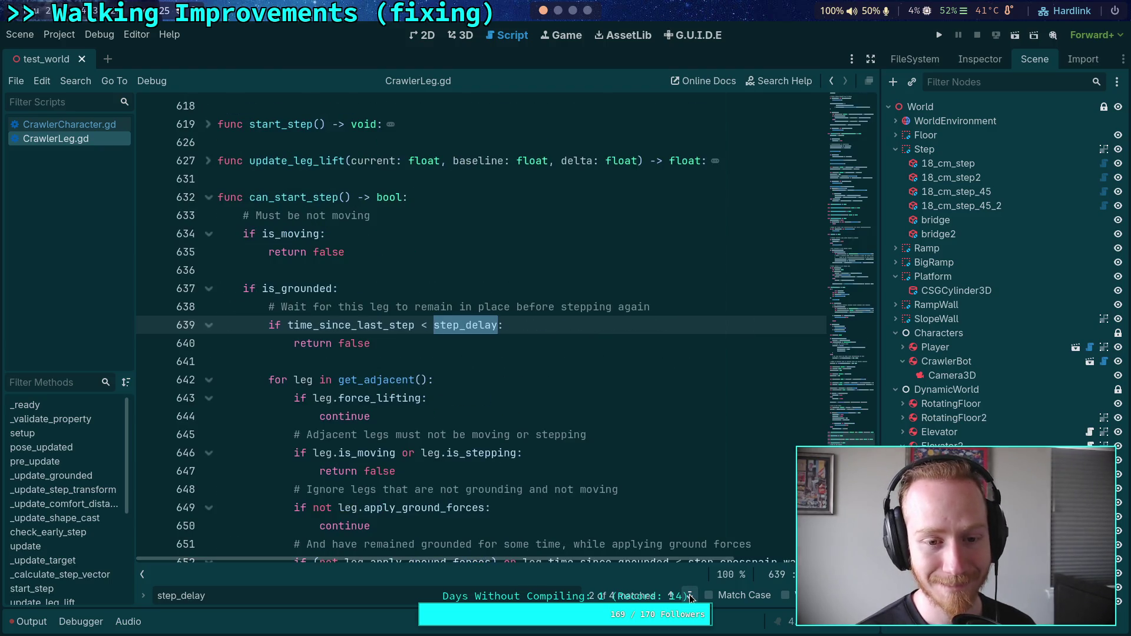
- Keep cycling the step_delay uses on lines 678 and 639 while scrolling the surrounding code
scroll(610, 504, "down", 5)
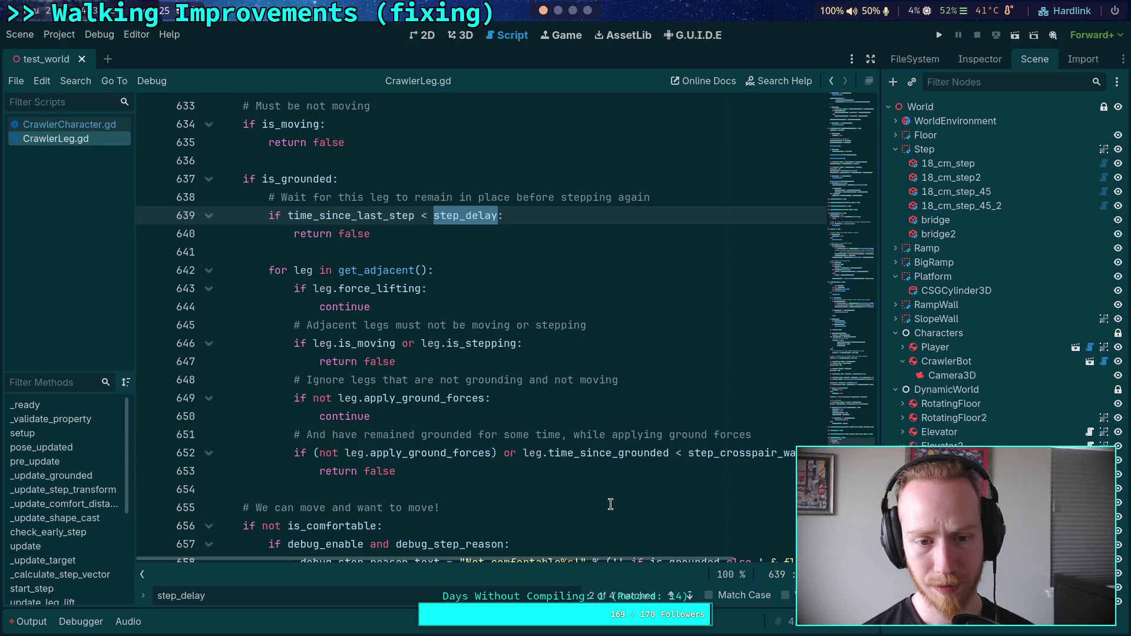
left_click(691, 596)
left_click(693, 596)
left_click(693, 596)
scroll(665, 495, "down", 5)
key("Return")
scroll(666, 549, "up", 20)
scroll(608, 520, "up", 15)
scroll(608, 520, "down", 3)
scroll(608, 520, "up", 10)
scroll(608, 520, "down", 15)
scroll(608, 520, "up", 20)
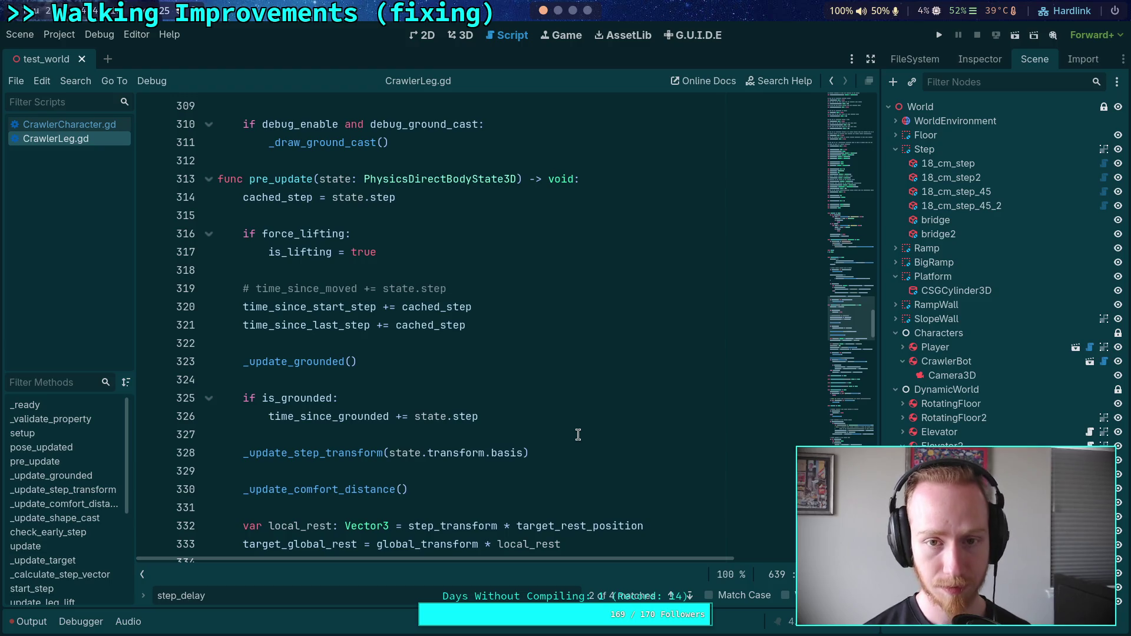
key("super+1")
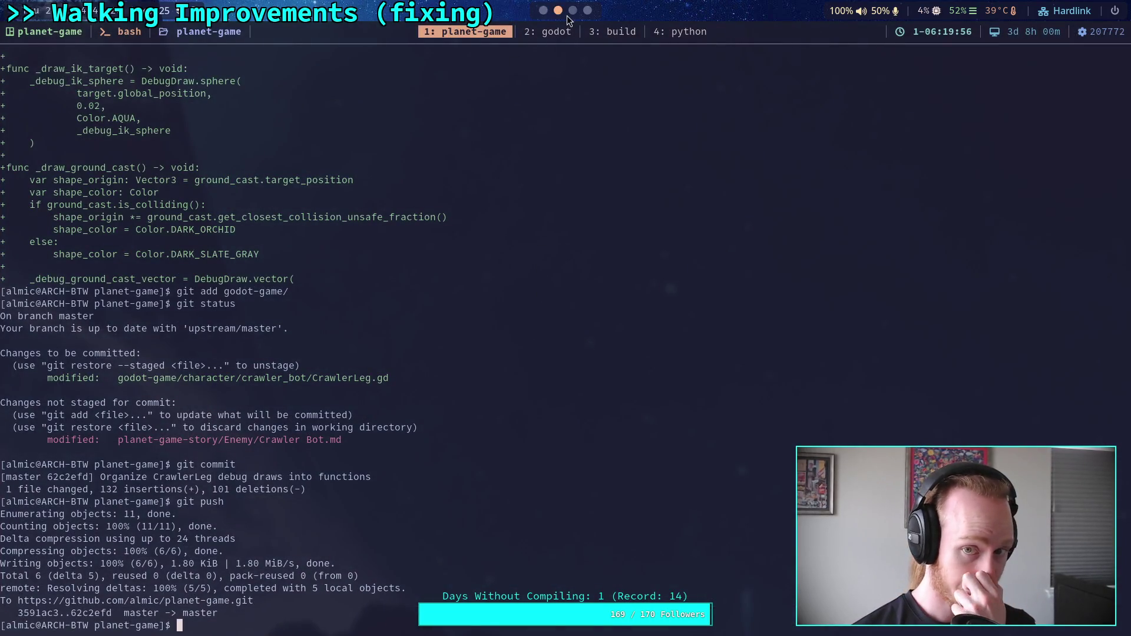
- Change the reset bullet to 'when targeting new ground' and 'completed' to 'take'
key("super+3")
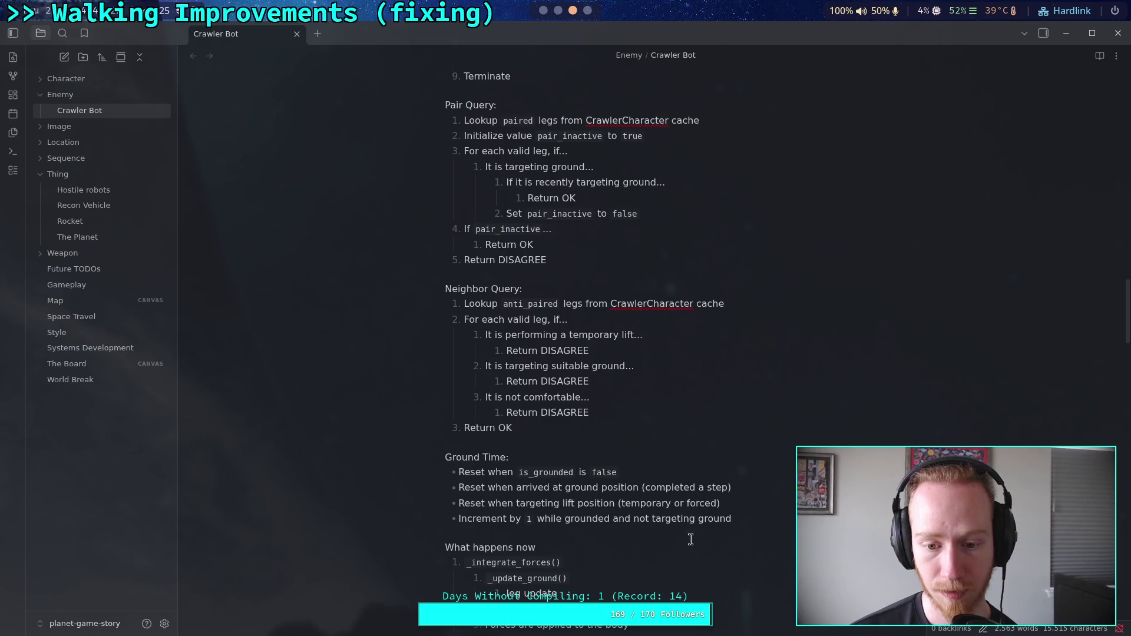
left_click_drag(517, 488, 638, 489)
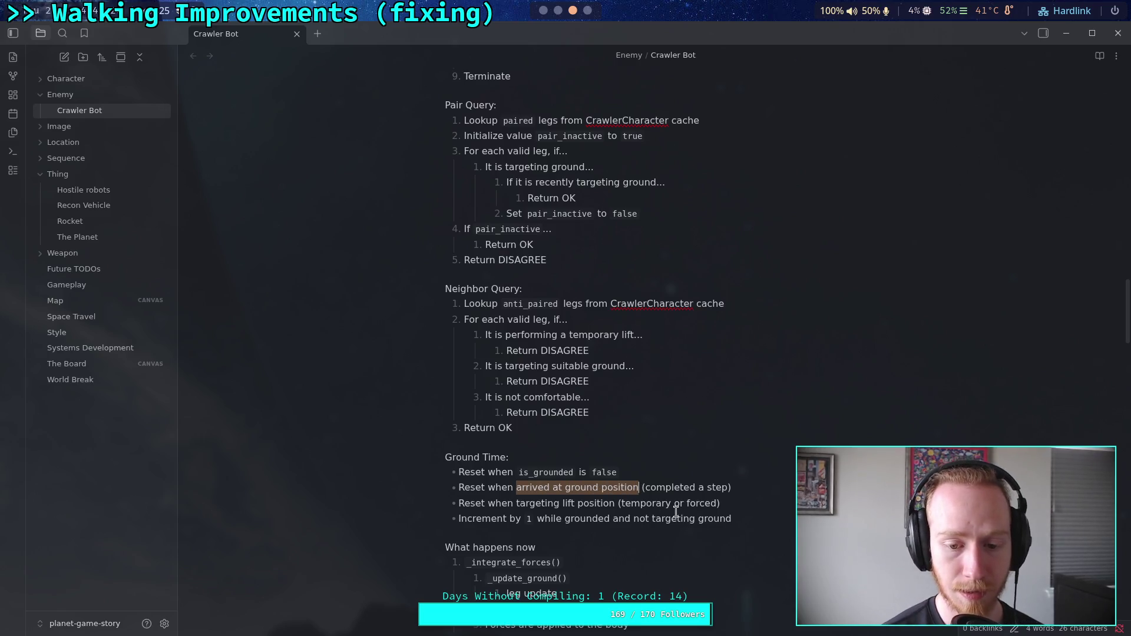
type("when t")
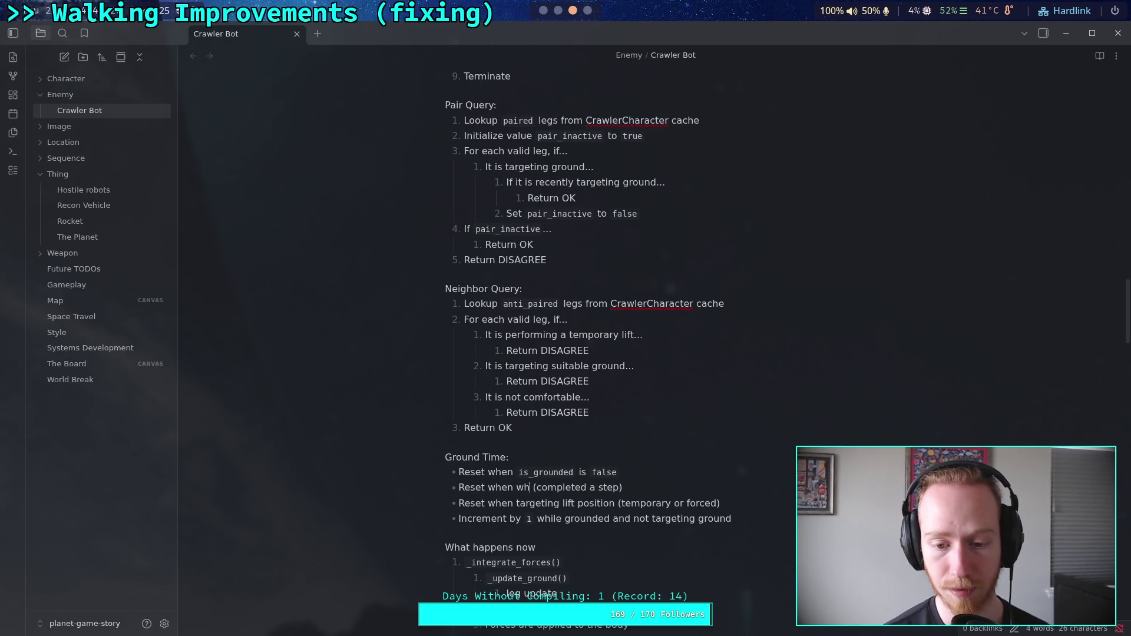
type("argeting ")
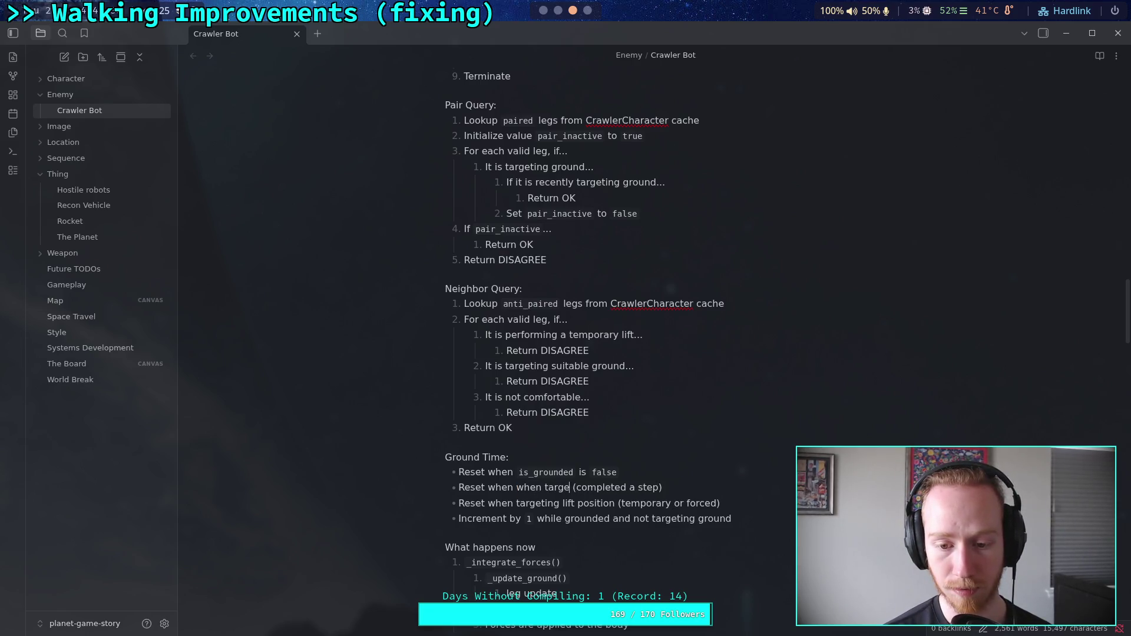
type("new ground")
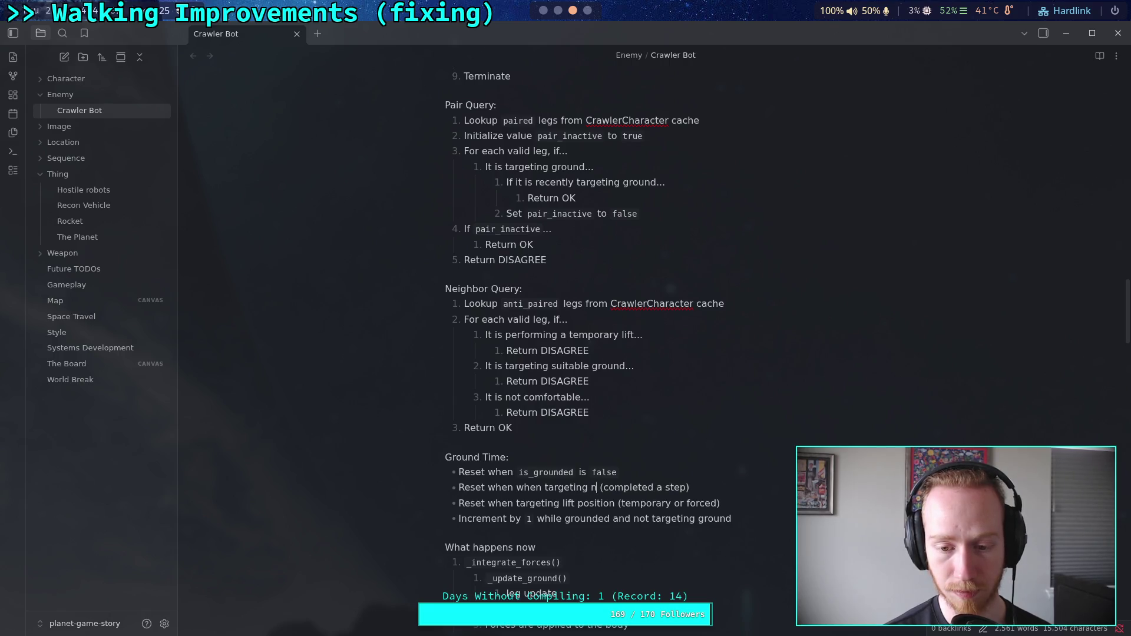
double_click(665, 487)
type("take")
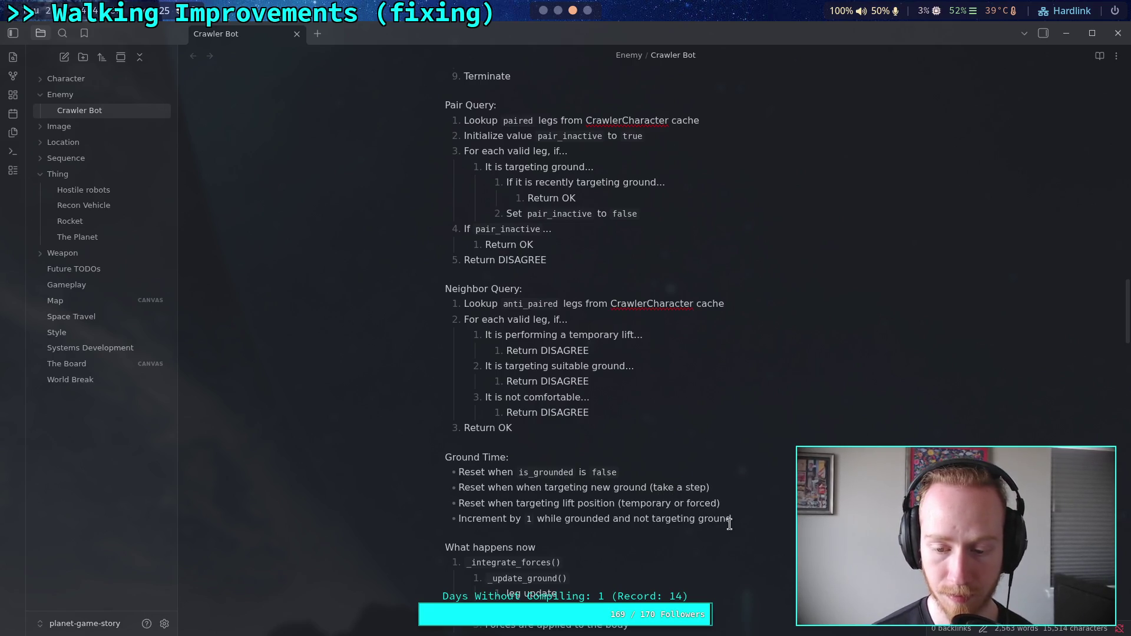
- Reword the Increment bullet's 'not targeting ground' to 'no targets'
left_click(730, 519)
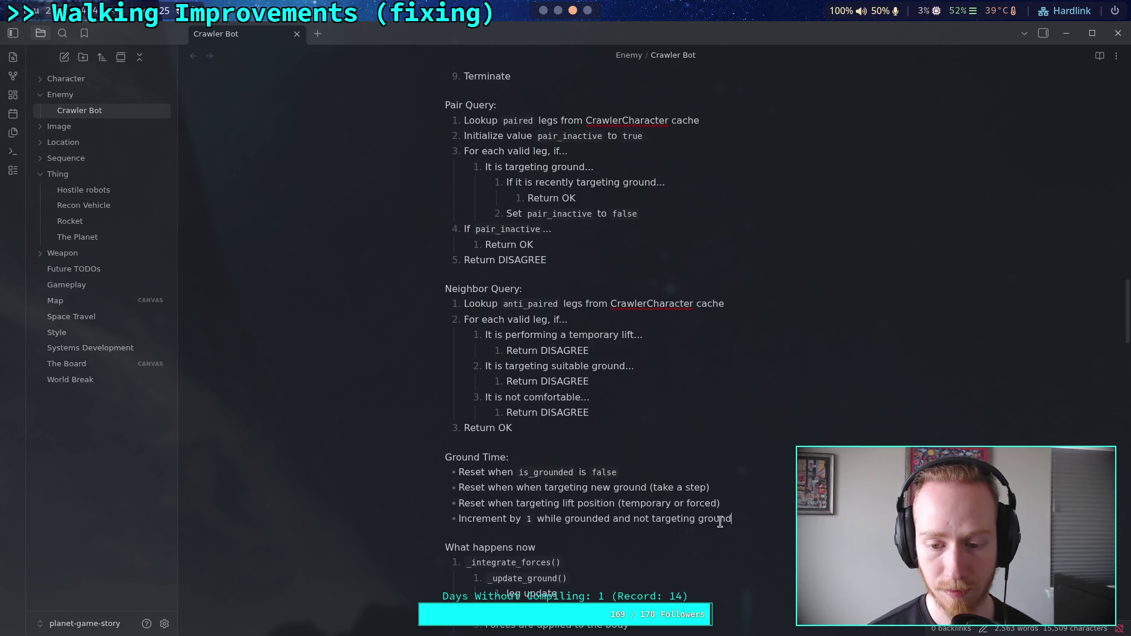
left_click(646, 518)
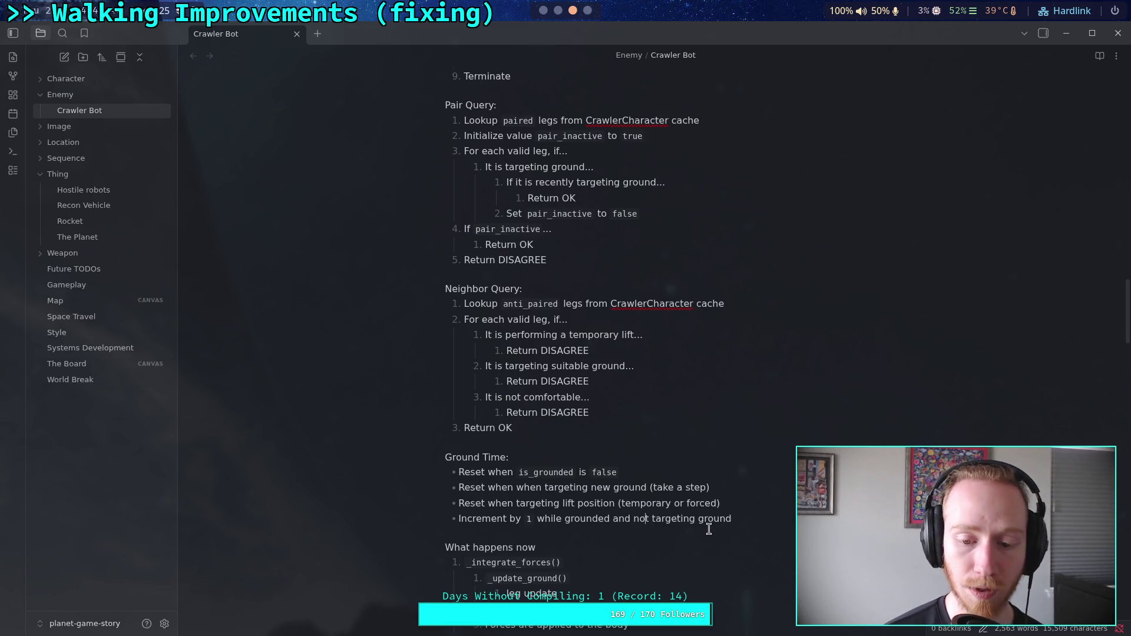
key("BackSpace")
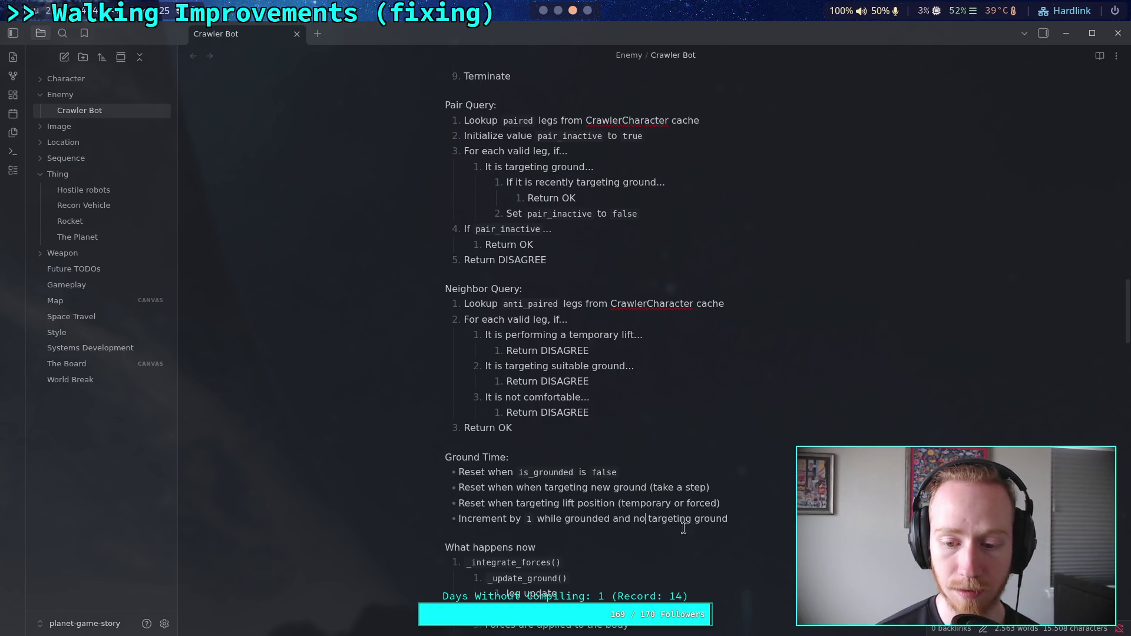
left_click_drag(676, 521, 725, 521)
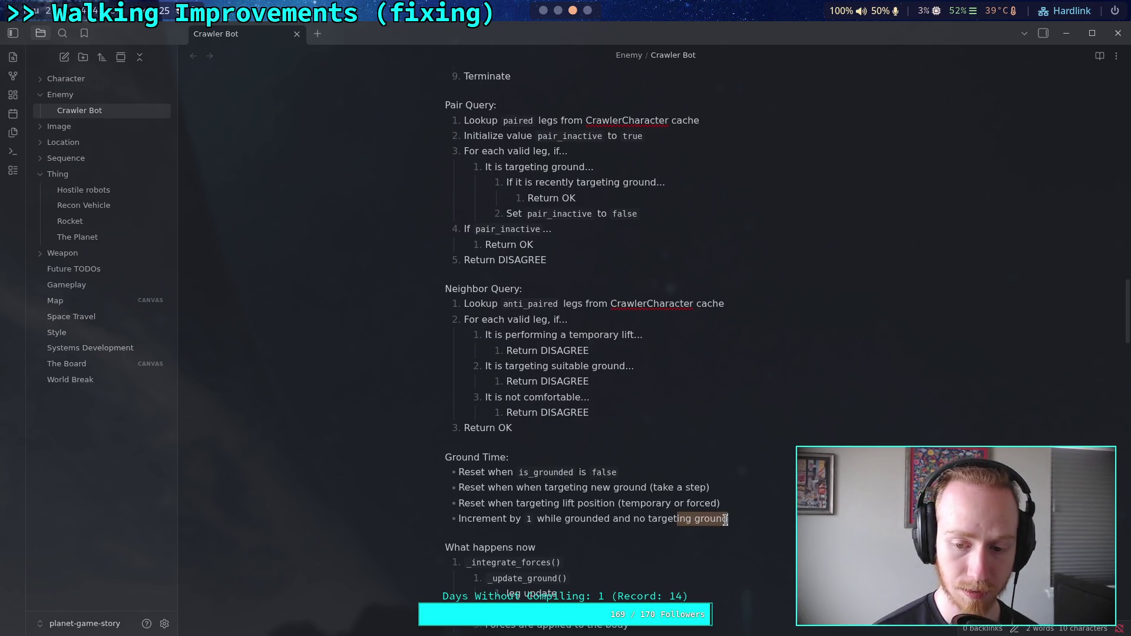
type("s")
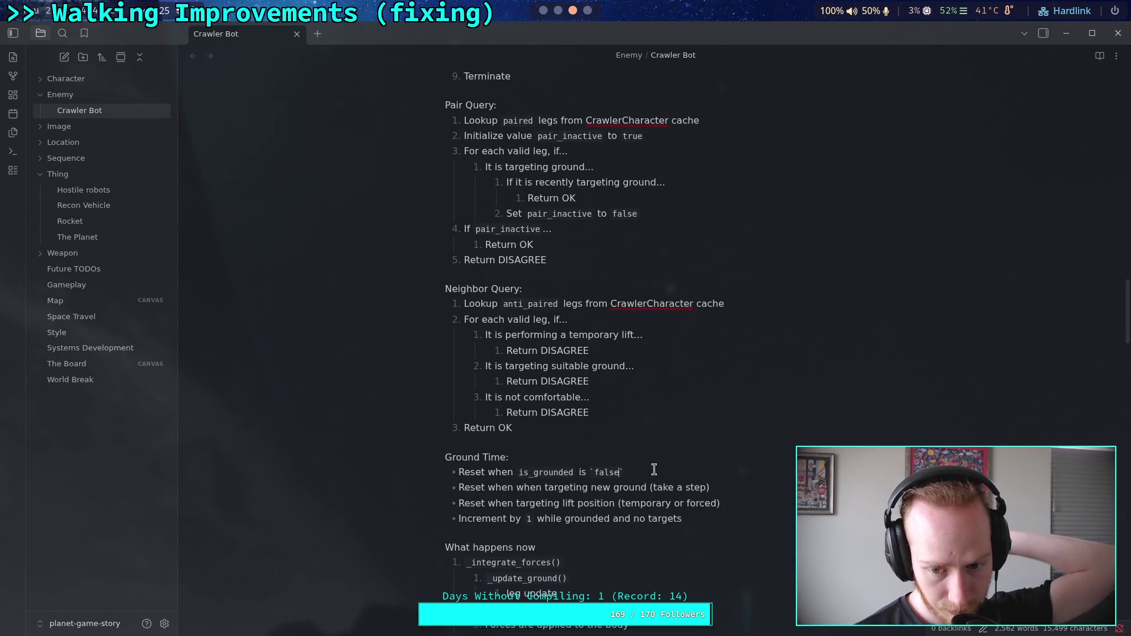
- Scroll the Crawler Bot note up past Pair Query to Goals of a leg and Algorithm
scroll(613, 460, "up", 8)
scroll(610, 454, "up", 3)
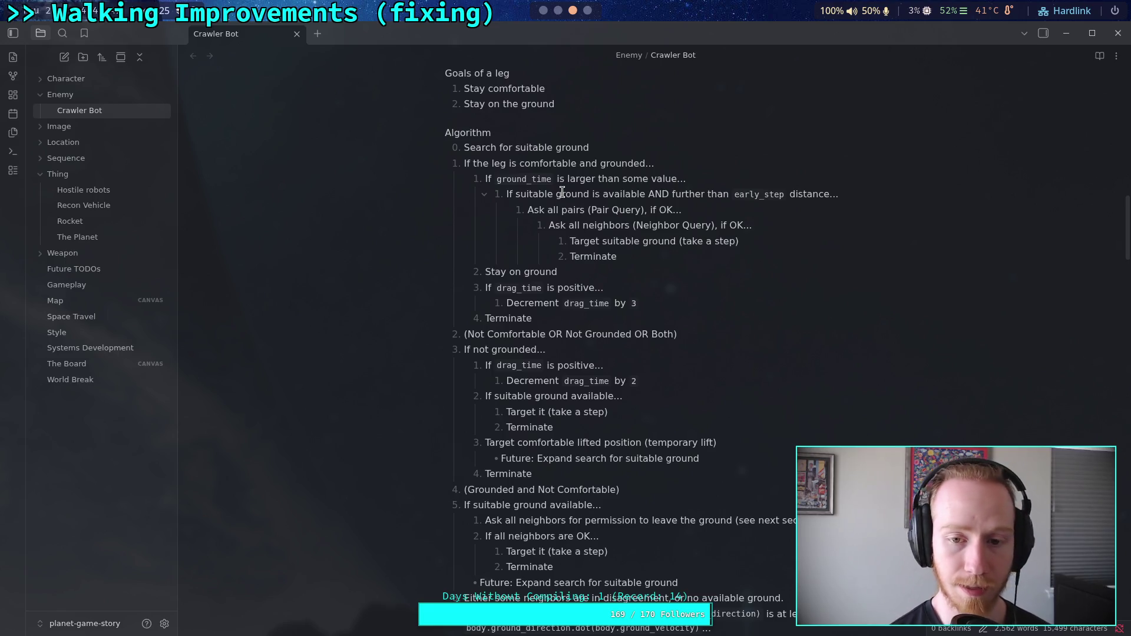
- Highlight the Algorithm's lifted-position step and its word 'temporary' for review
left_click_drag(486, 443, 712, 446)
double_click(651, 447)
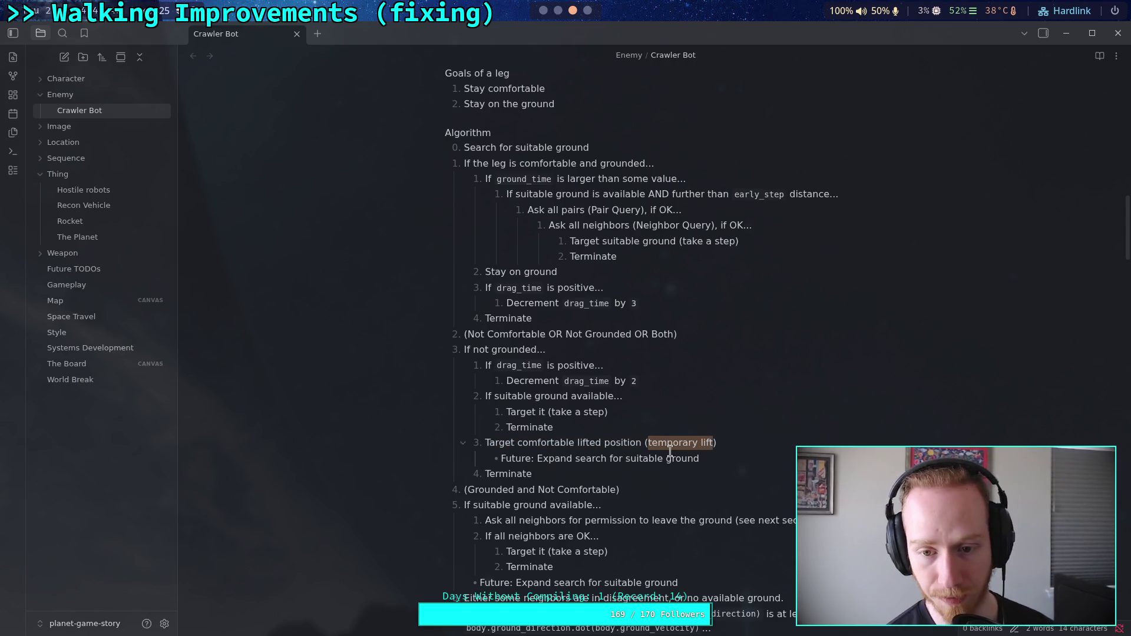
left_click(583, 474)
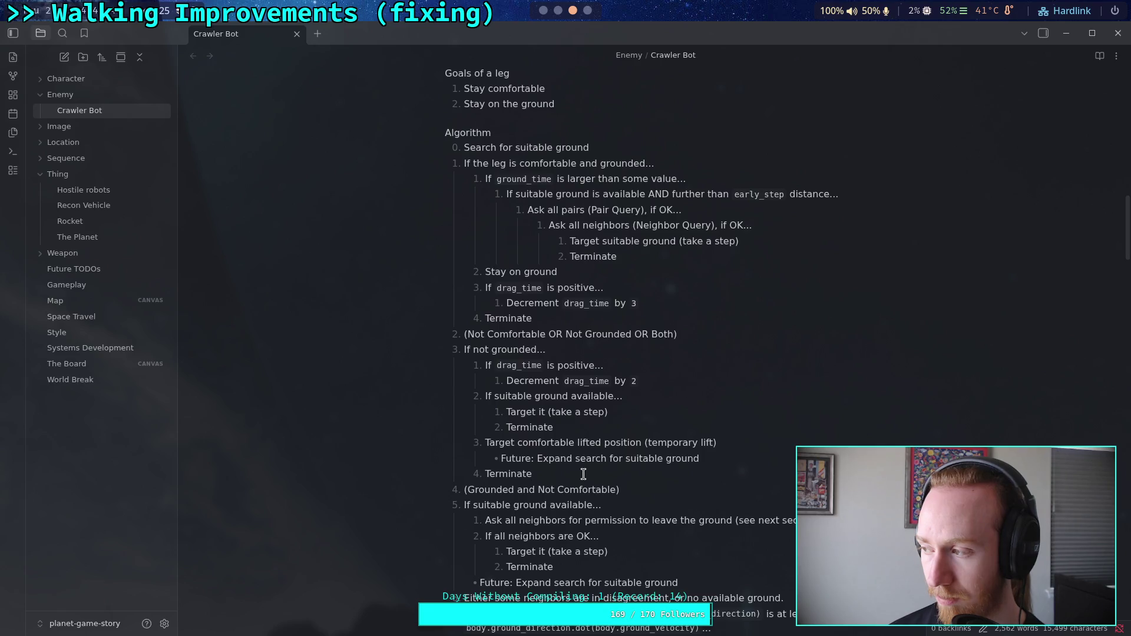
left_click(583, 474)
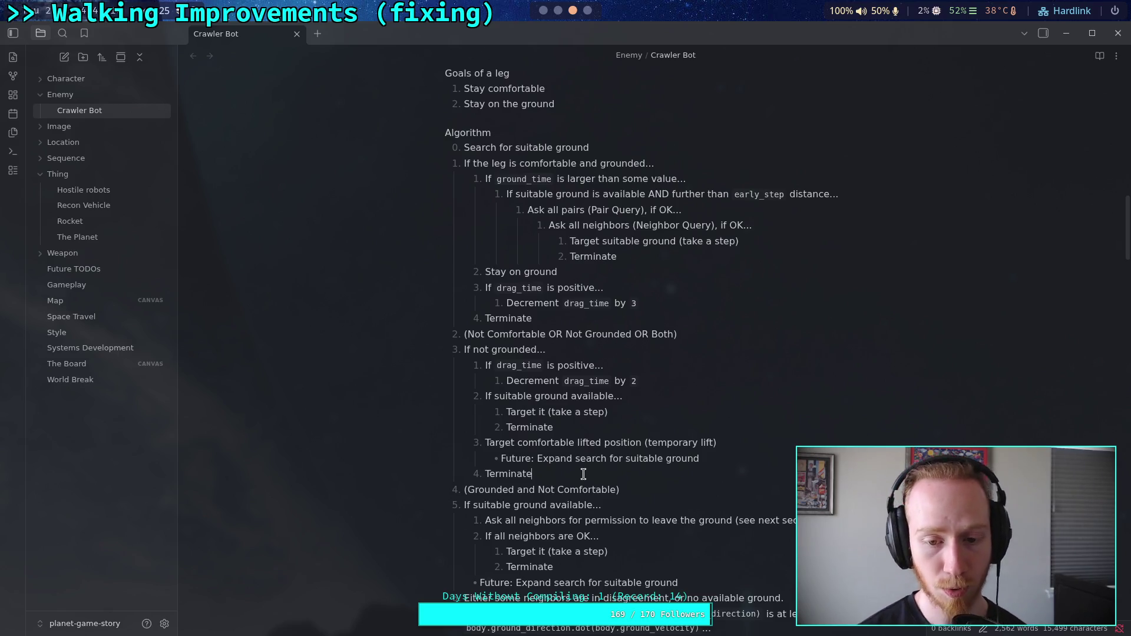
- Review the temporary lift and suitable ground conditions, then the word 'targeting' in Pair Query
scroll(583, 474, "down", 10)
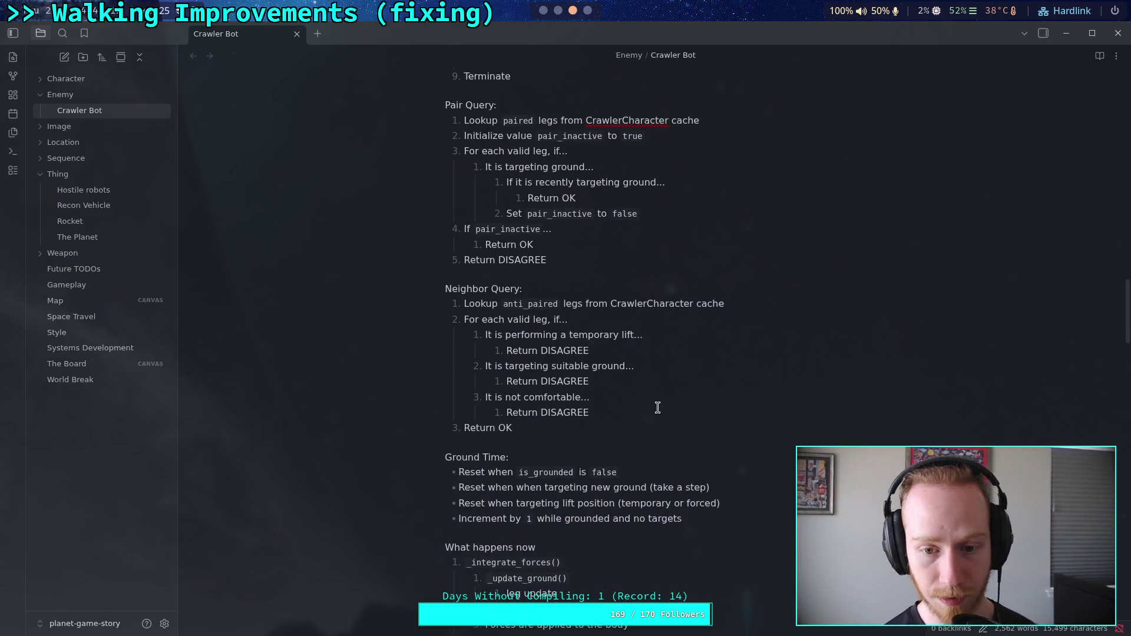
left_click_drag(645, 367, 502, 334)
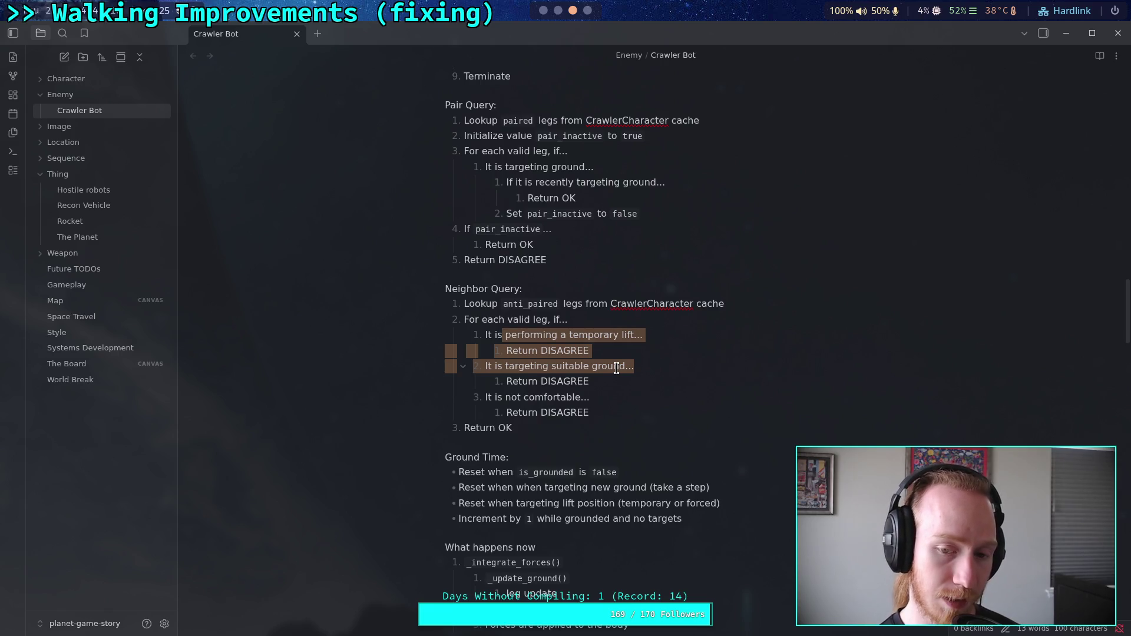
left_click(616, 368)
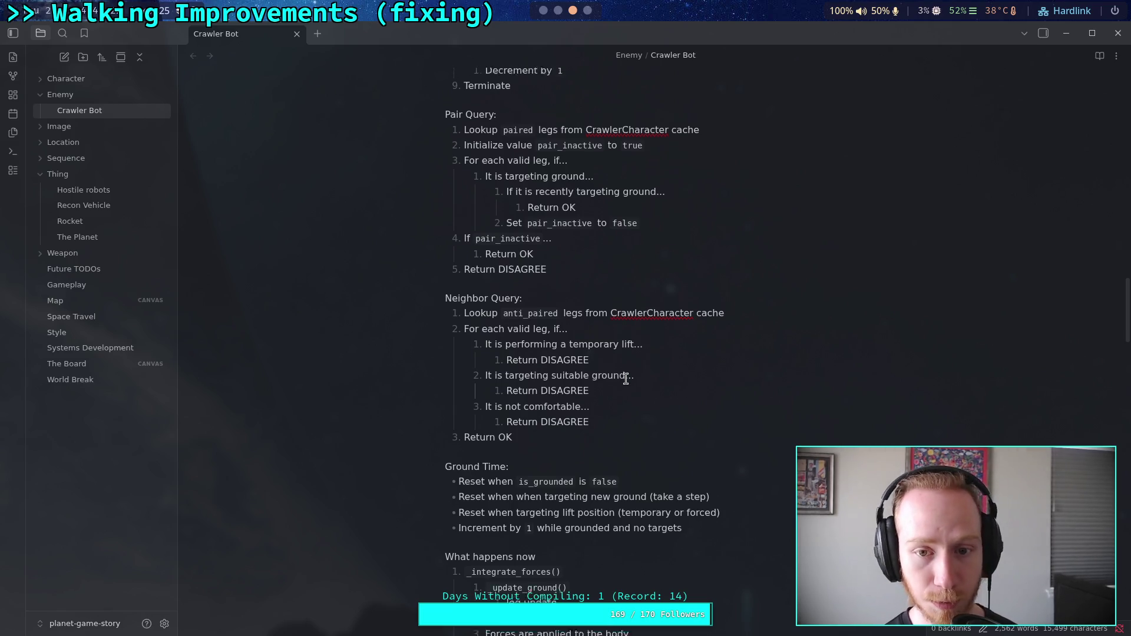
scroll(621, 370, "up", 2)
double_click(537, 241)
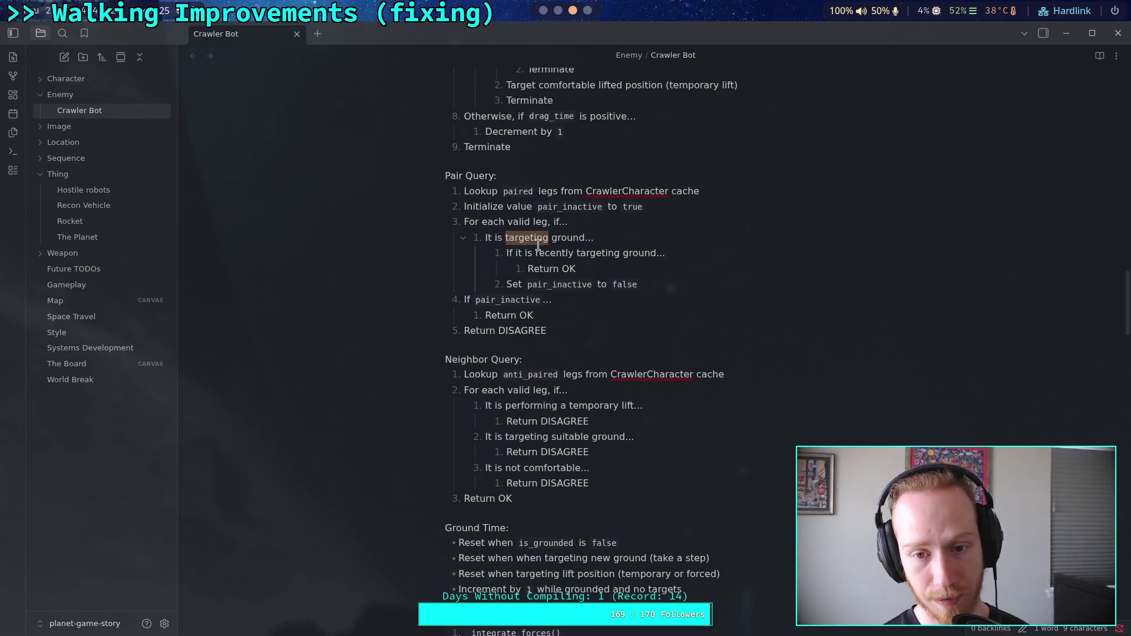
scroll(610, 386, "up", 4)
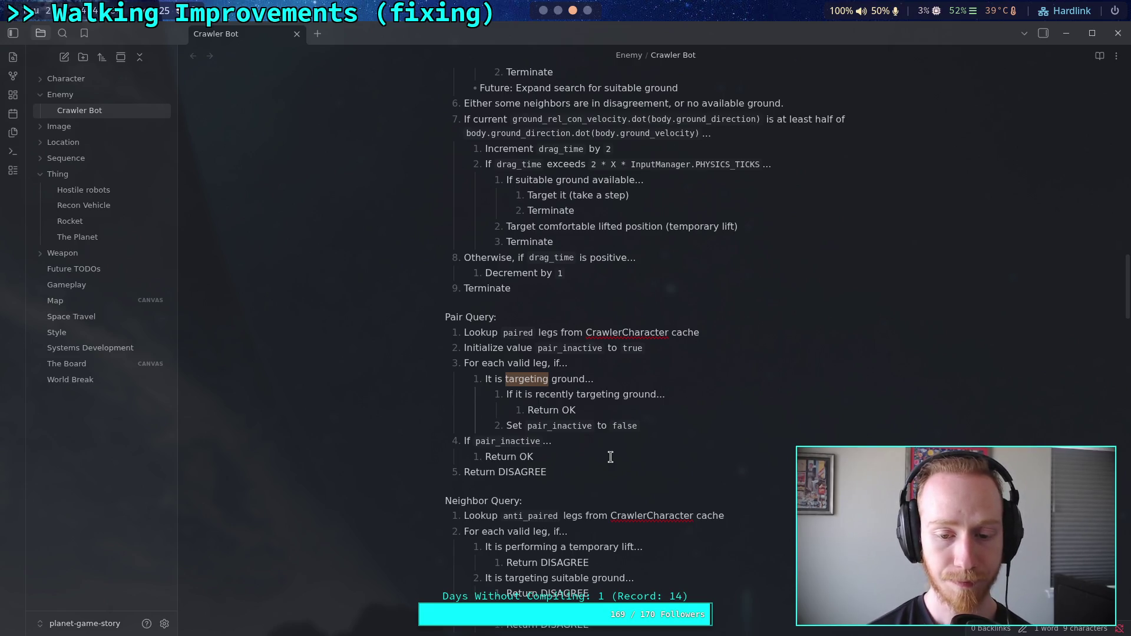
- Add a 'Leg Target:' heading line below the Ground Time list
scroll(610, 457, "down", 7)
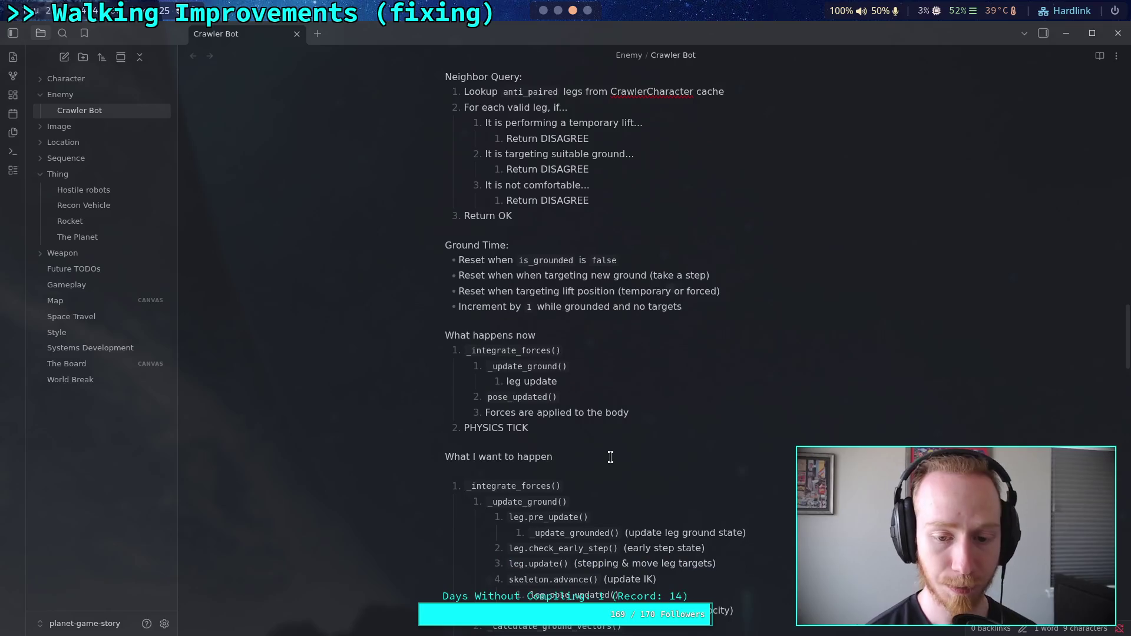
scroll(586, 424, "up", 2)
left_click(578, 463)
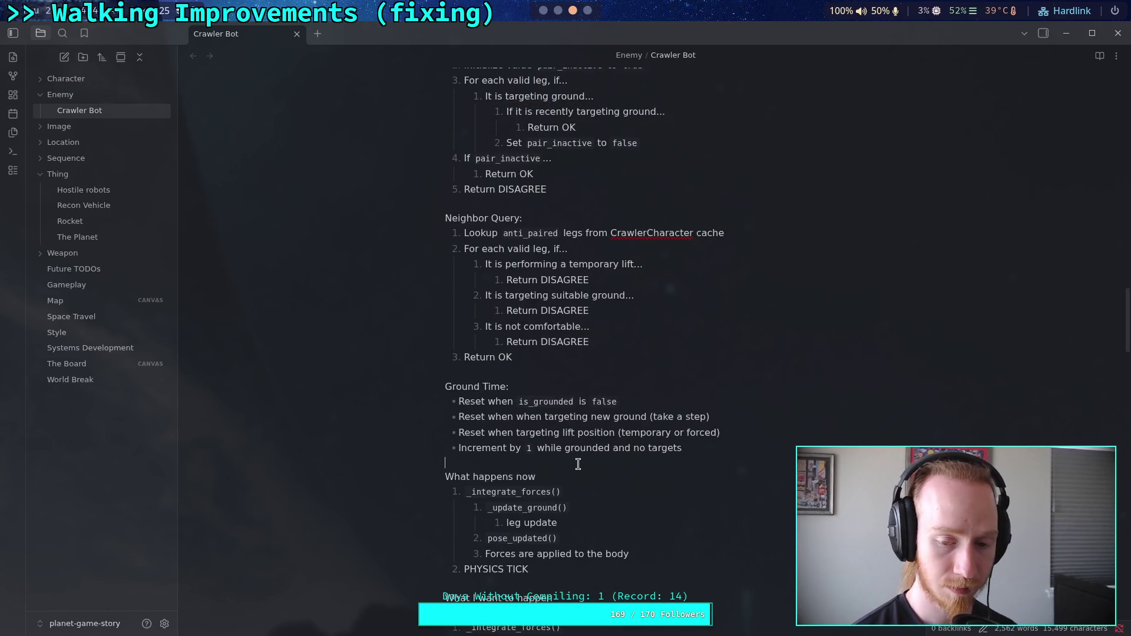
key("Return")
key("Return")
type("Legt")
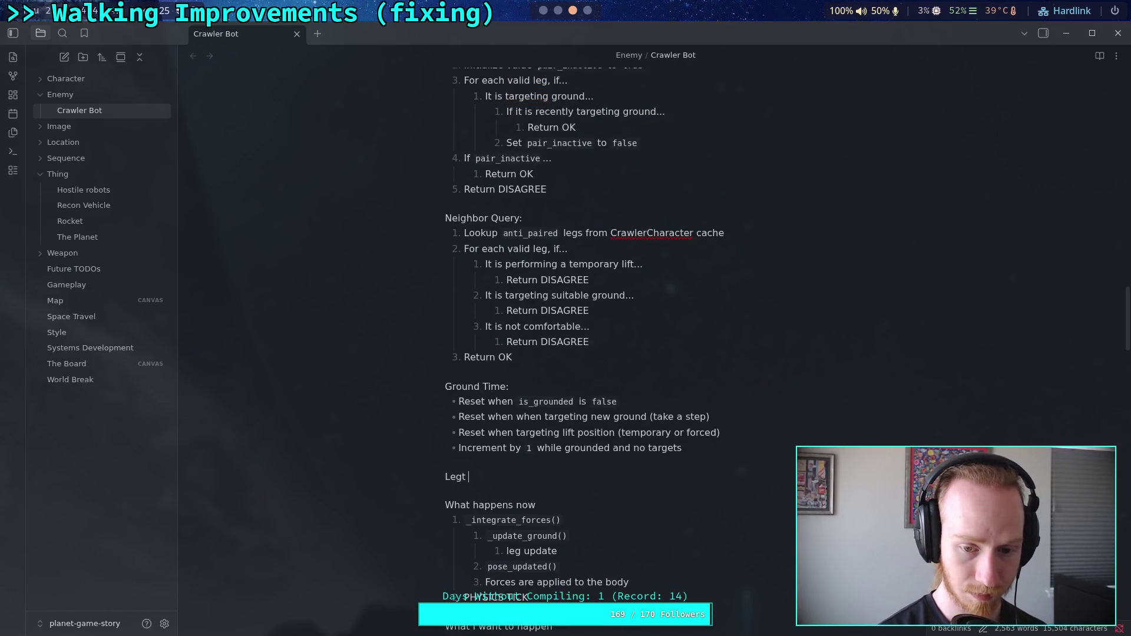
key("BackSpace")
type("Target:")
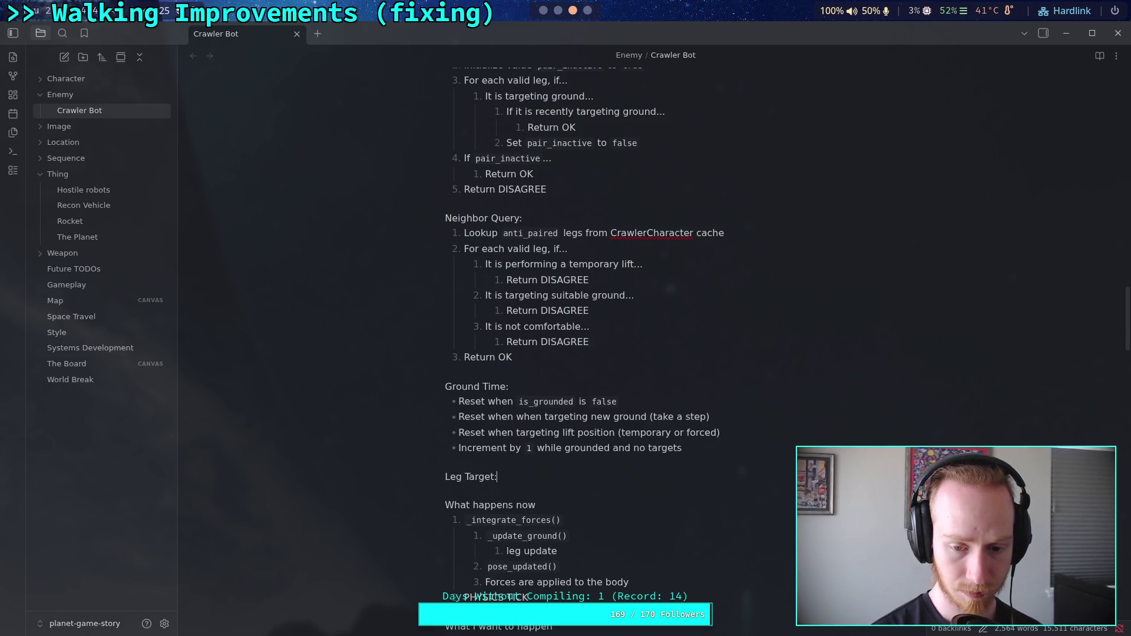
key("Return")
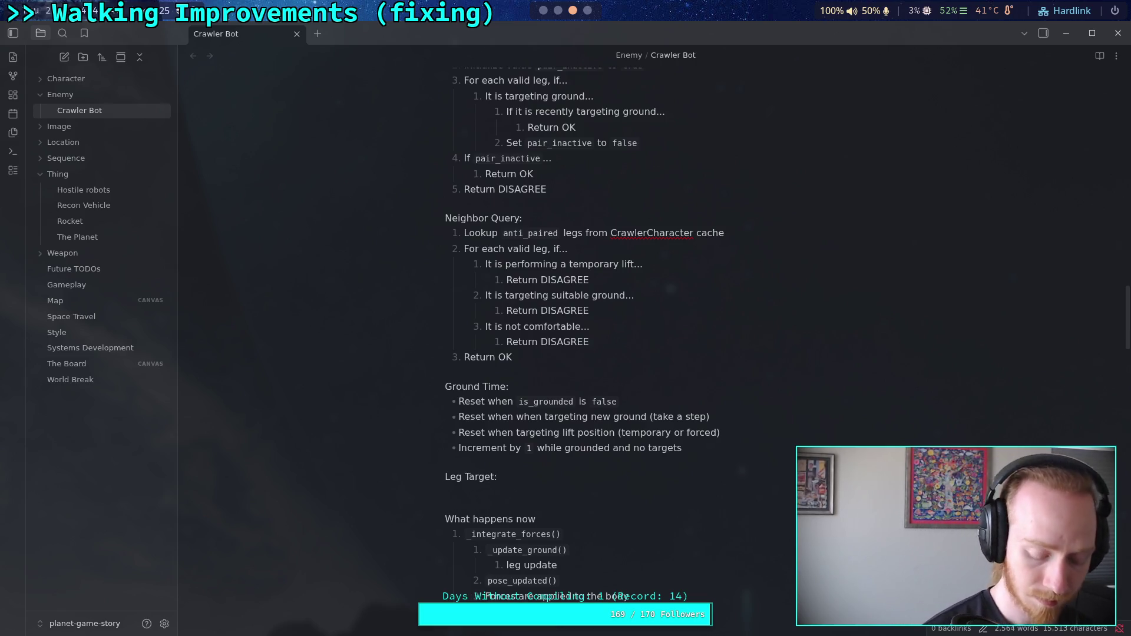
- List '1. Swing Y axis' and '2. Swing Z axis' with an empty third item
type("1. Swing")
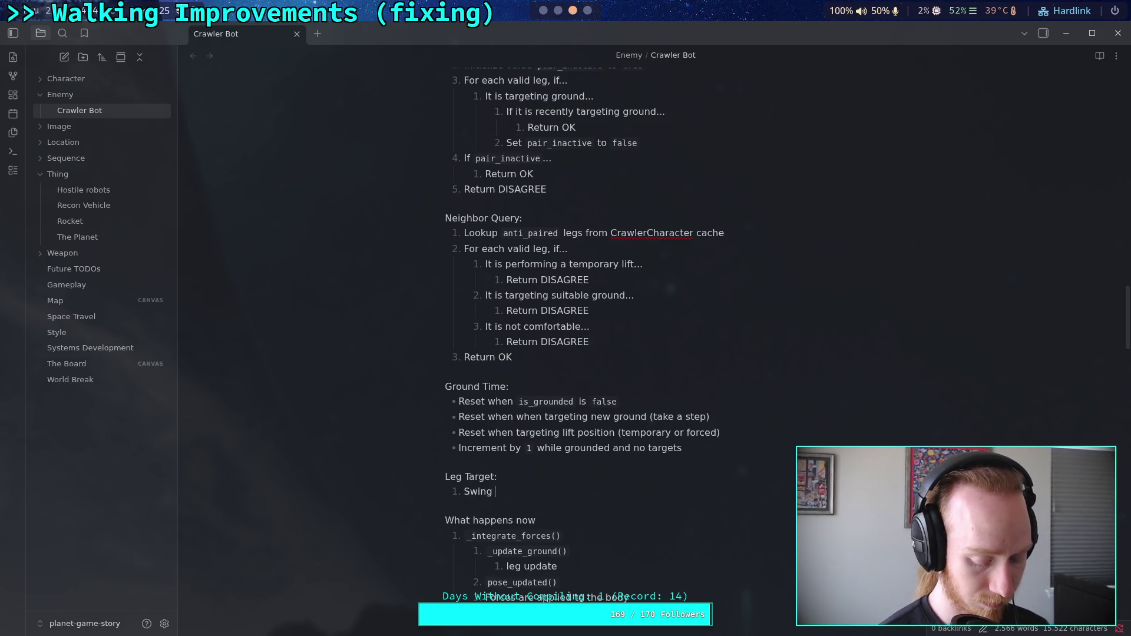
type("Y axis")
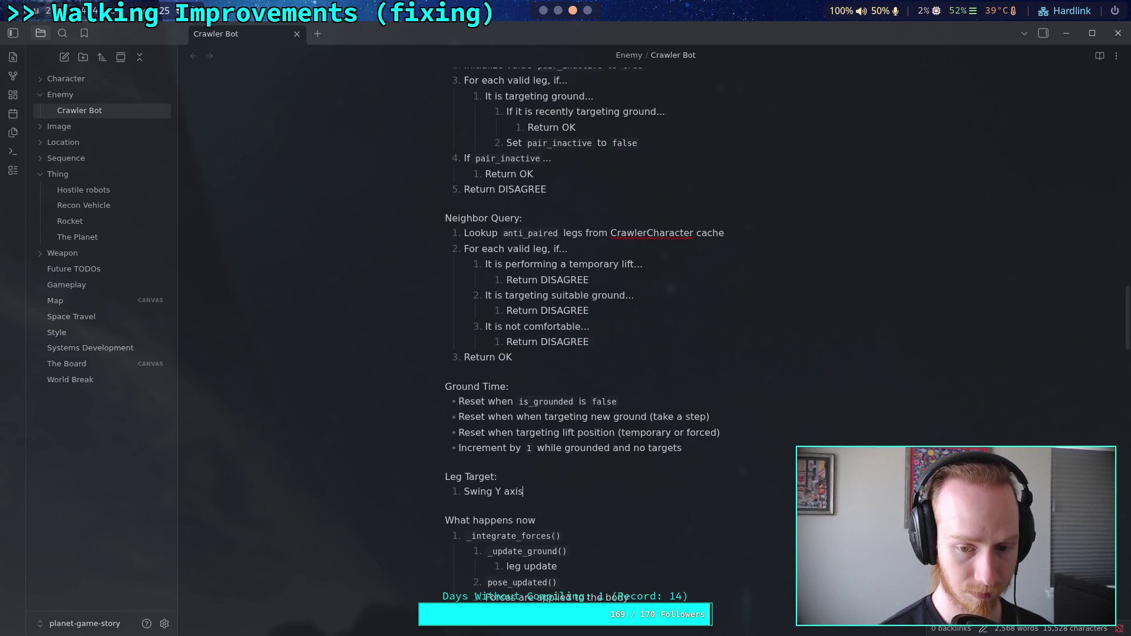
key("Return")
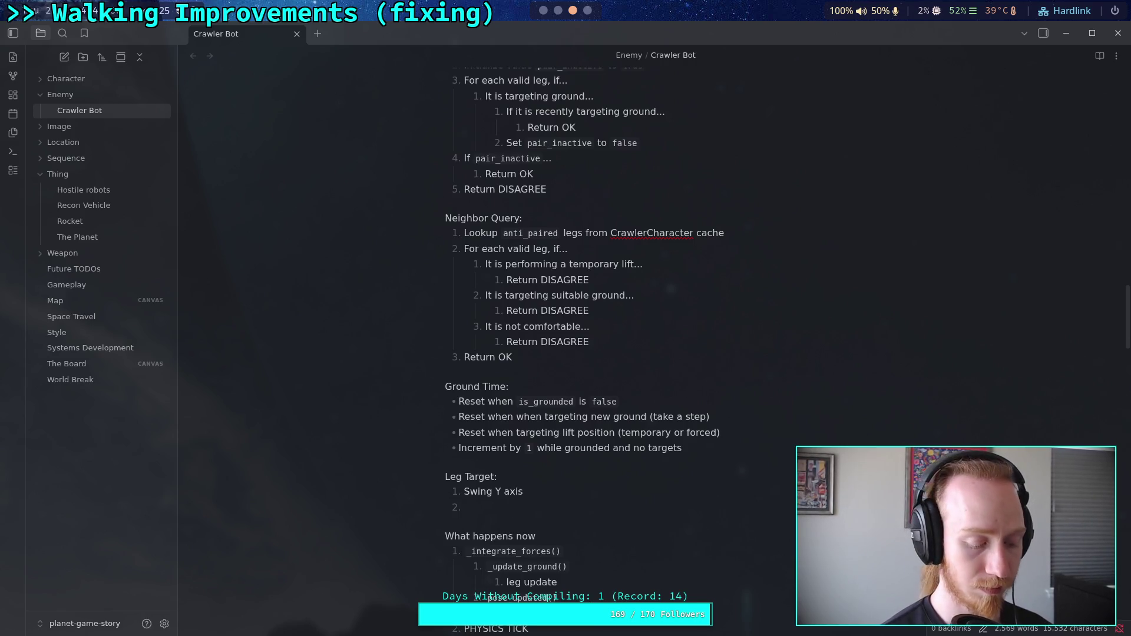
type("Swing Z axis")
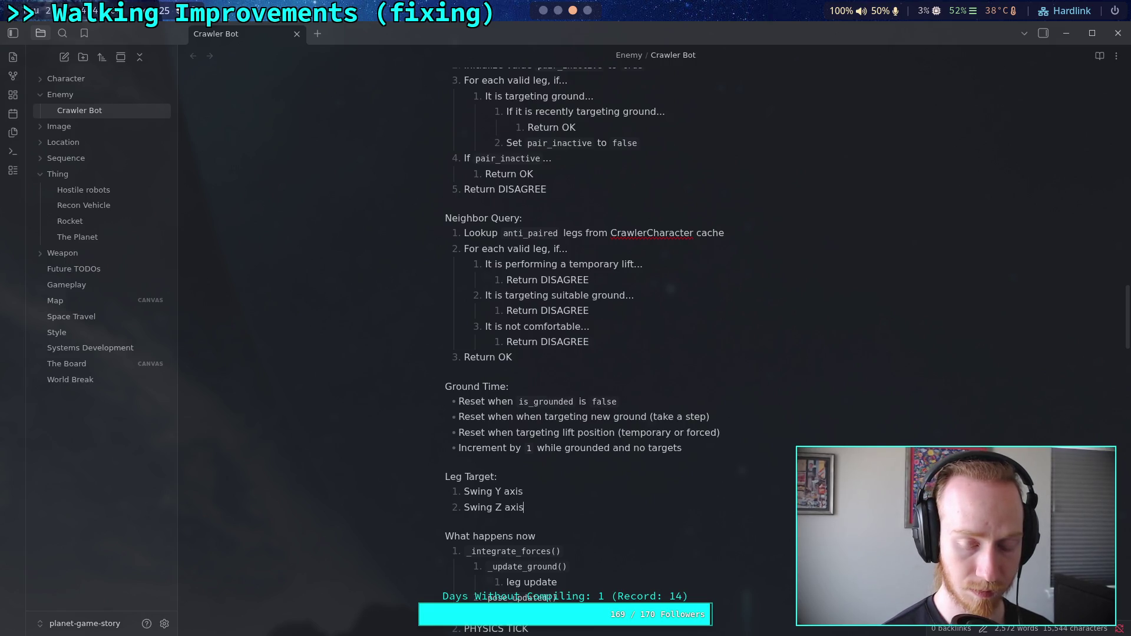
key("Return")
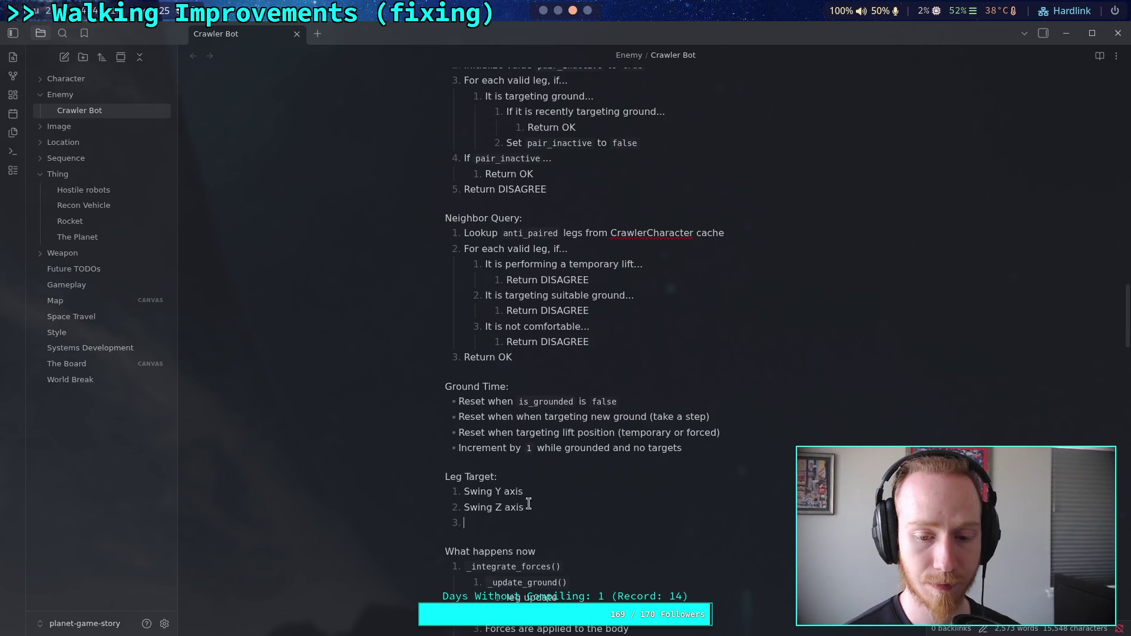
- Erase the 'Swing Y axis' text from the first Leg Target item
left_click(541, 492)
key("BackSpace")
key("BackSpace")
key("BackSpace")
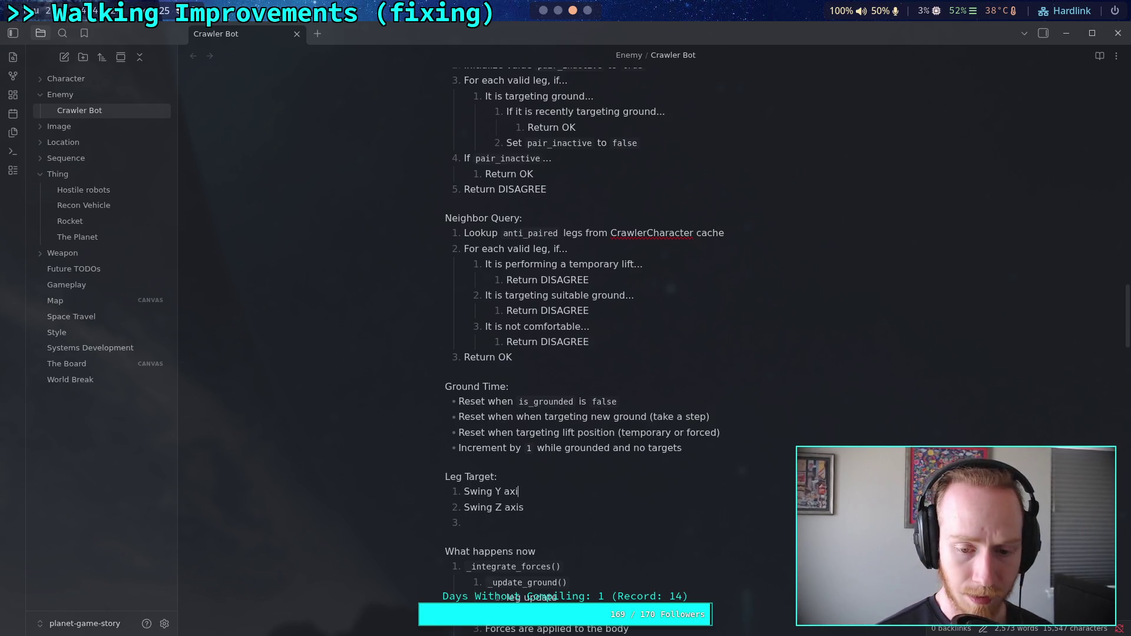
key("BackSpace")
key("BackSpace")
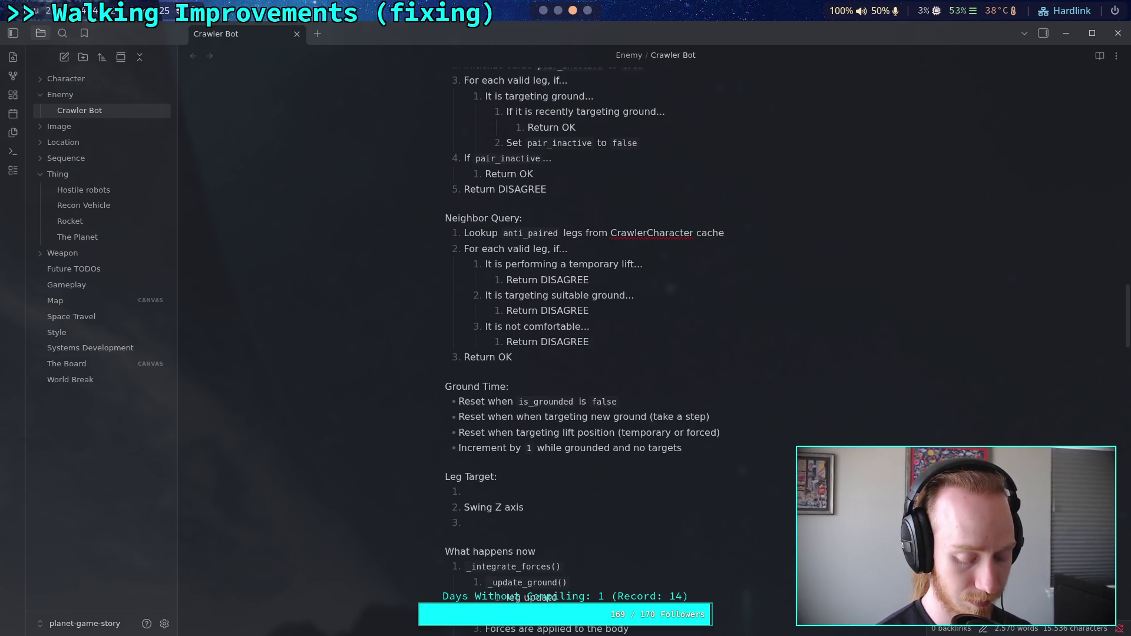
- Write 'Compute Y axis swing towards target' as item 1 and add an empty item below
type("Compute ")
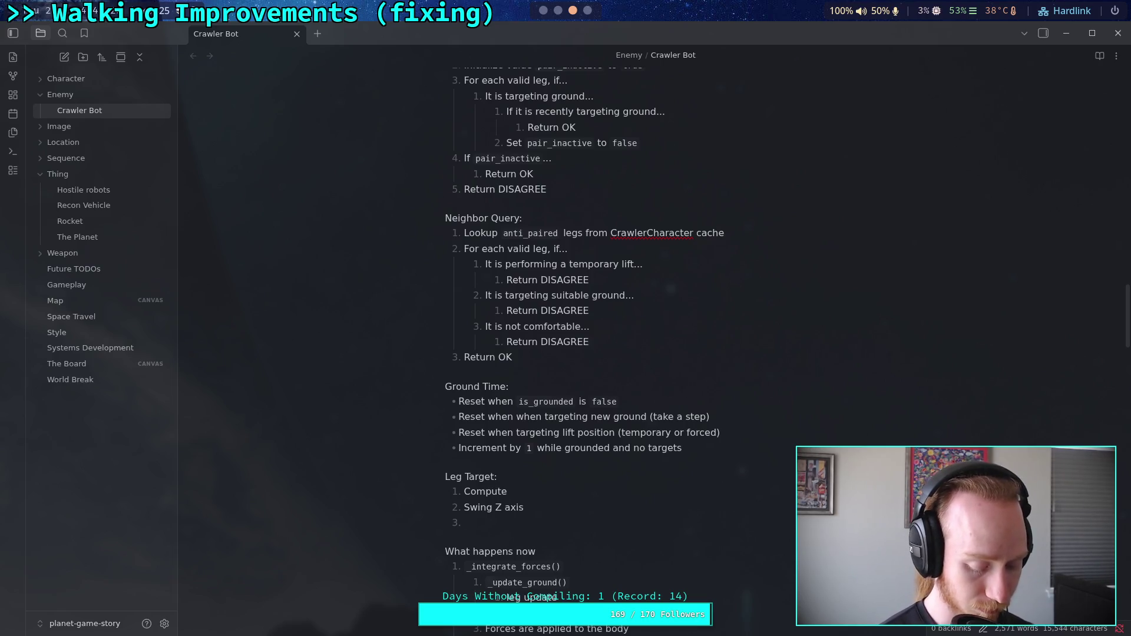
type("Y swing")
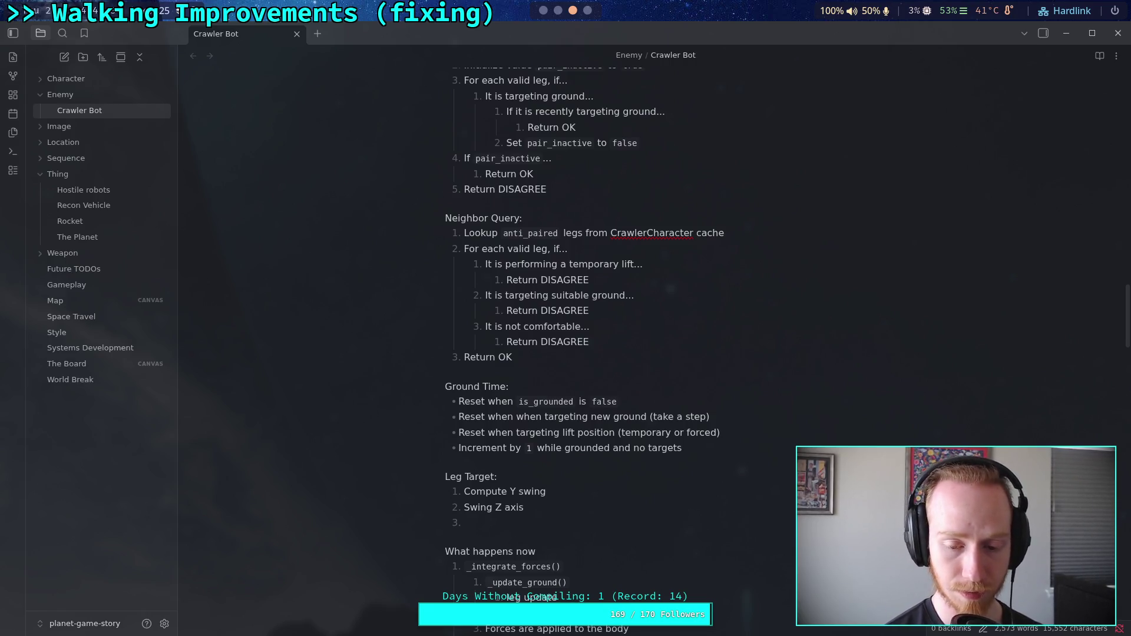
key("BackSpace")
key("BackSpace")
key("BackSpace")
key("BackSpace")
key("BackSpace")
type("axis swing")
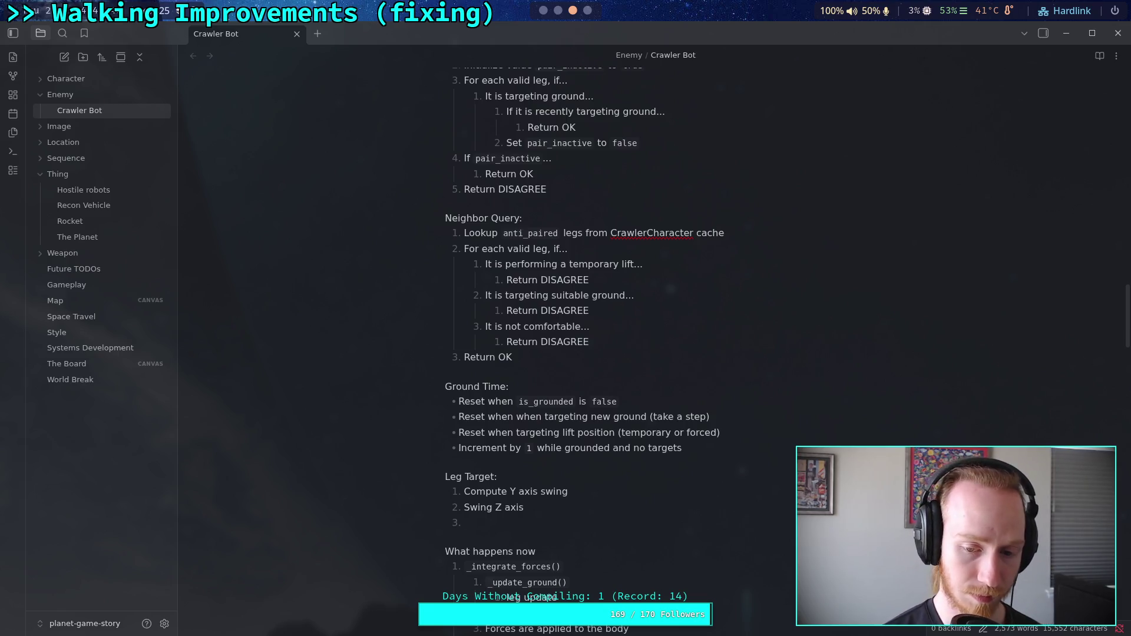
type(" towards t")
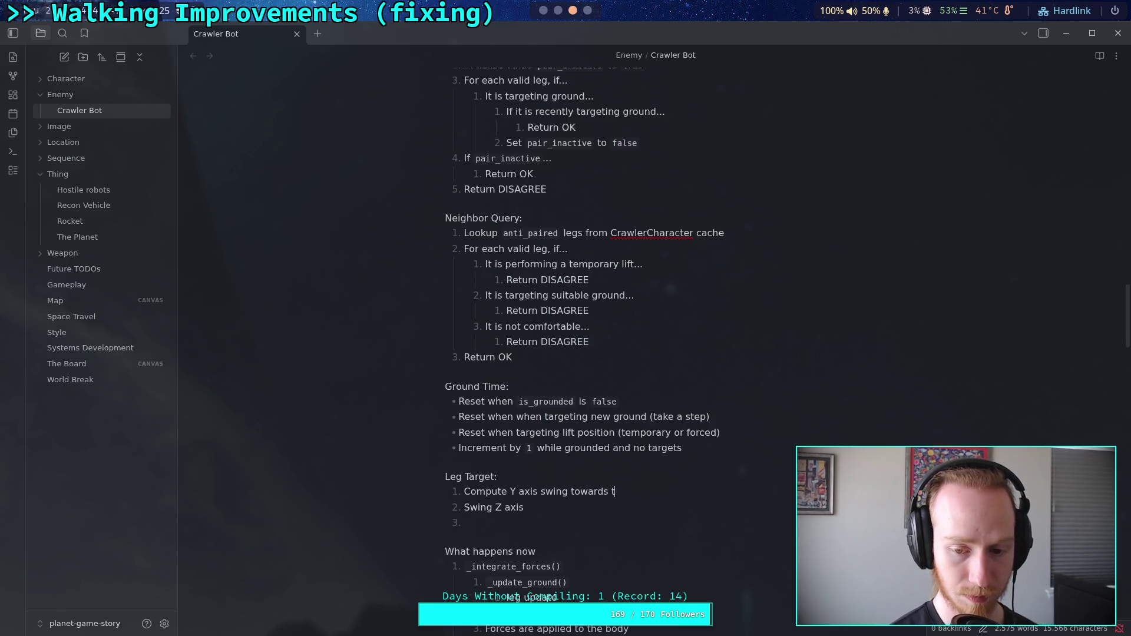
type("arget")
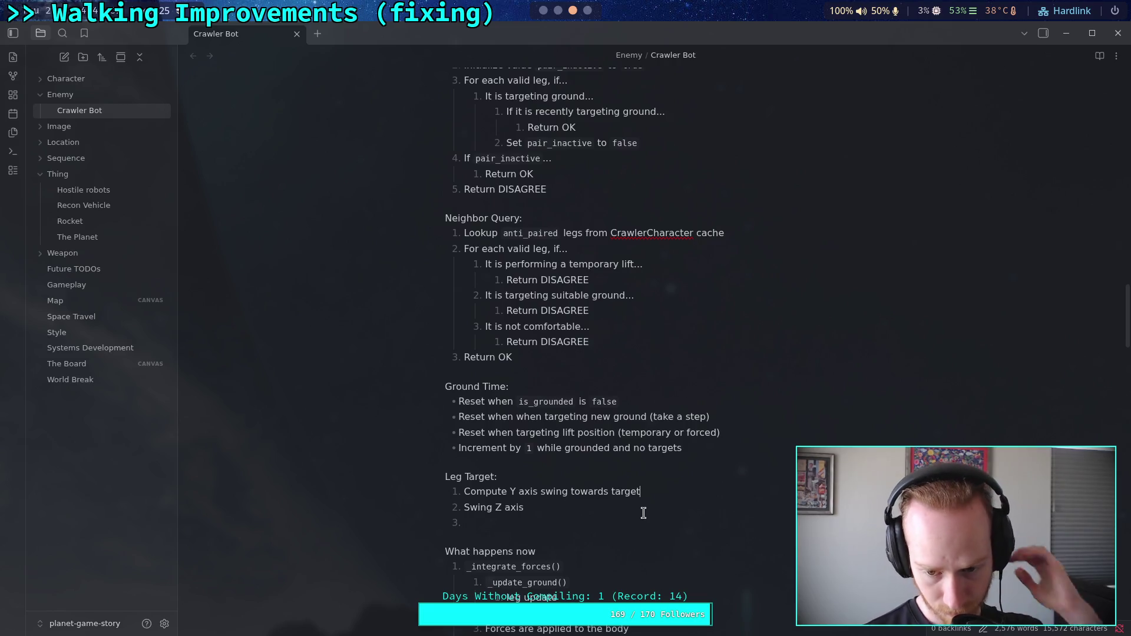
key("Return")
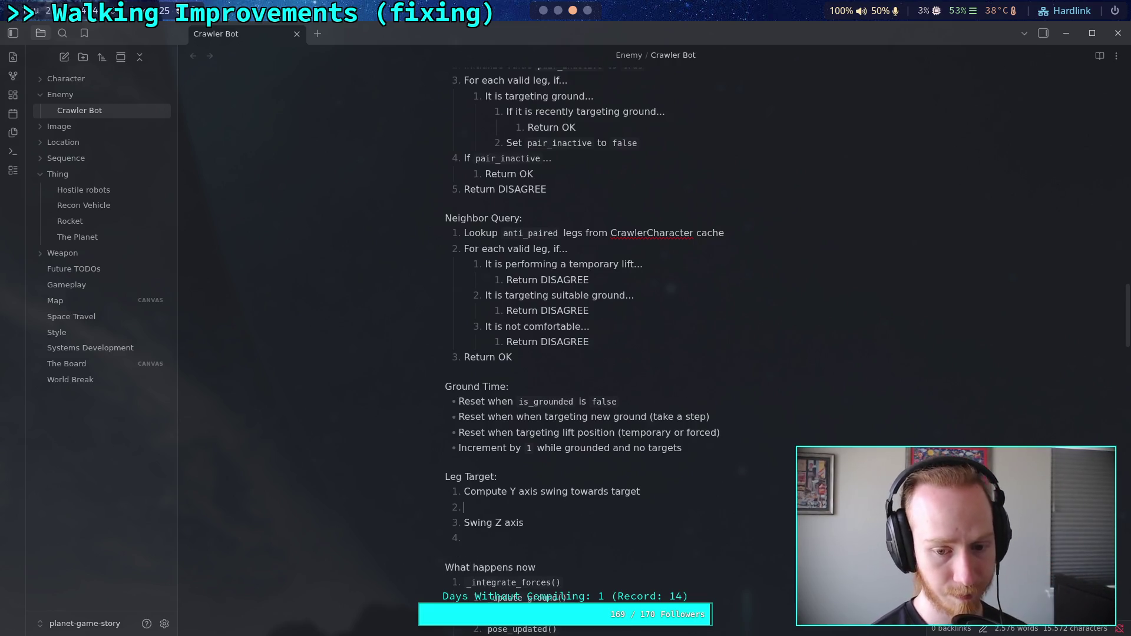
- Fill Leg Target item 2 with "Save delta'd target position"
type("Save")
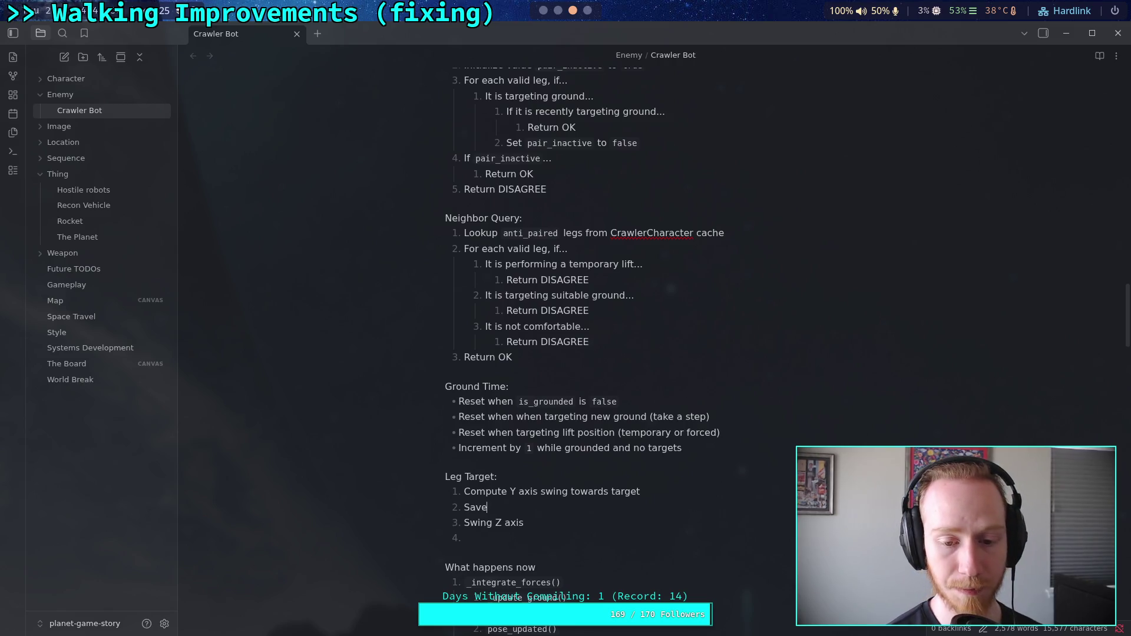
type(" delta'd")
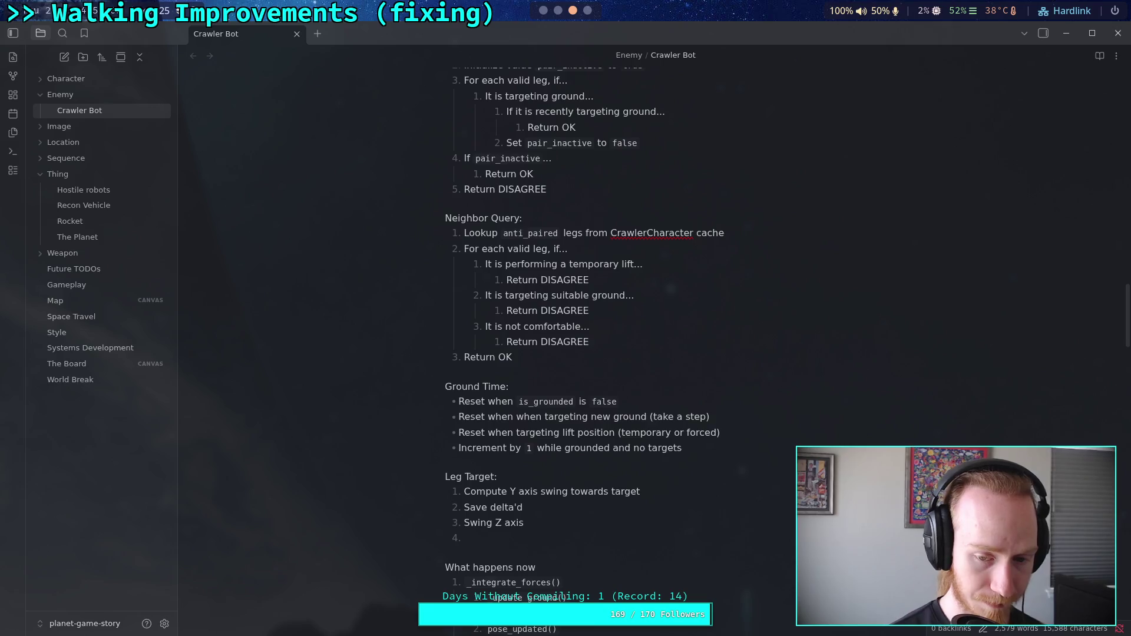
type(" target")
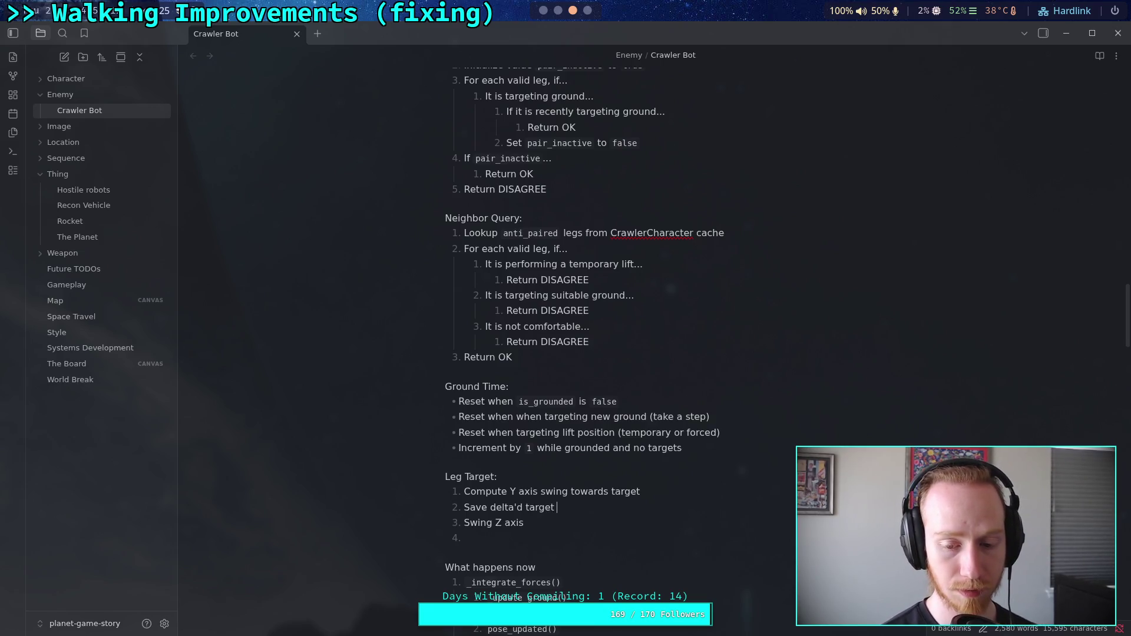
type(" position")
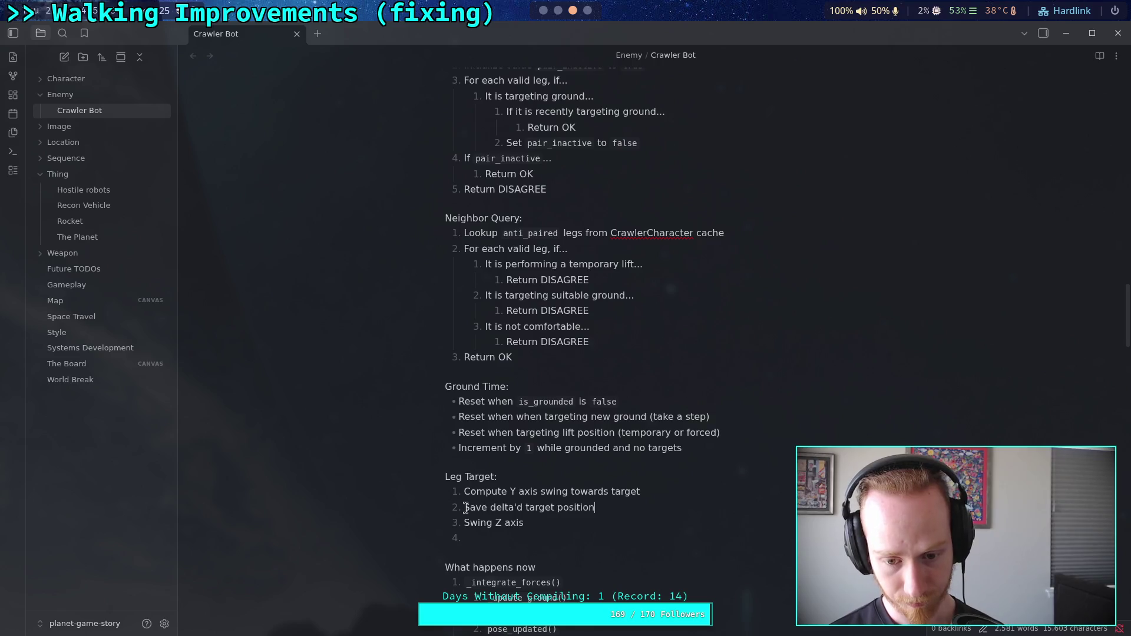
- Replace item 2's text with the inline-code assignment `new_position =`
left_click_drag(463, 508, 595, 508)
key("BackSpace")
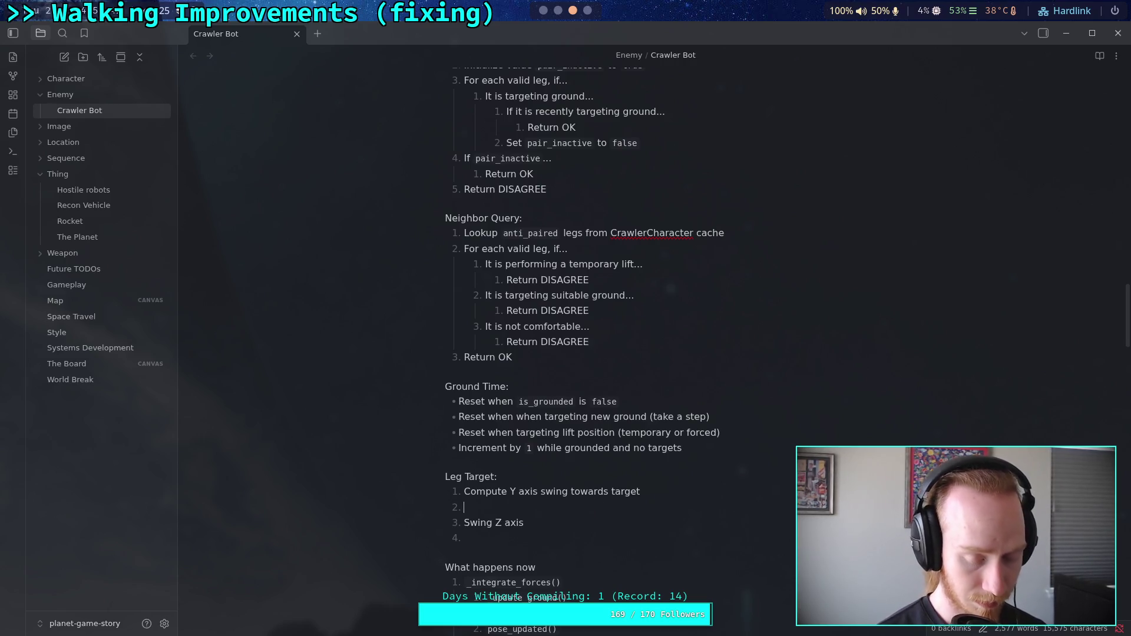
type("Add")
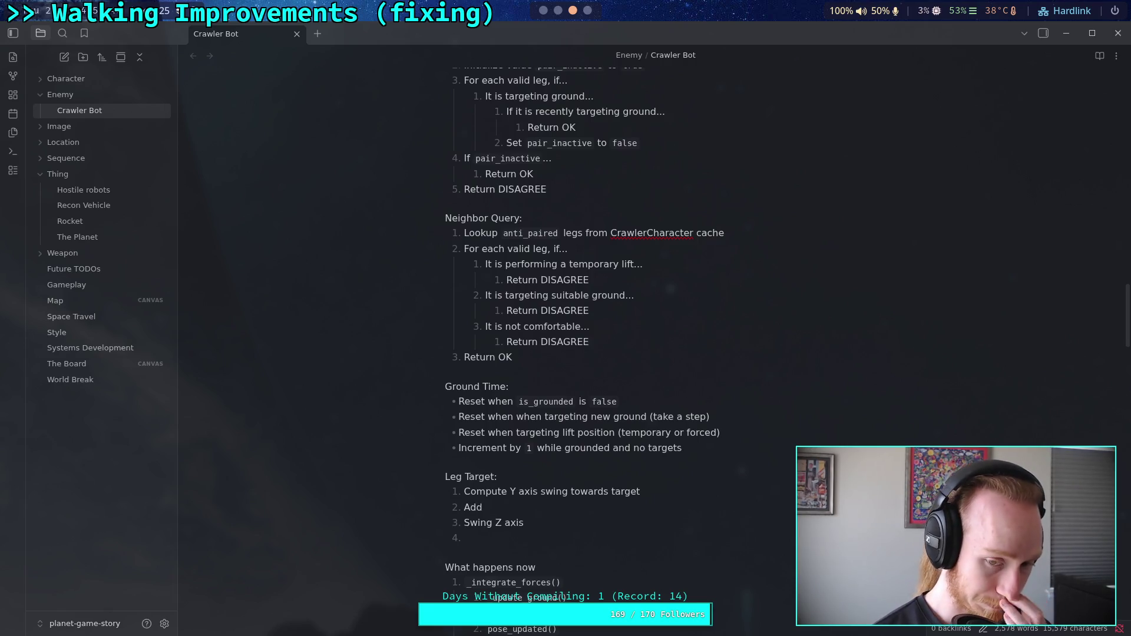
key("BackSpace")
key("BackSpace")
key("BackSpace")
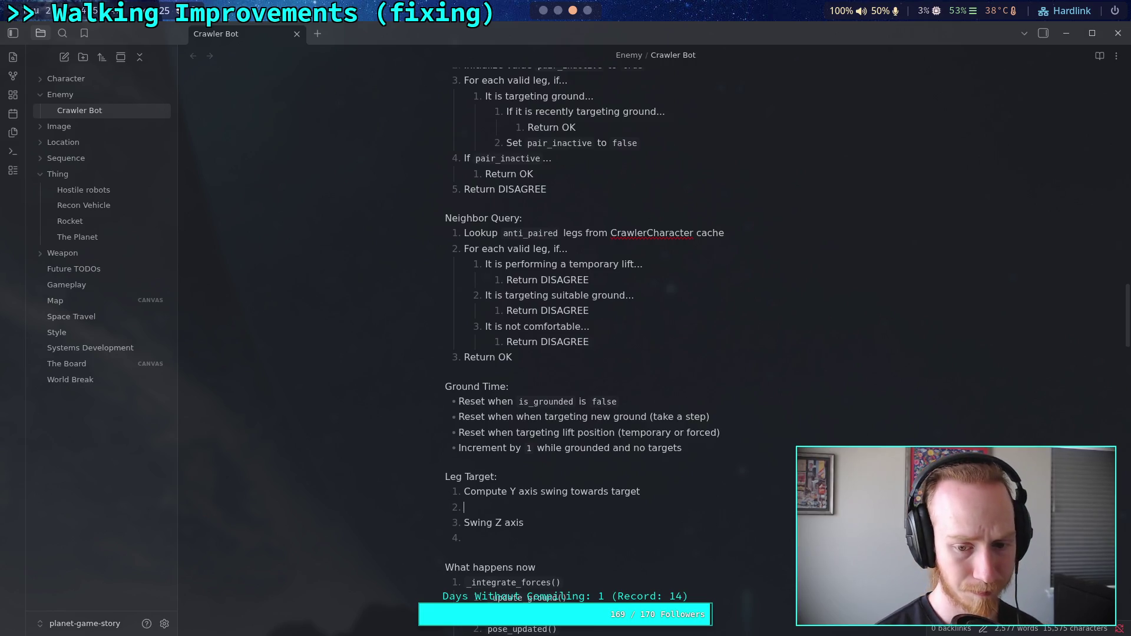
type("`new_")
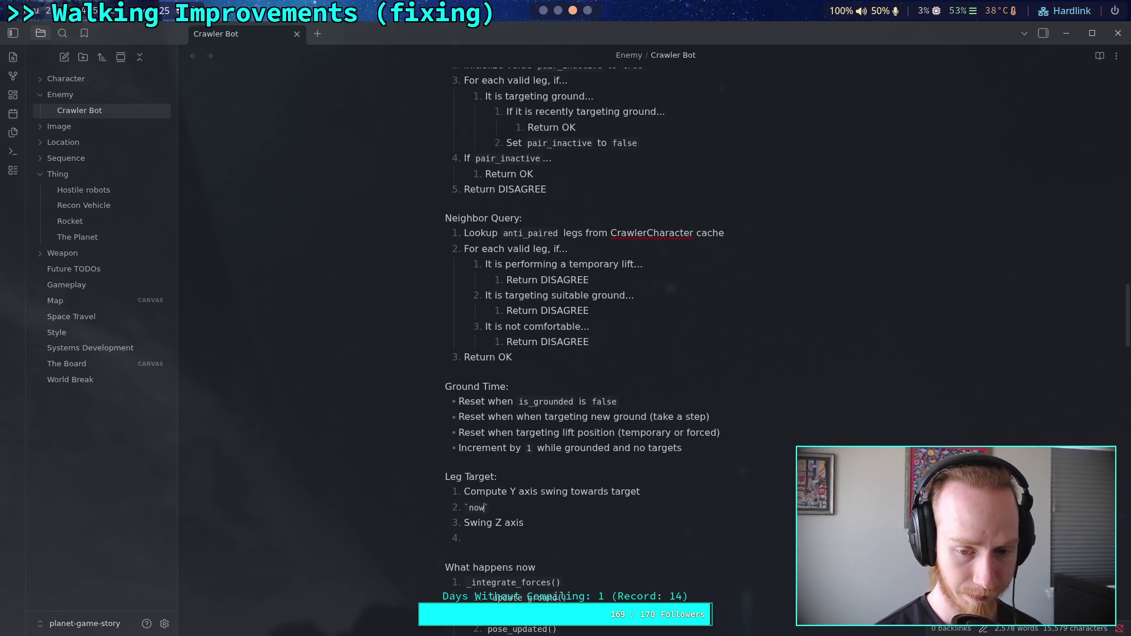
type("target")
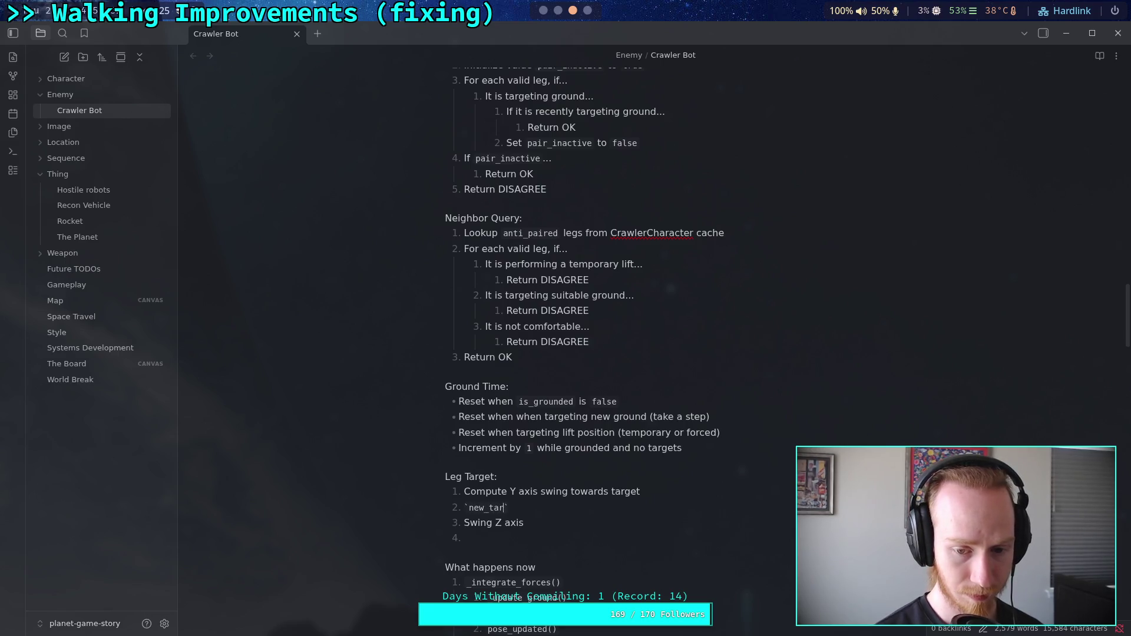
key("BackSpace")
key("BackSpace")
key("BackSpace")
type("position =")
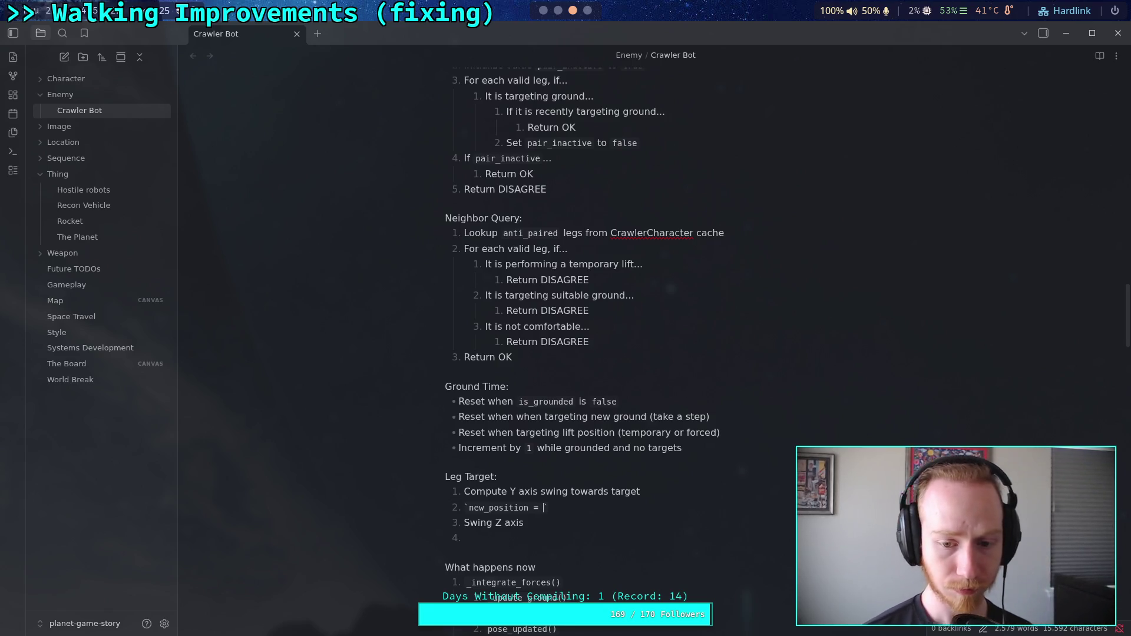
left_click_drag(510, 491, 566, 488)
- Replace 'Y axis swing' in step 1 with the inline code `y_axis_swing_angle`
type("`")
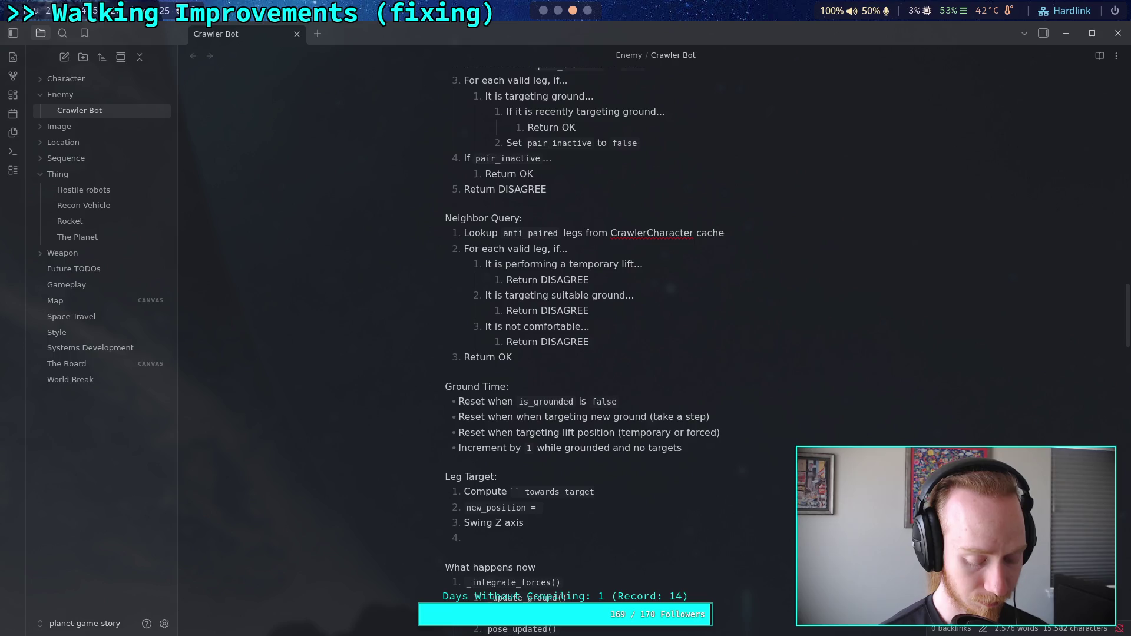
type("y_axis_swing")
key("Down")
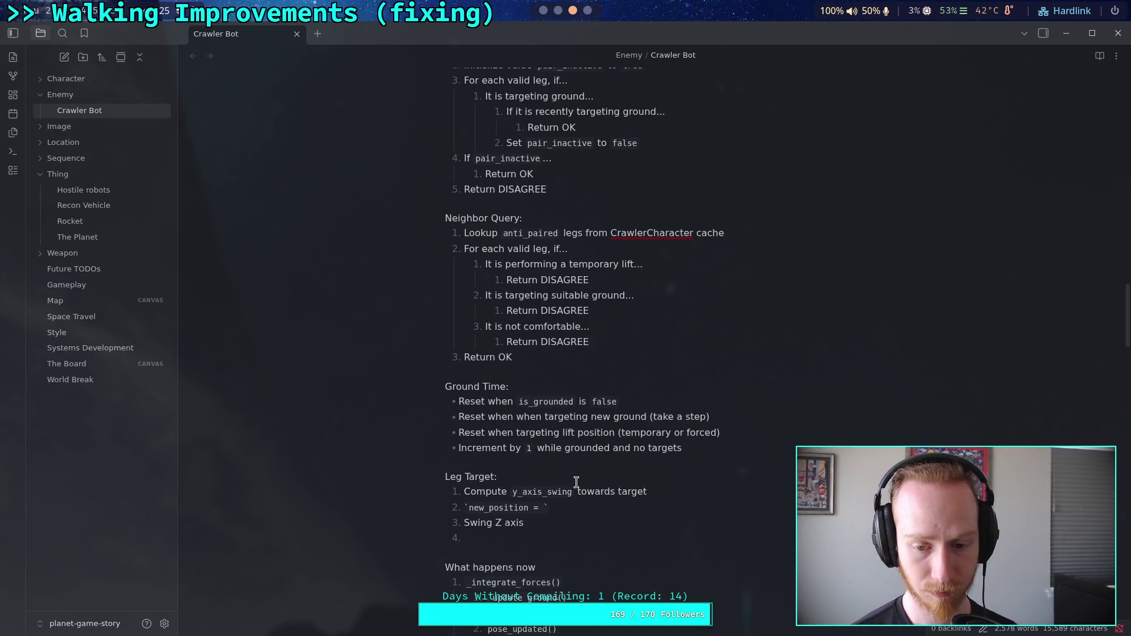
left_click(600, 491)
type("_angle")
- Try += and then = after new_position in step 2, then remove the operator
left_click(537, 508)
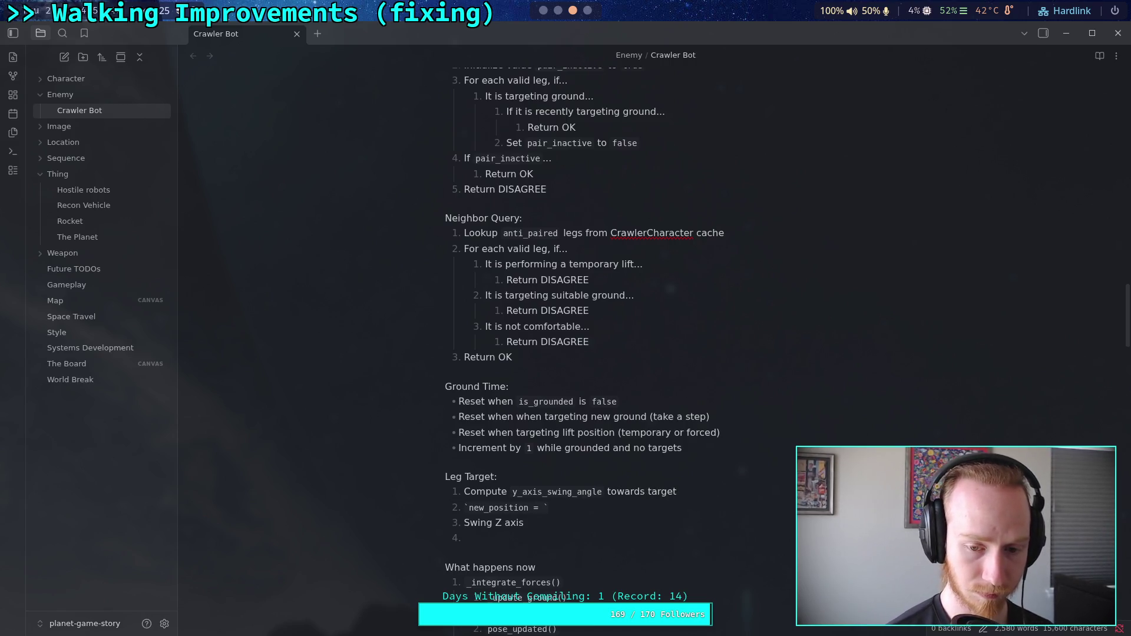
key("BackSpace")
key("BackSpace")
type("+=")
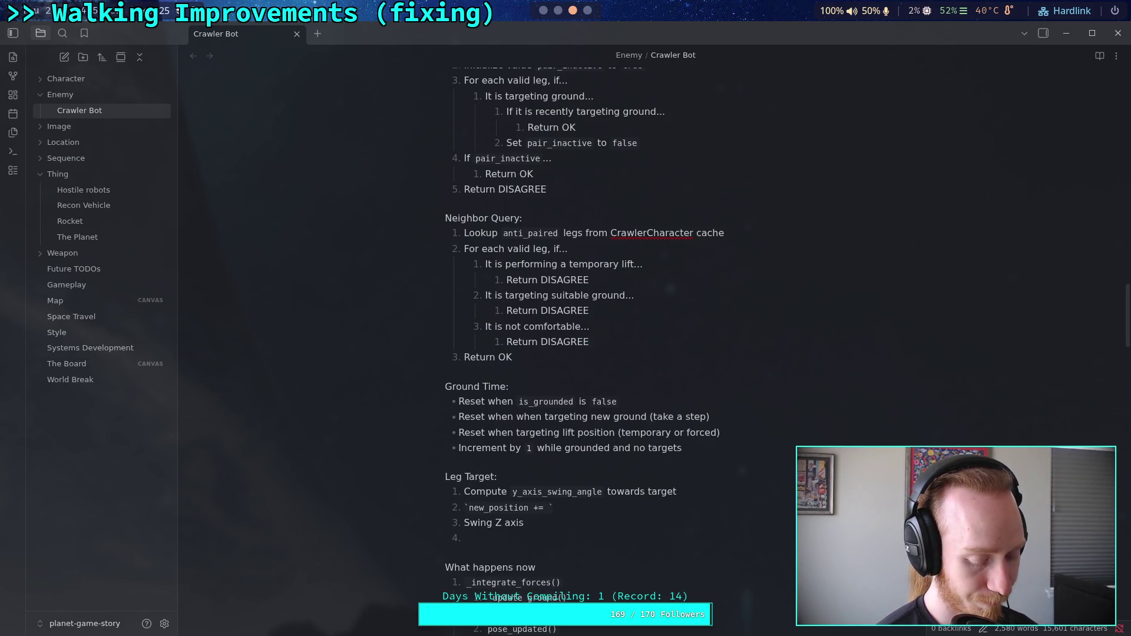
key("BackSpace")
key("BackSpace")
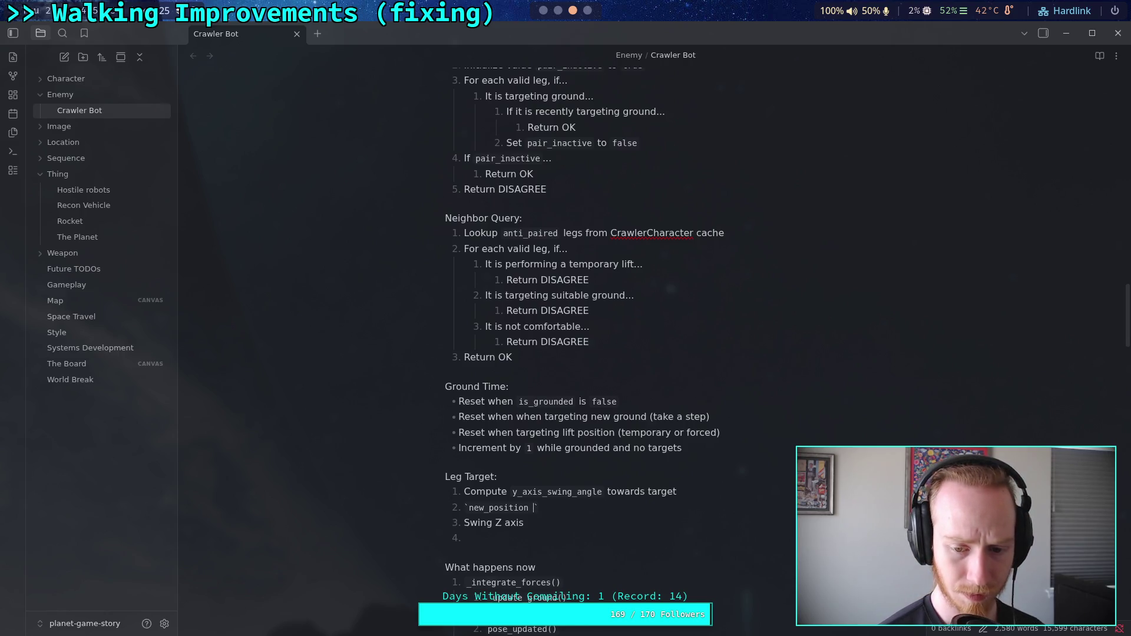
type("=")
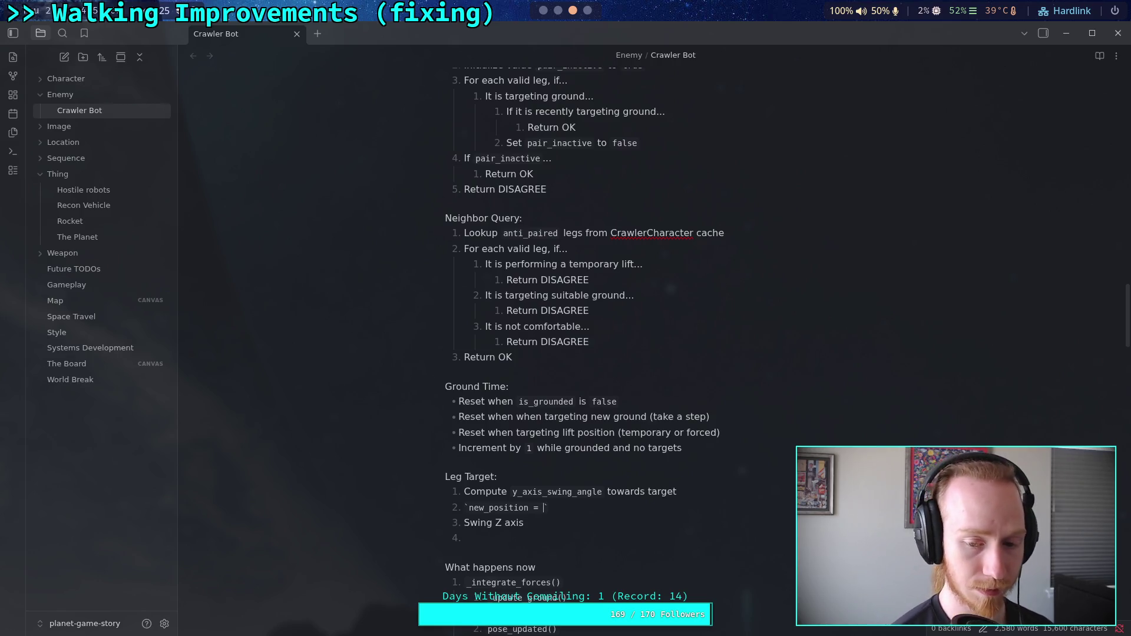
key("BackSpace")
key("BackSpace")
key("BackSpace")
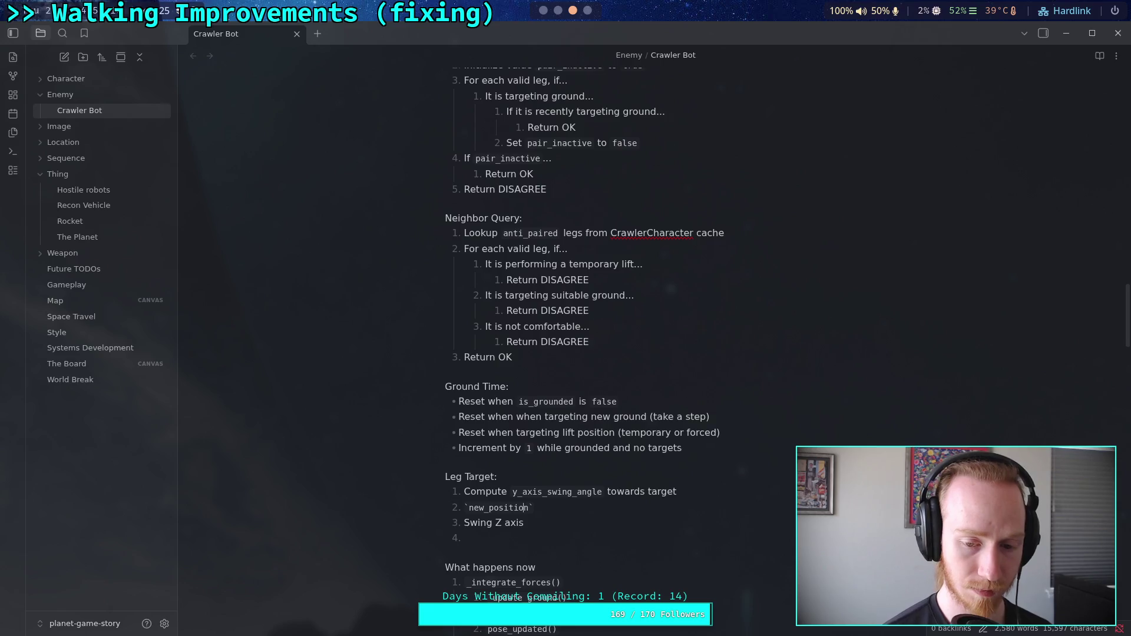
- Rewrite step 2 as 'Initialize `new_position` to `target.position`'
key("BackSpace")
key("BackSpace")
key("BackSpace")
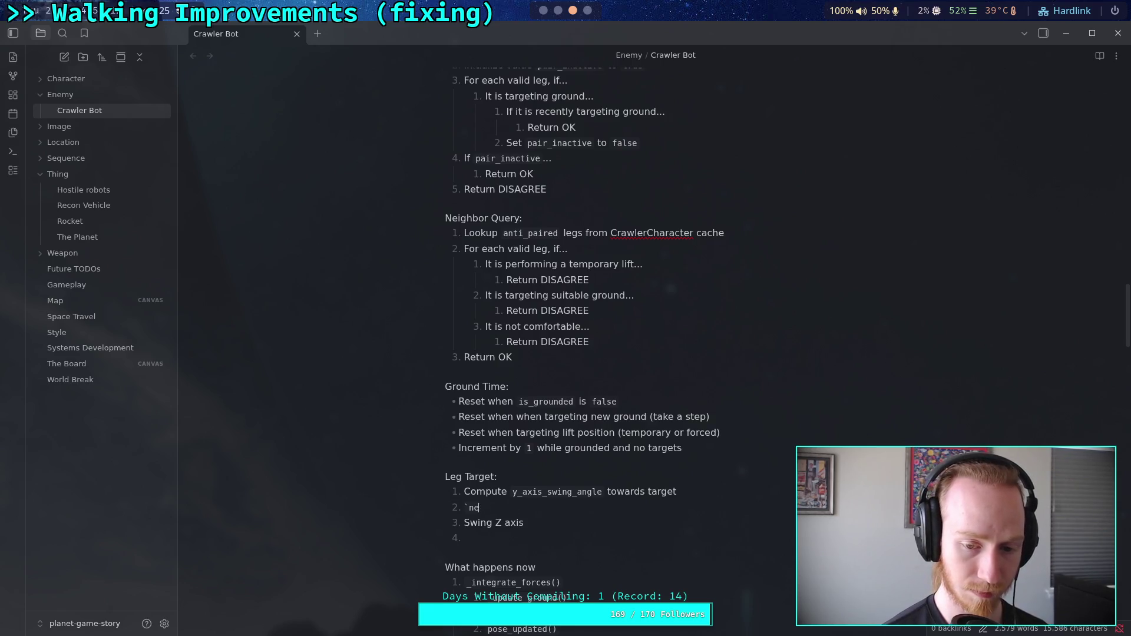
type("Set `")
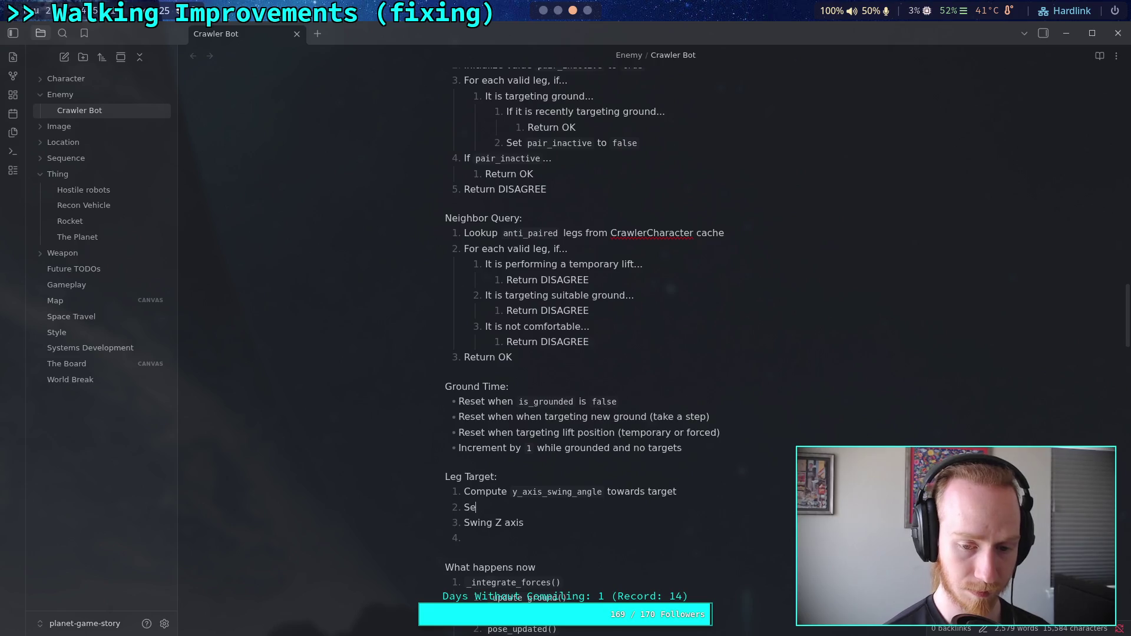
key("BackSpace")
key("BackSpace")
key("BackSpace")
type("Initialize `new")
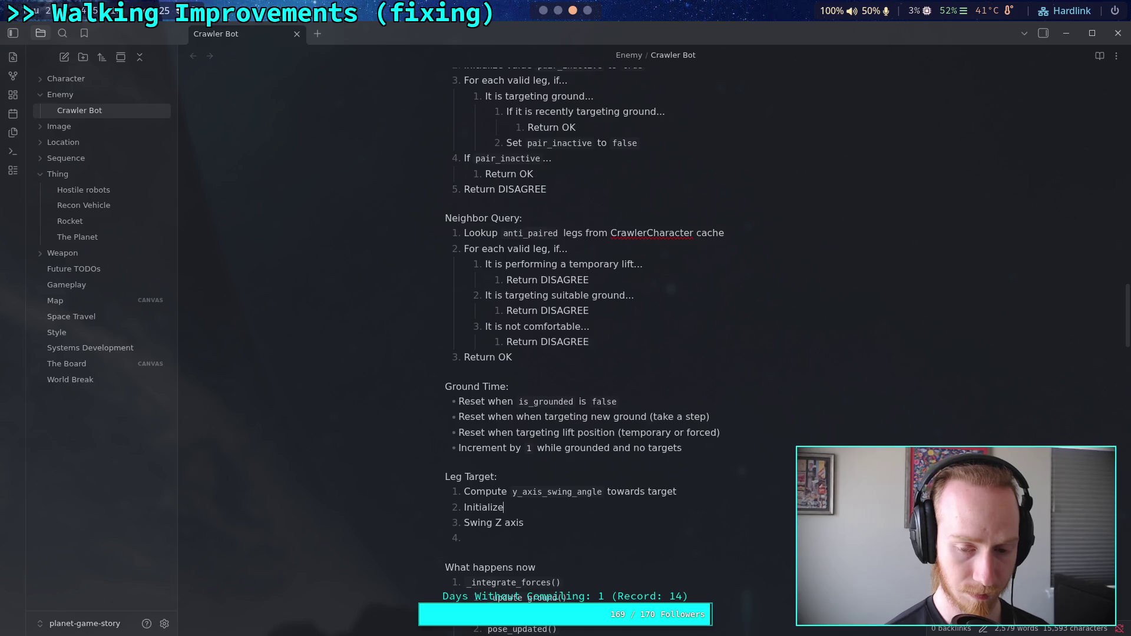
type("_position` to")
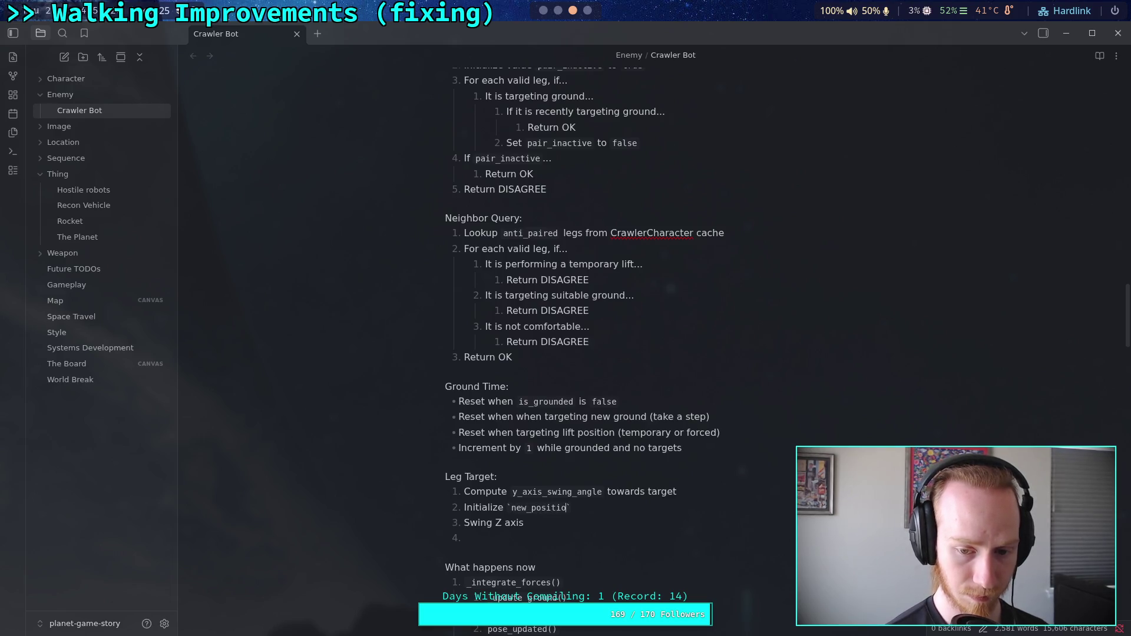
type(" `")
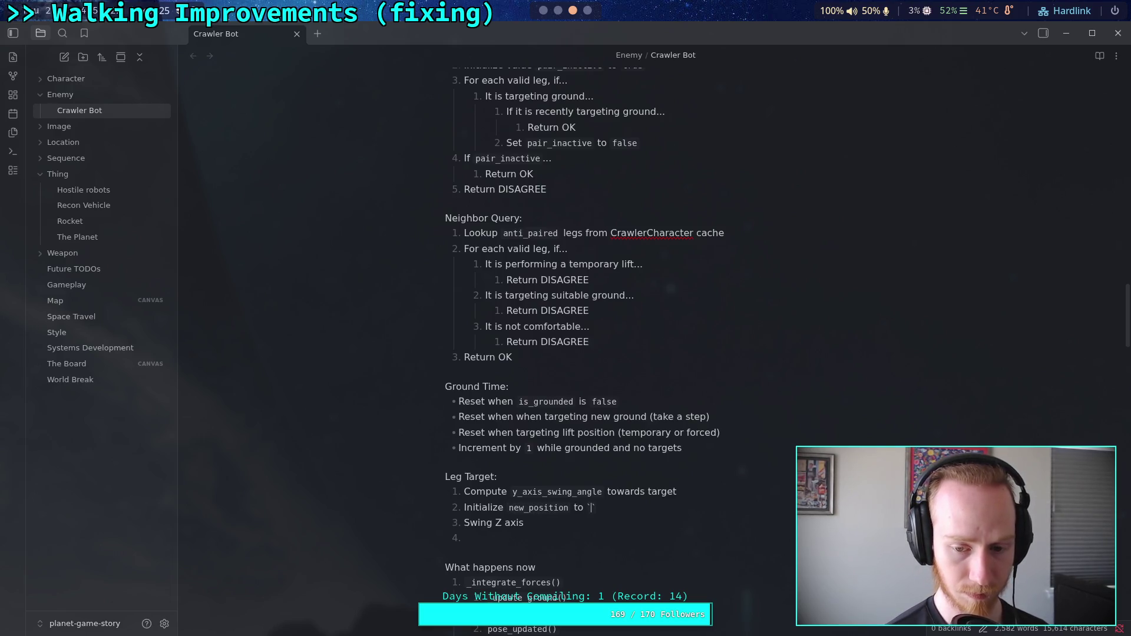
type("target.")
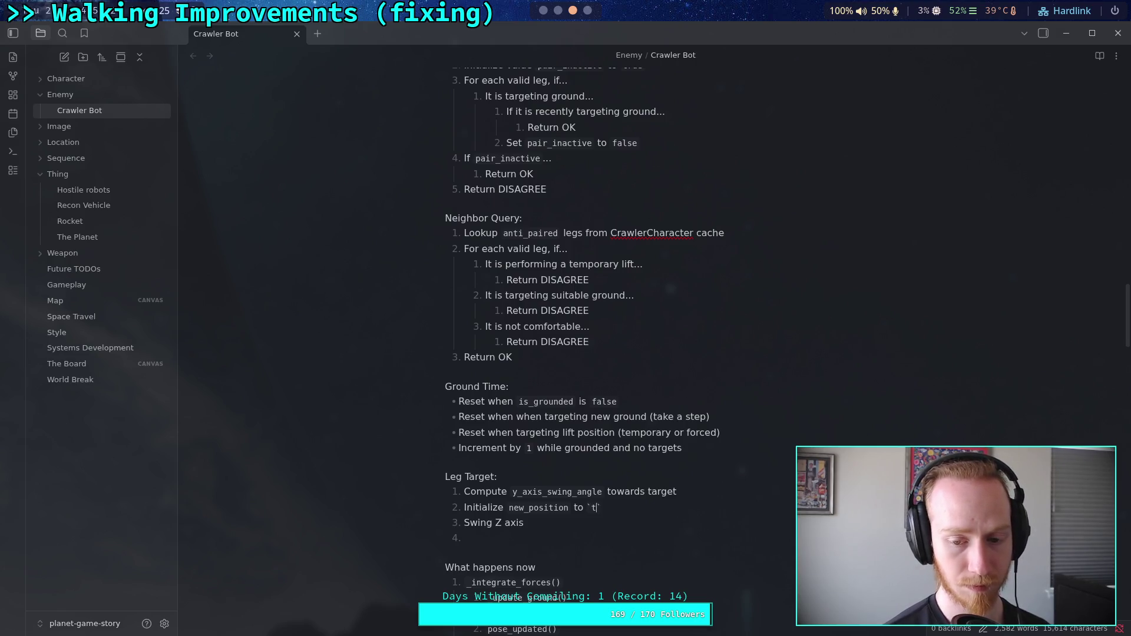
type("position")
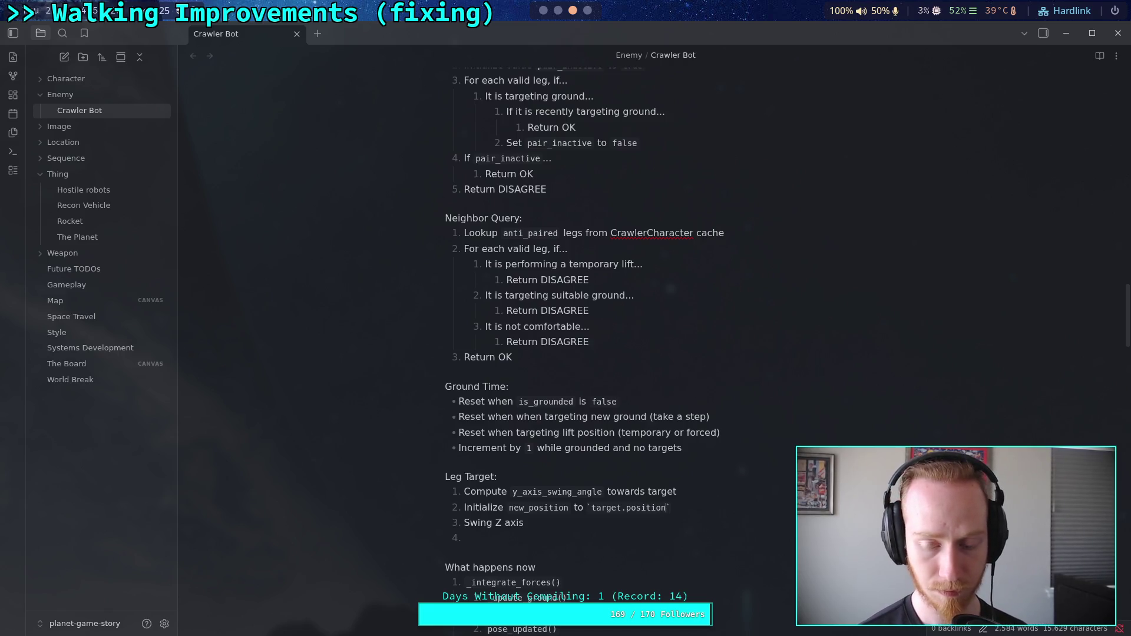
- Move the 'Initialize new_position to target.position' line to the top of the Leg Target list
left_click_drag(670, 507, 463, 508)
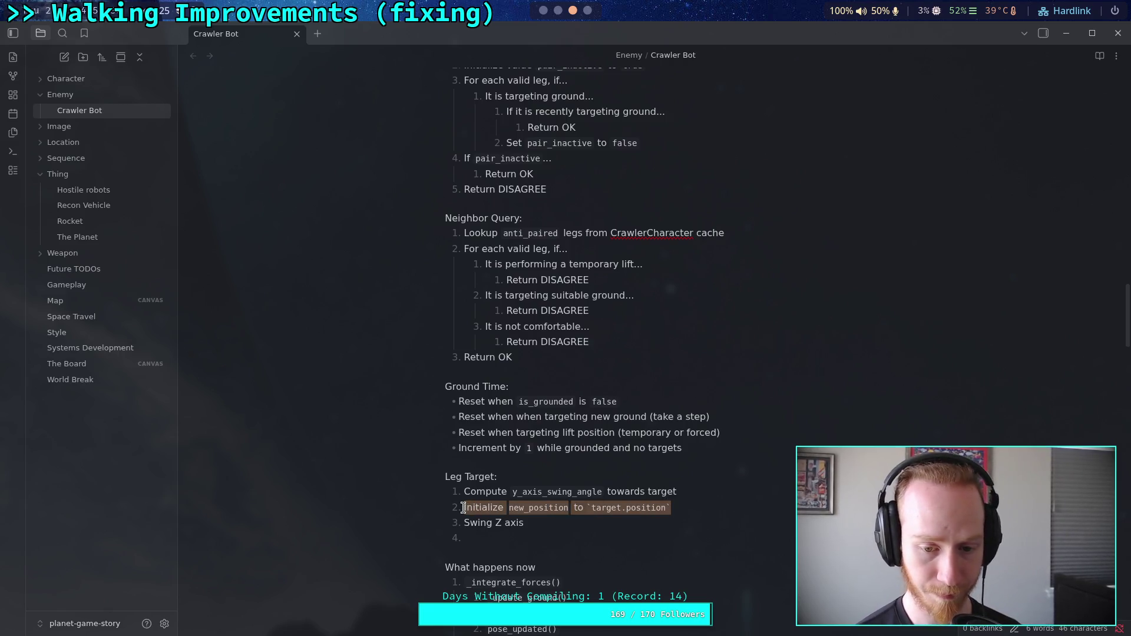
key("ctrl+x")
key("Up")
key("Return")
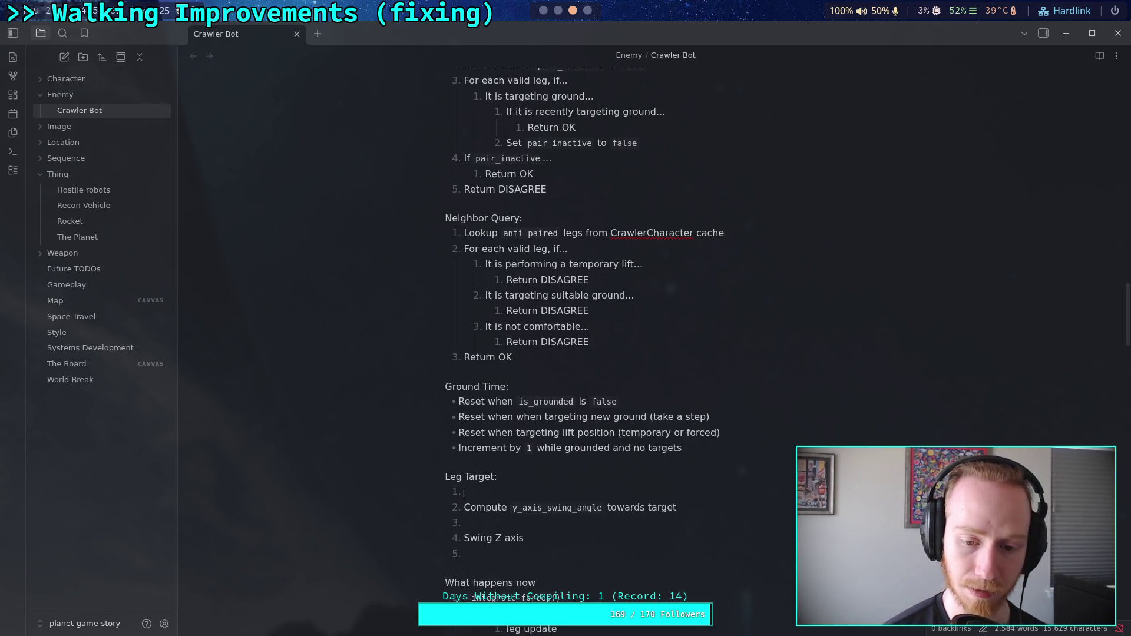
key("ctrl+v")
left_click(551, 520)
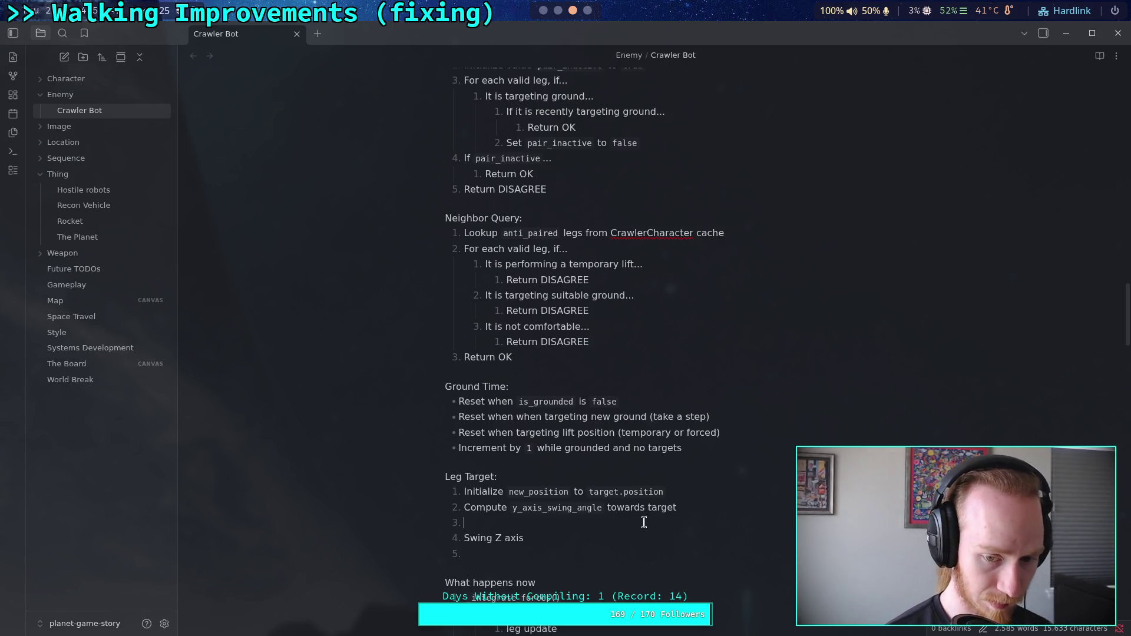
- Write step 3 as 'Rotate `new_position` by `y_axis_swing_angle`'
type("Rotate `")
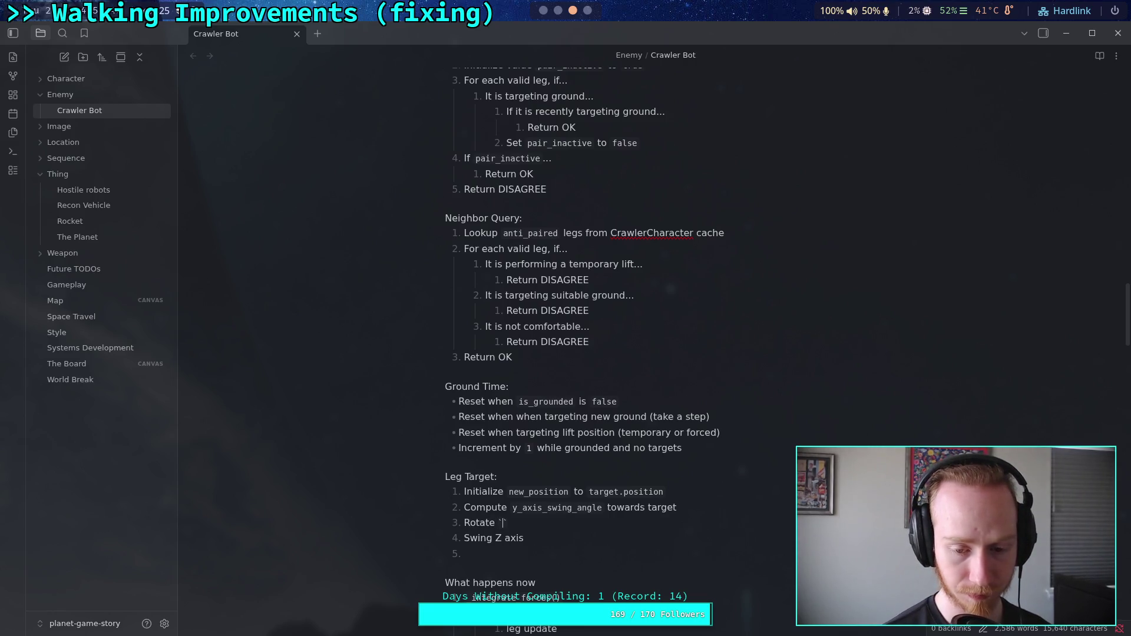
type("new_position` by `y_axis_swing_angel")
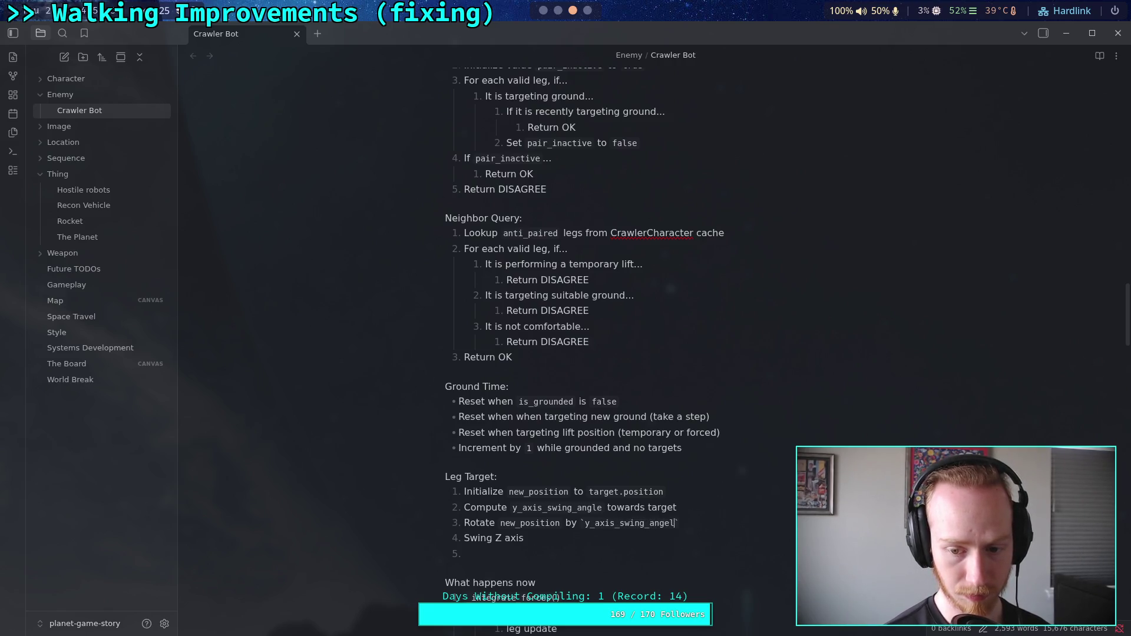
key("BackSpace")
key("BackSpace")
type("le")
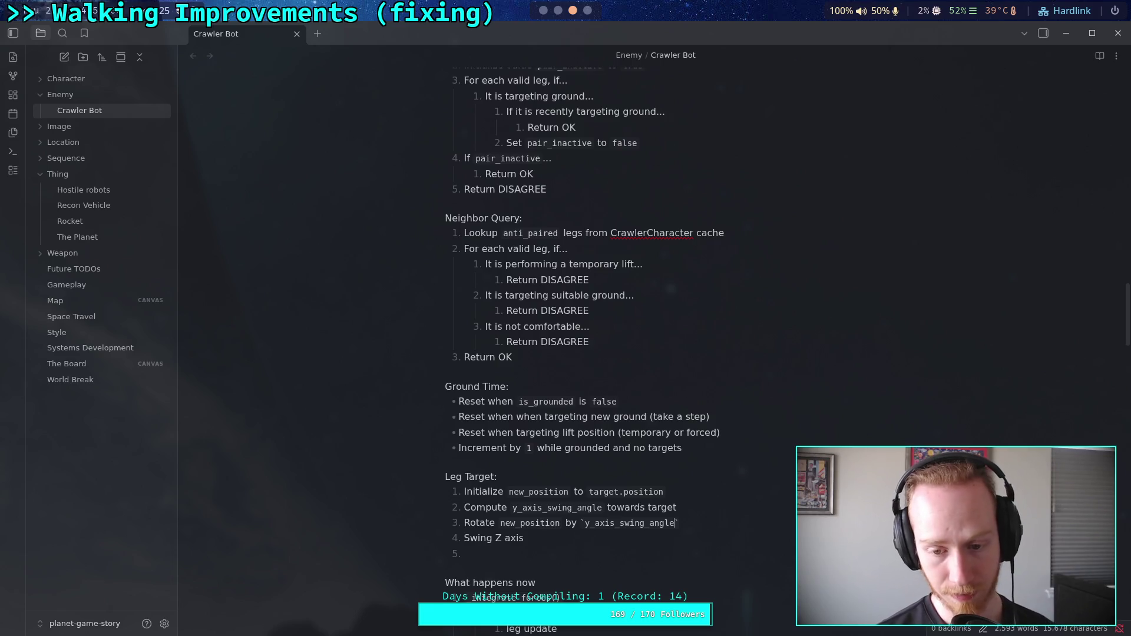
left_click(679, 523)
type("when")
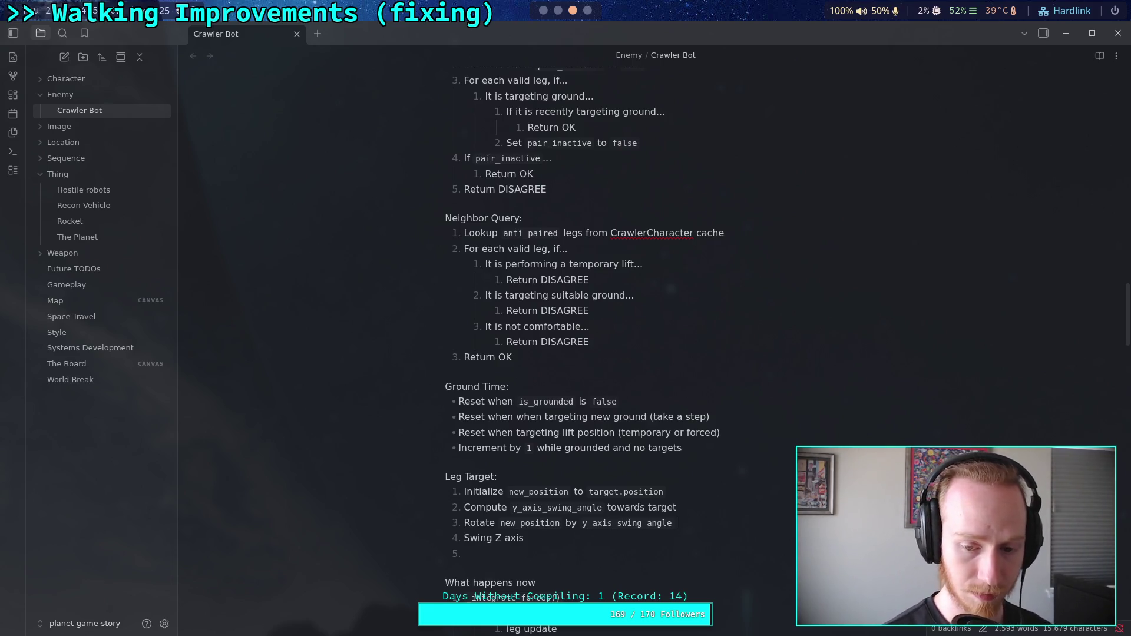
key("BackSpace")
key("BackSpace")
key("BackSpace")
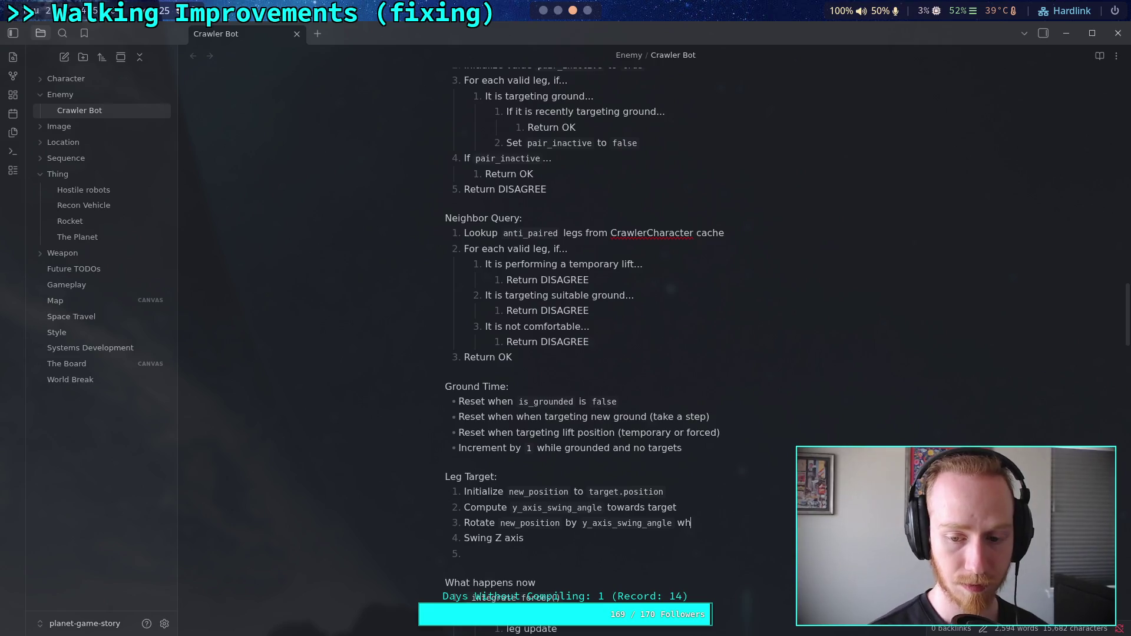
- Wrap the rotation amount as signf(y_axis_swing_angle) * minf(y_axis_swing_angle
left_click(676, 523)
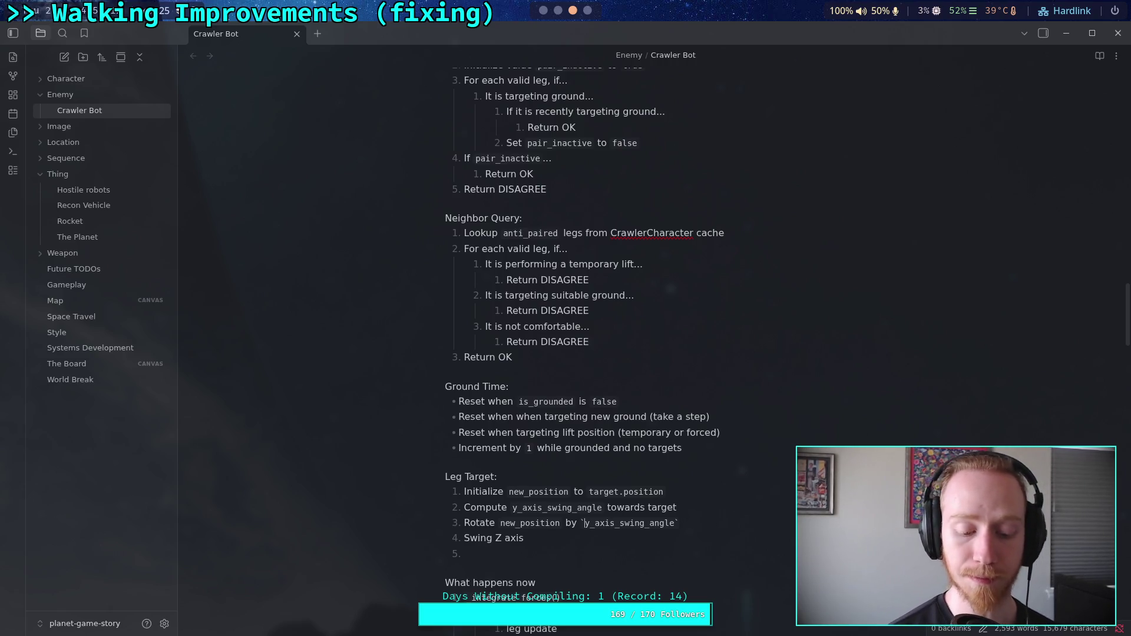
type("minf(")
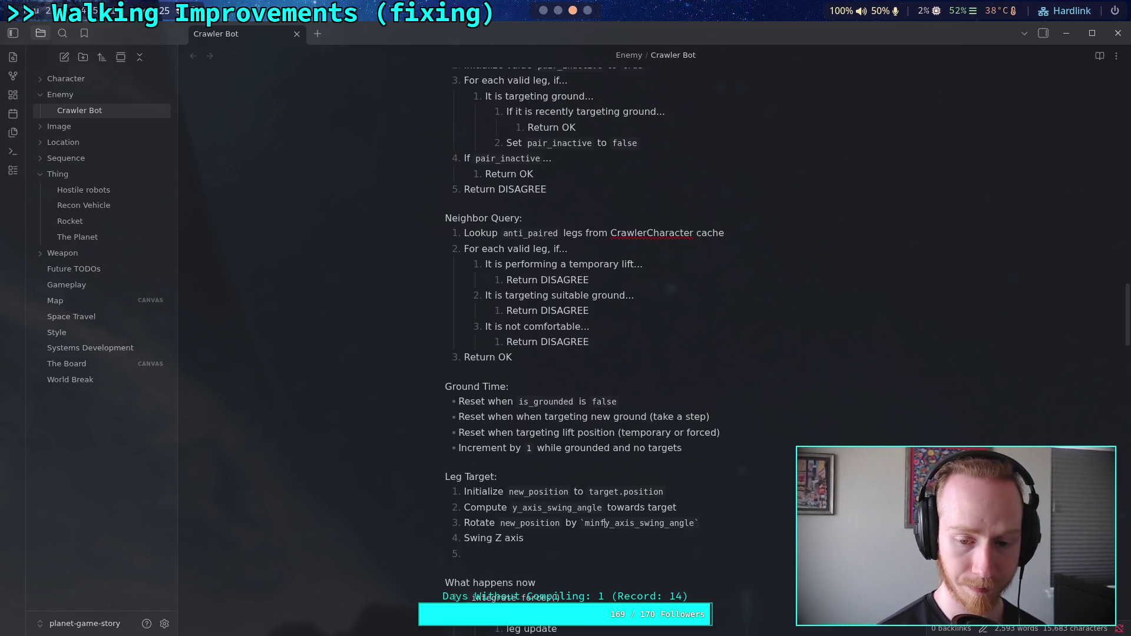
left_click(703, 522)
type(",")
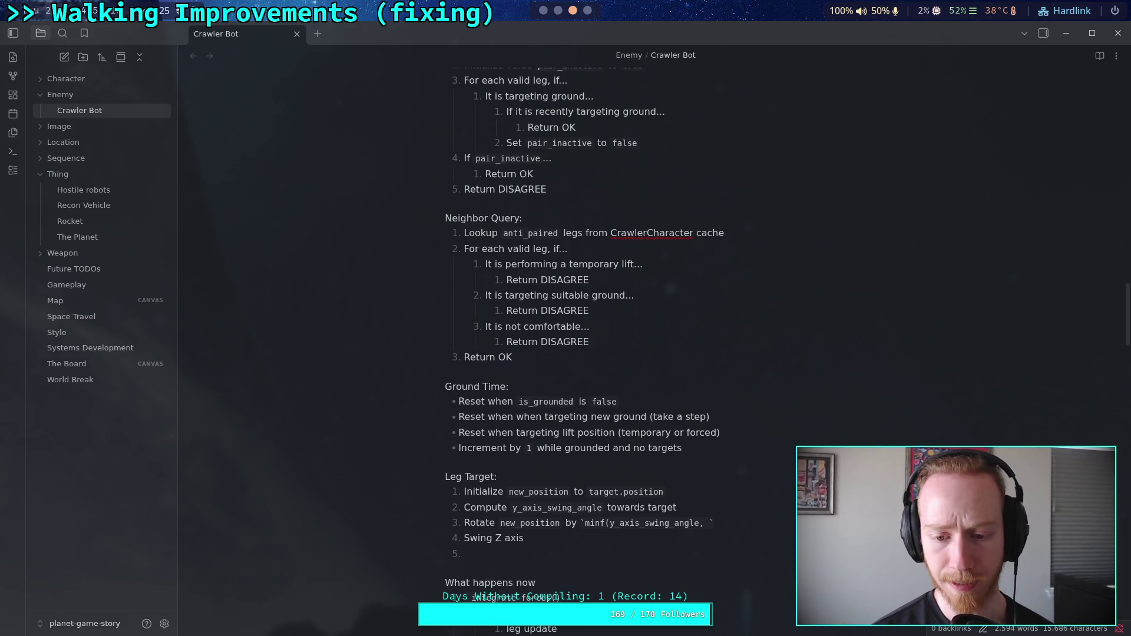
type(" sign")
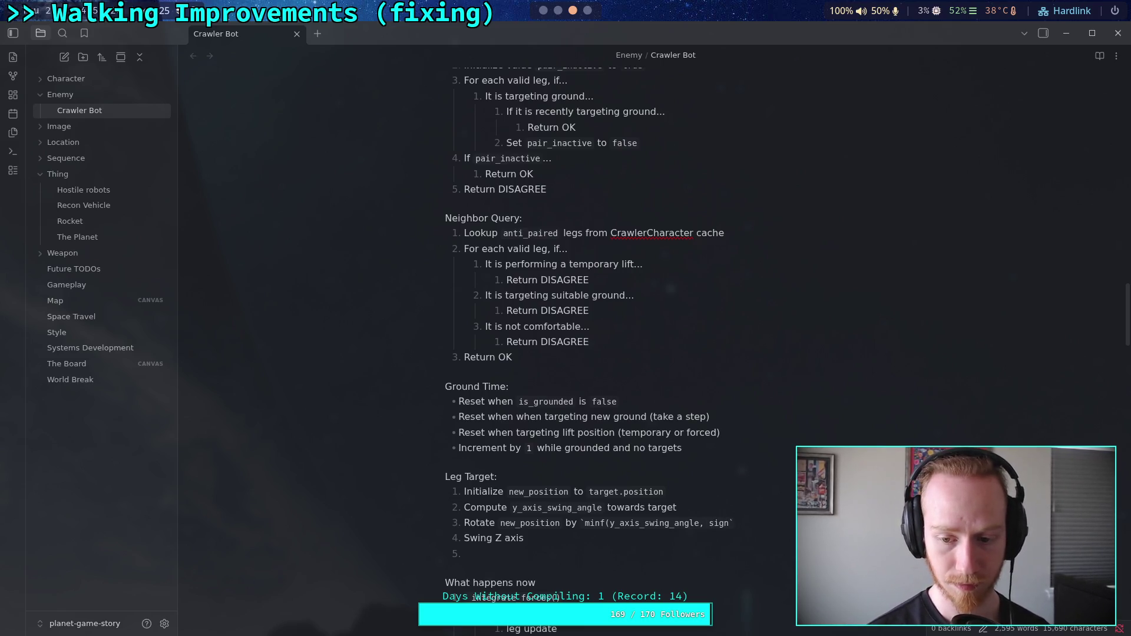
left_click(585, 523)
type("sign")
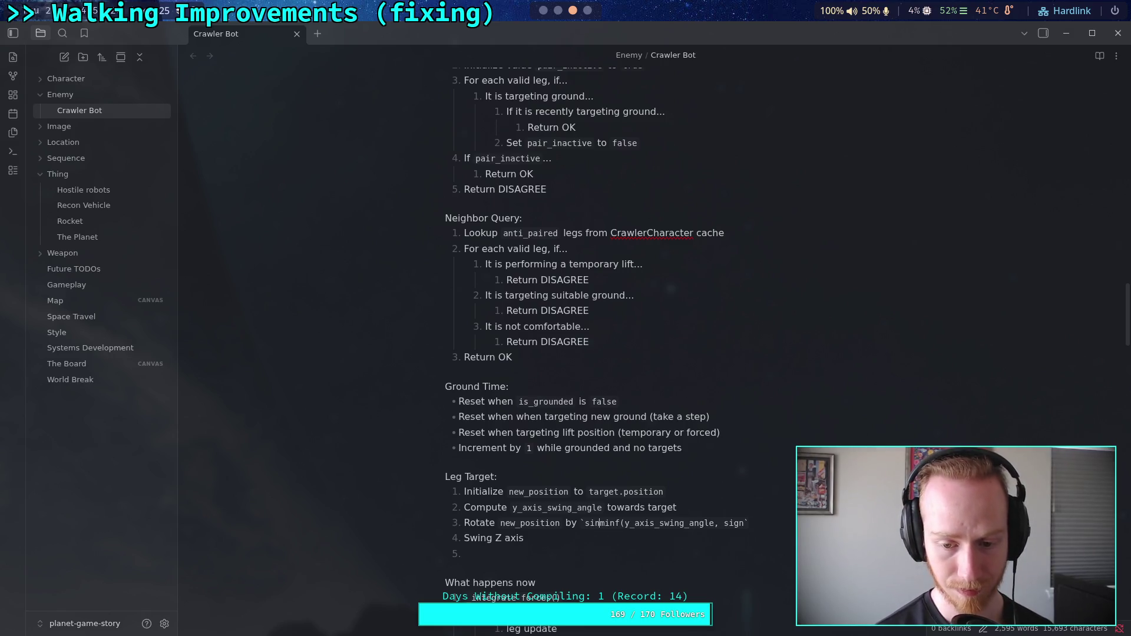
type("f(")
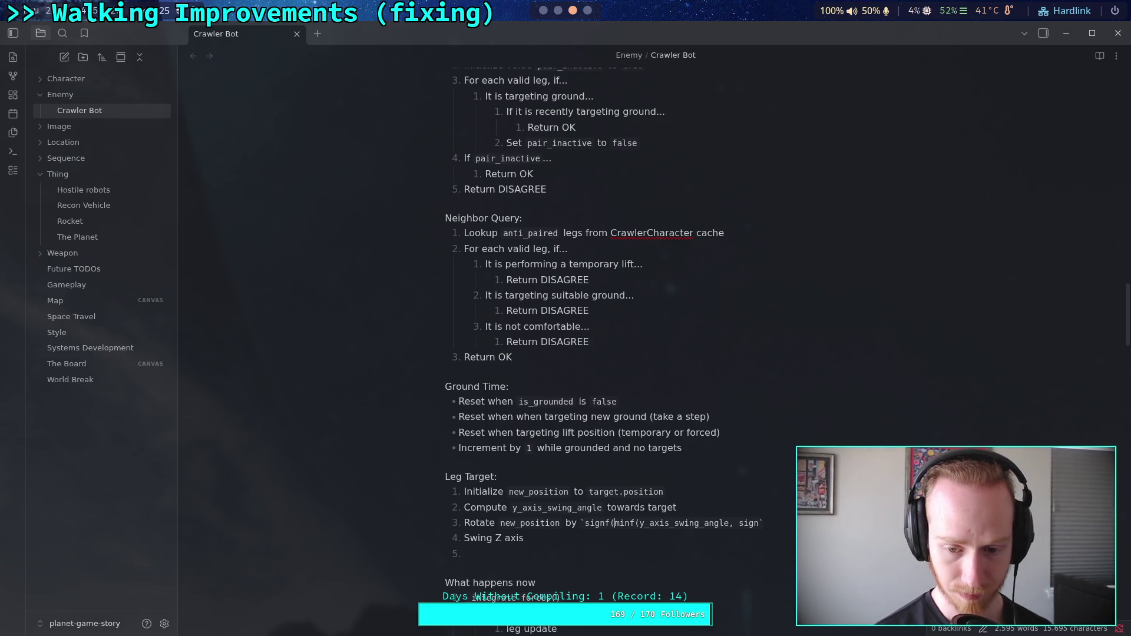
type("y_axis_")
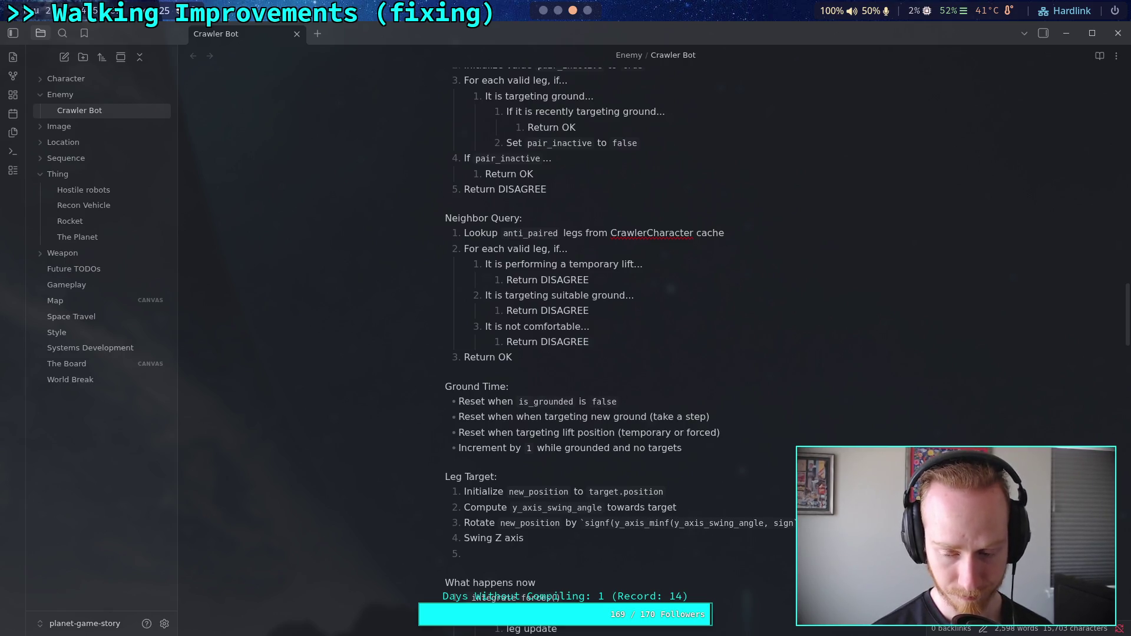
type("swing_")
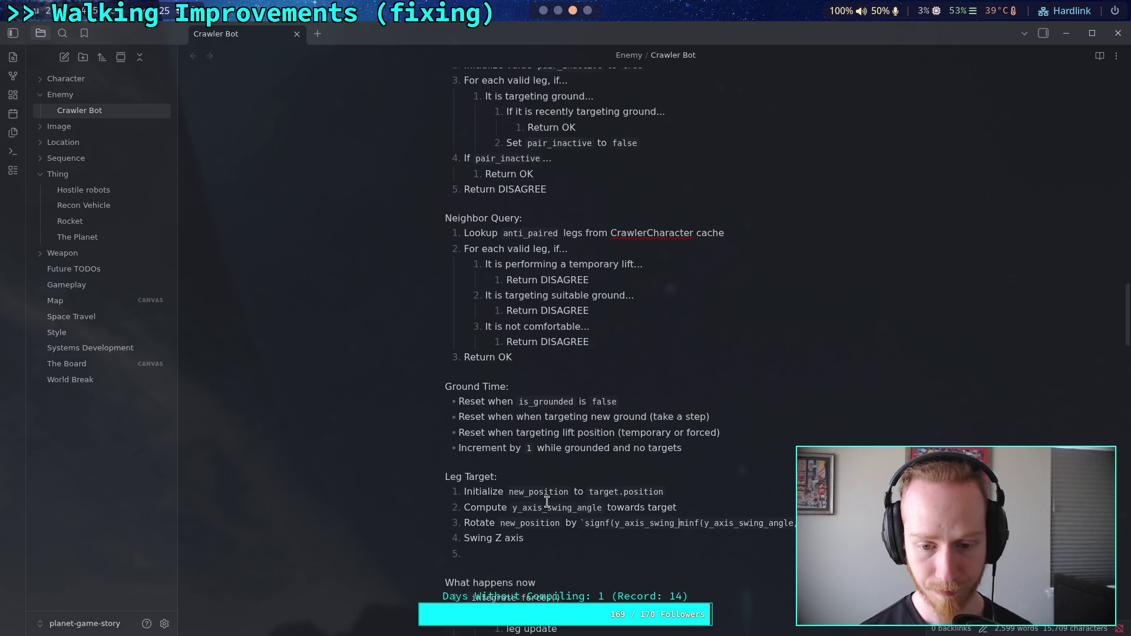
left_click_drag(547, 507, 577, 508)
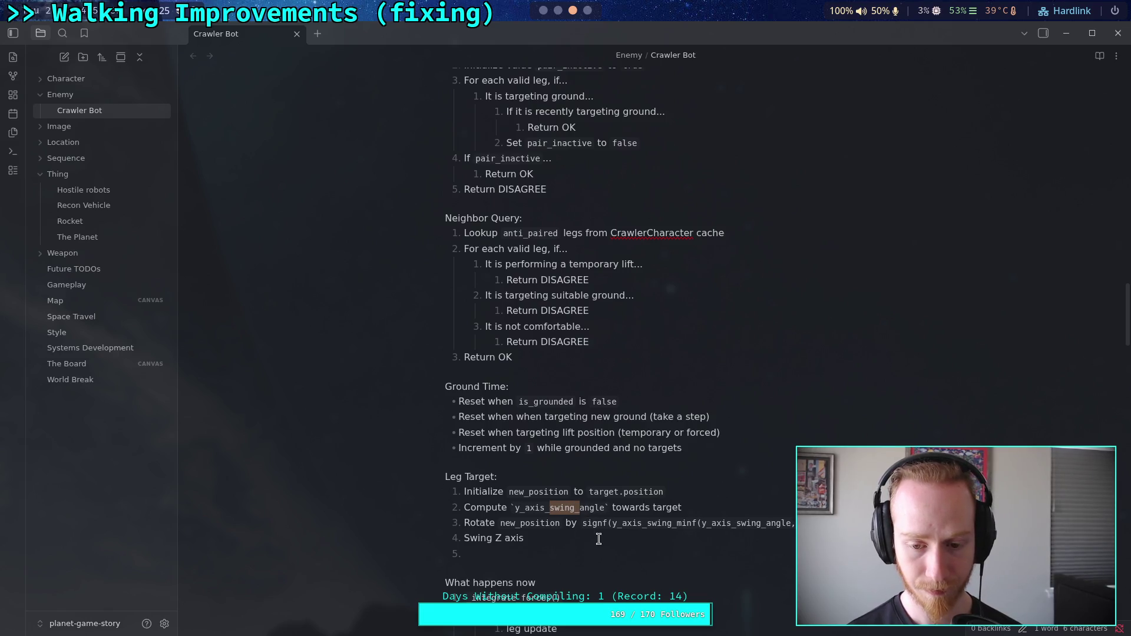
left_click(677, 524)
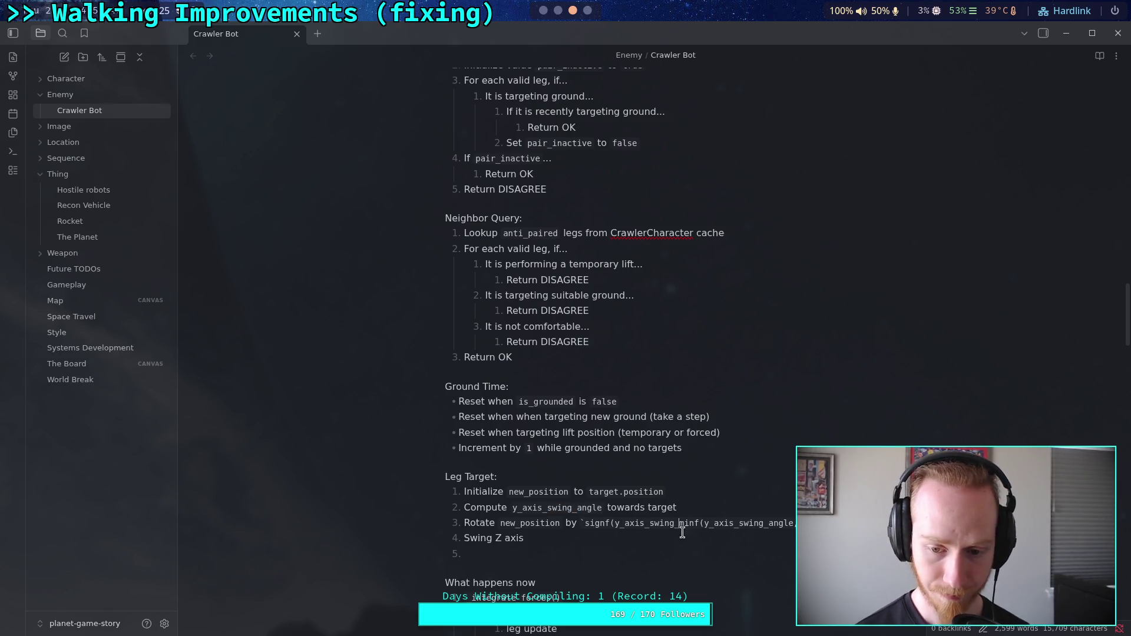
type("angle")
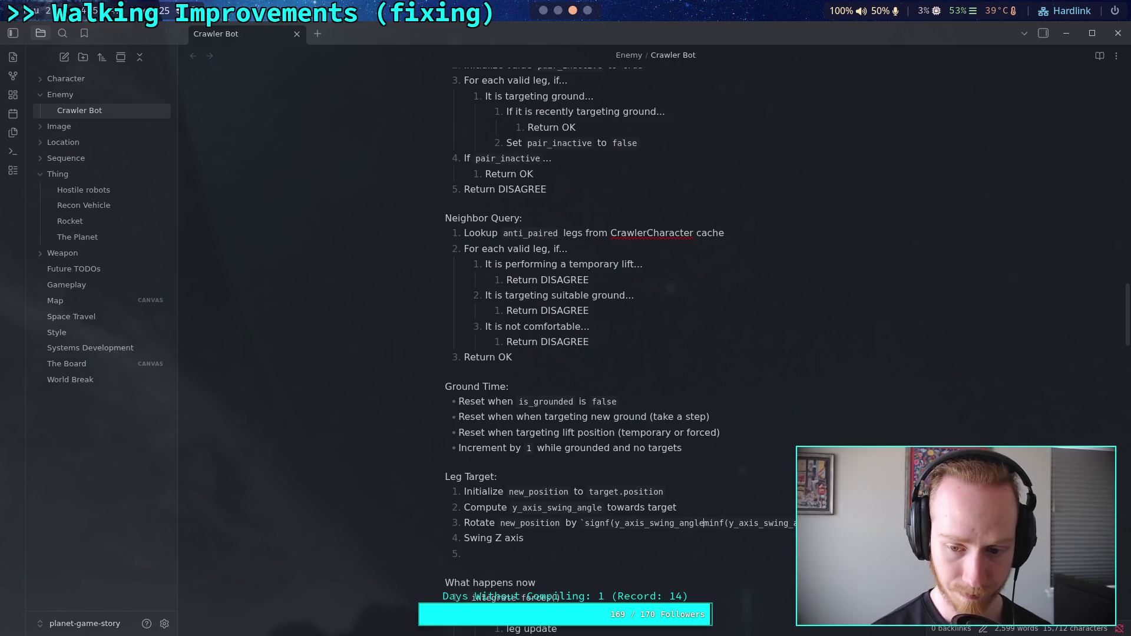
type(") *")
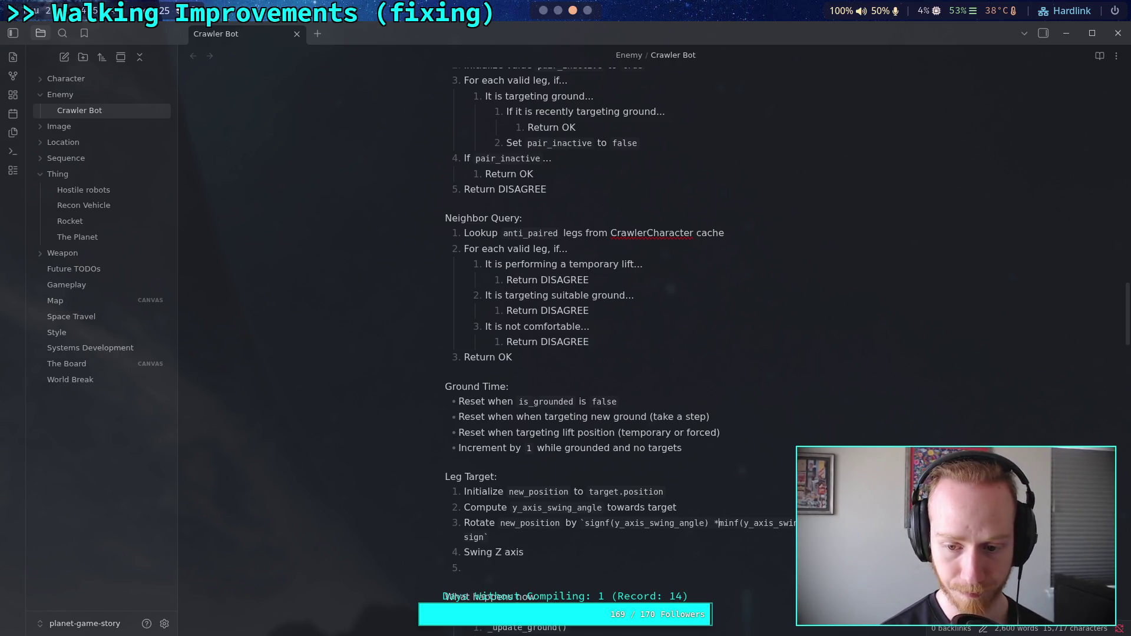
- Complete the formula as minf(absf(y_axis_swing_angle), swing_rate)
left_click(749, 523)
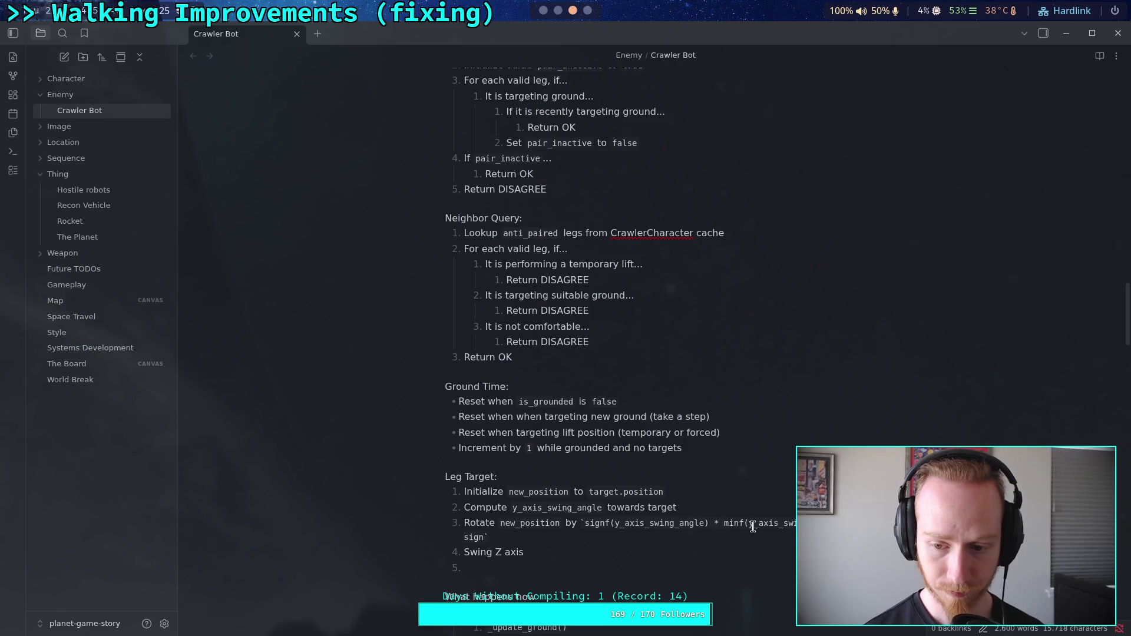
type("abs")
key("BackSpace")
type("sf(")
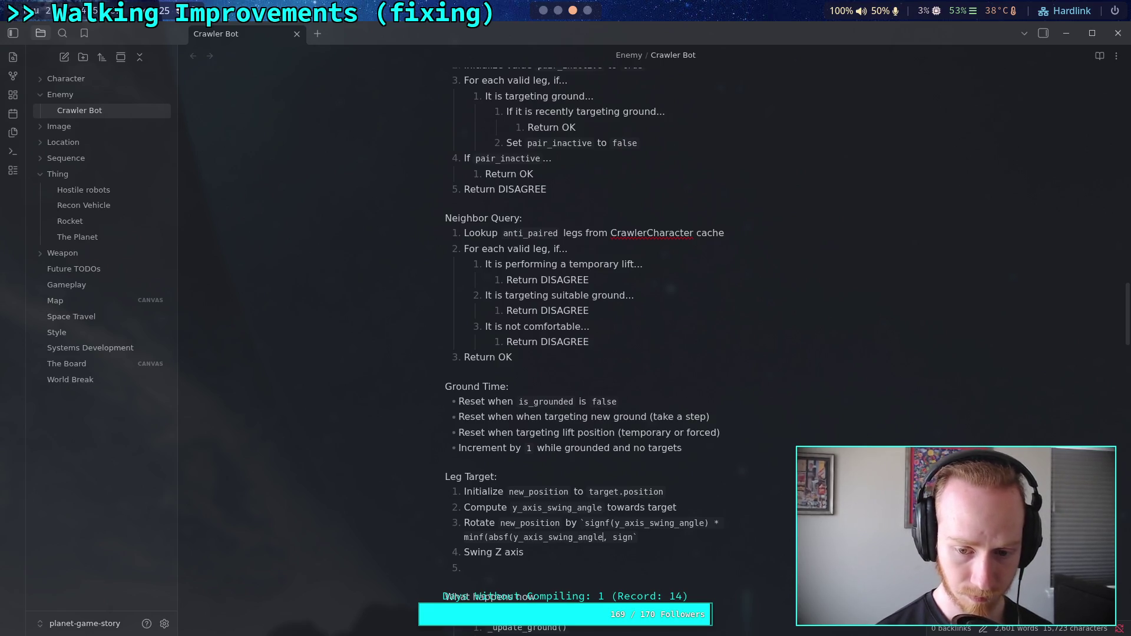
left_click(606, 537)
type(")")
key("Right")
key("Delete")
key("Delete")
key("Delete")
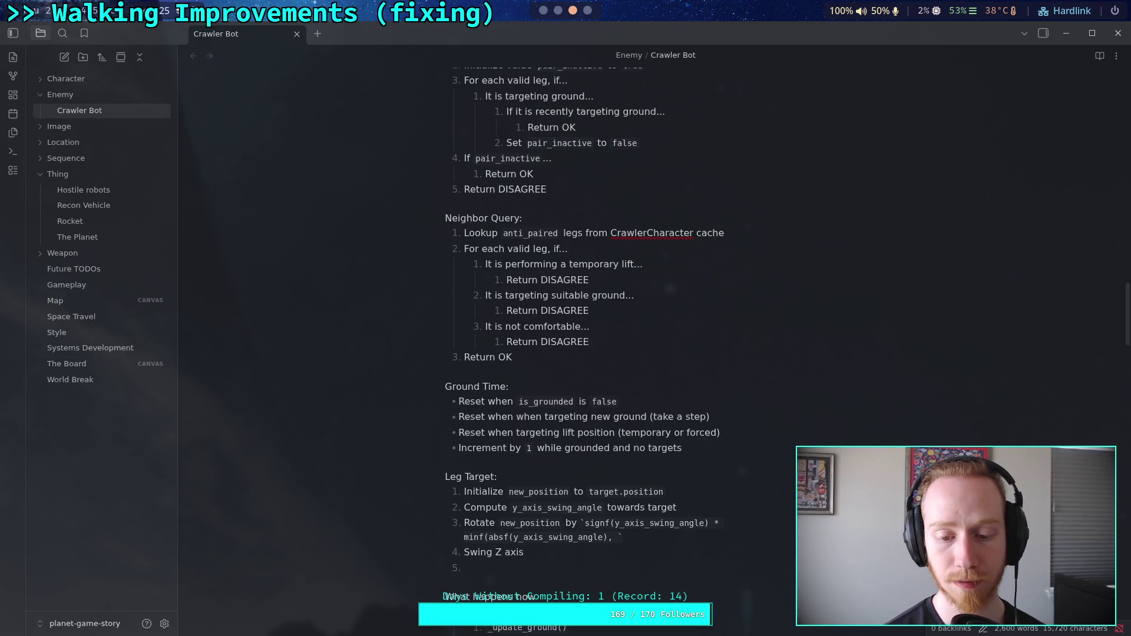
type("absf(")
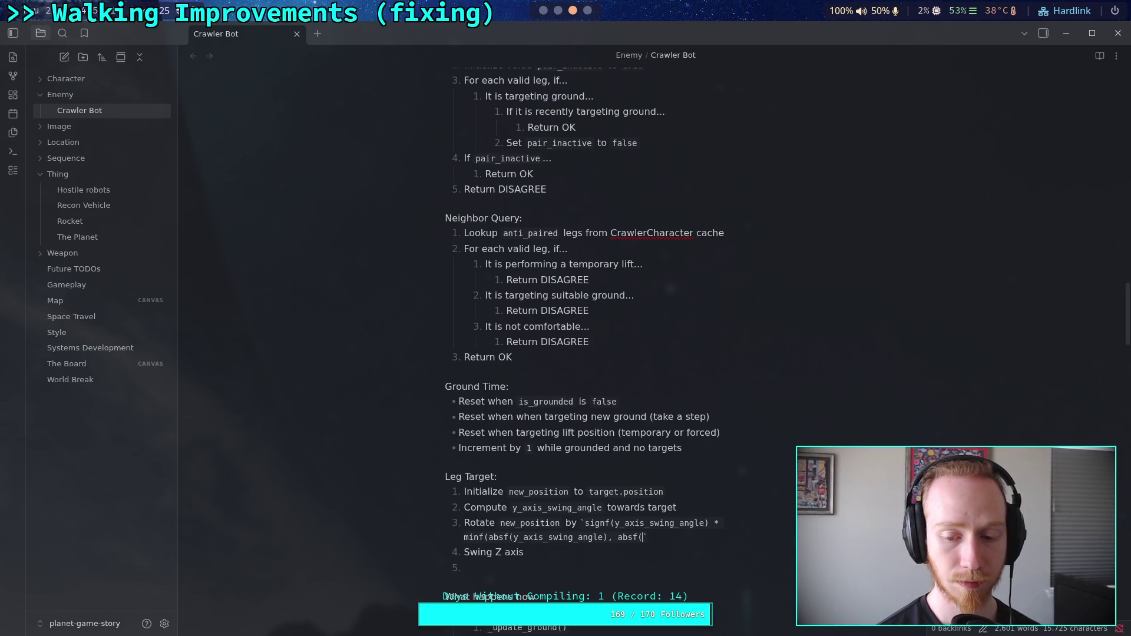
key("BackSpace")
key("BackSpace")
key("BackSpace")
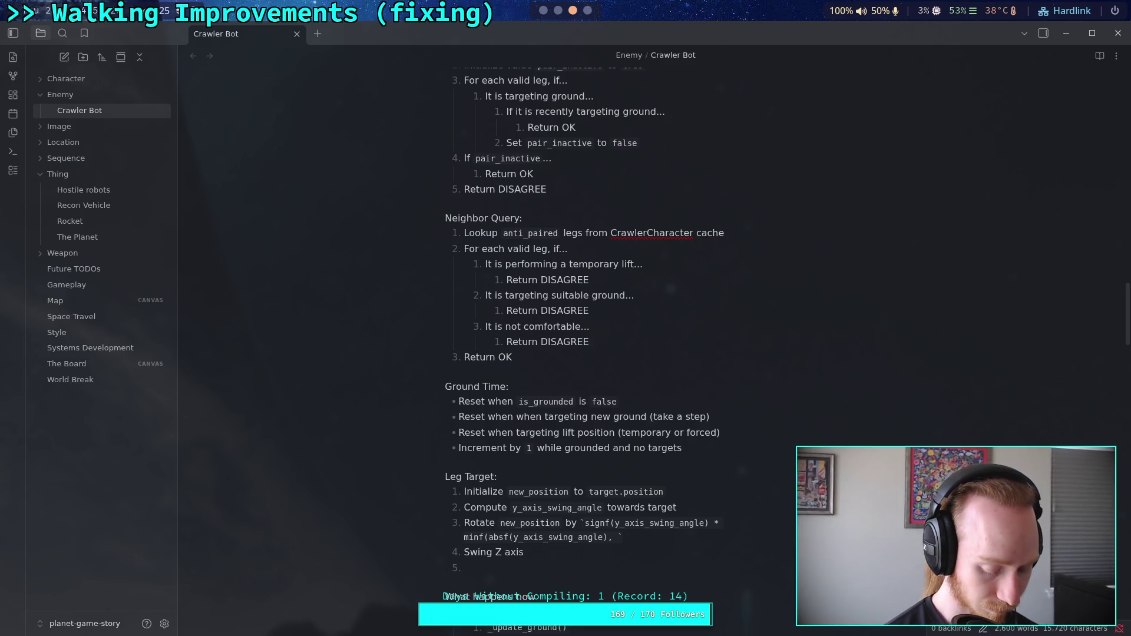
type("swing_rate)")
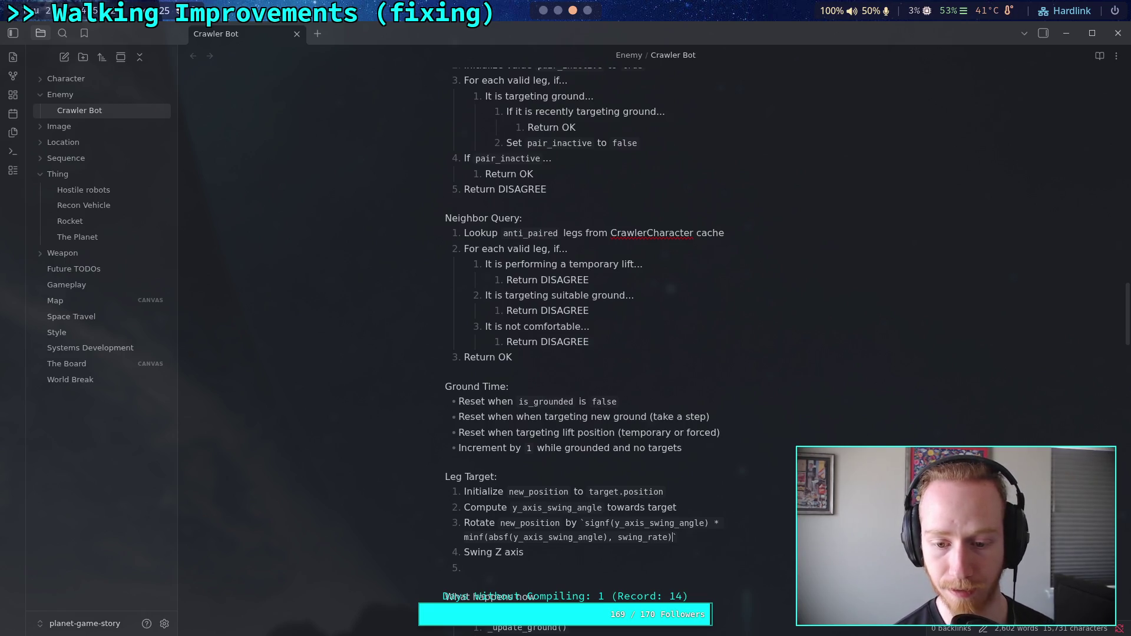
left_click(675, 507)
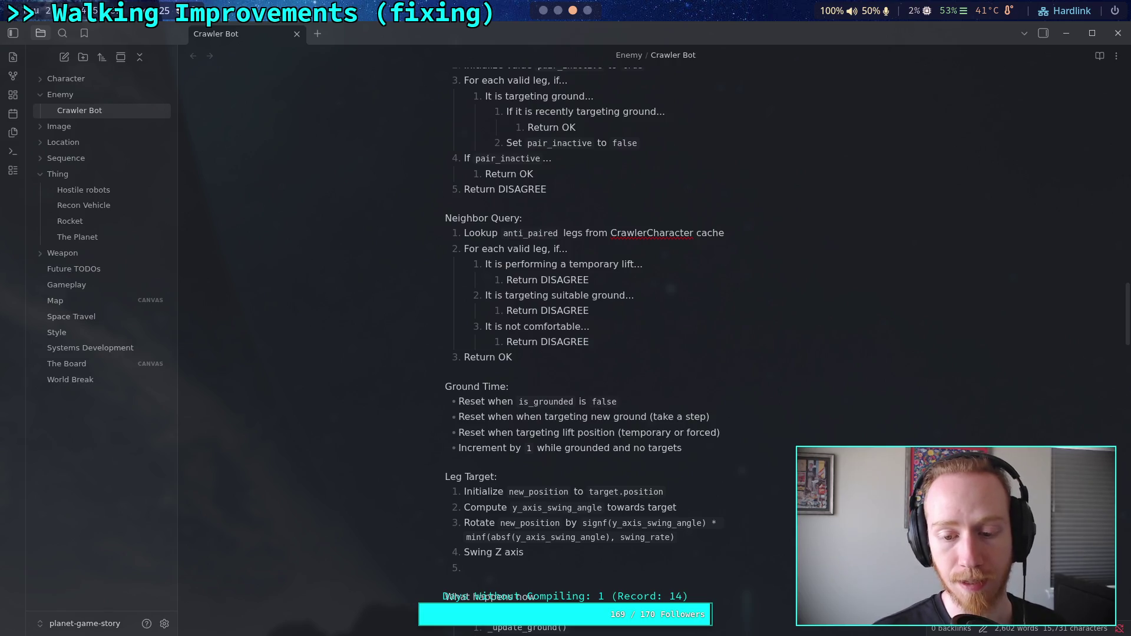
left_click(620, 537)
type("motor_")
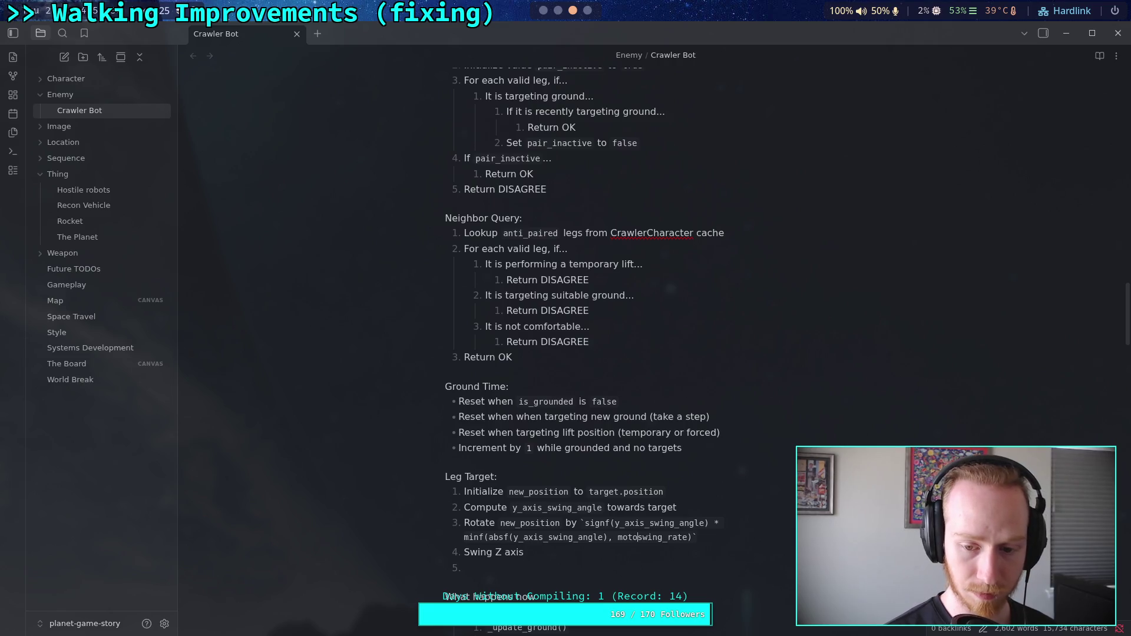
left_click(619, 495)
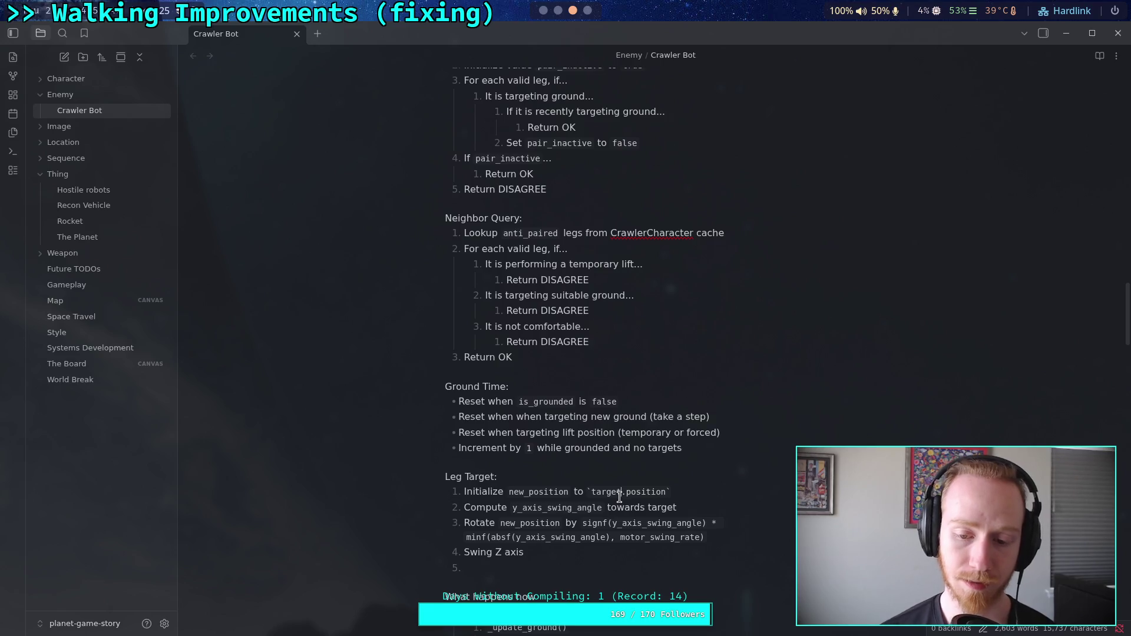
left_click_drag(646, 537, 617, 538)
key("ctrl+z")
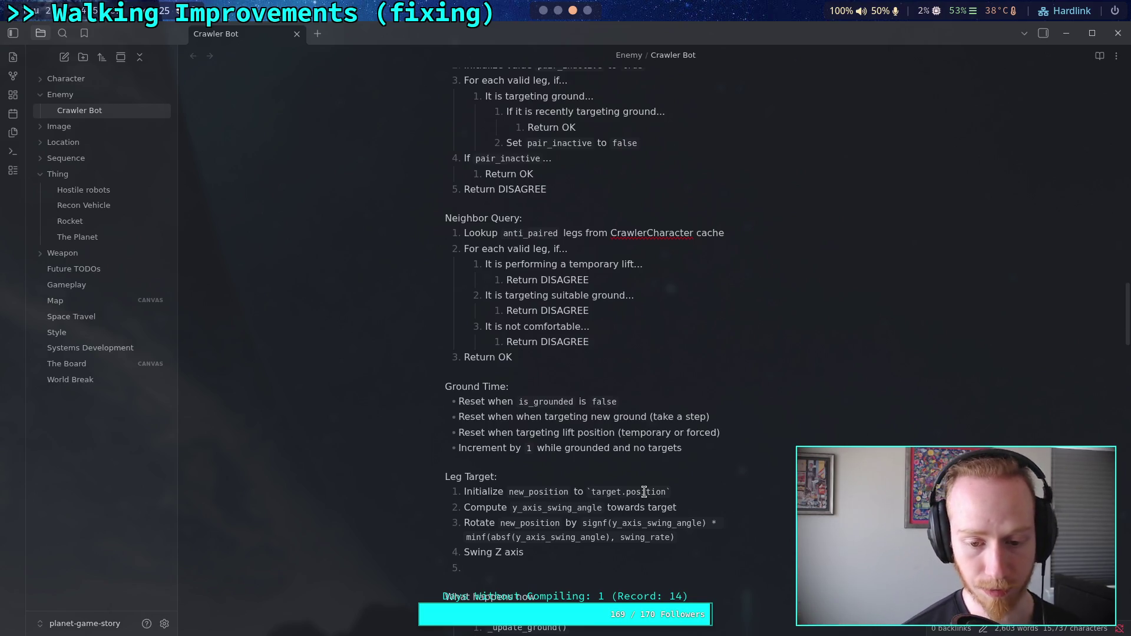
left_click(535, 563)
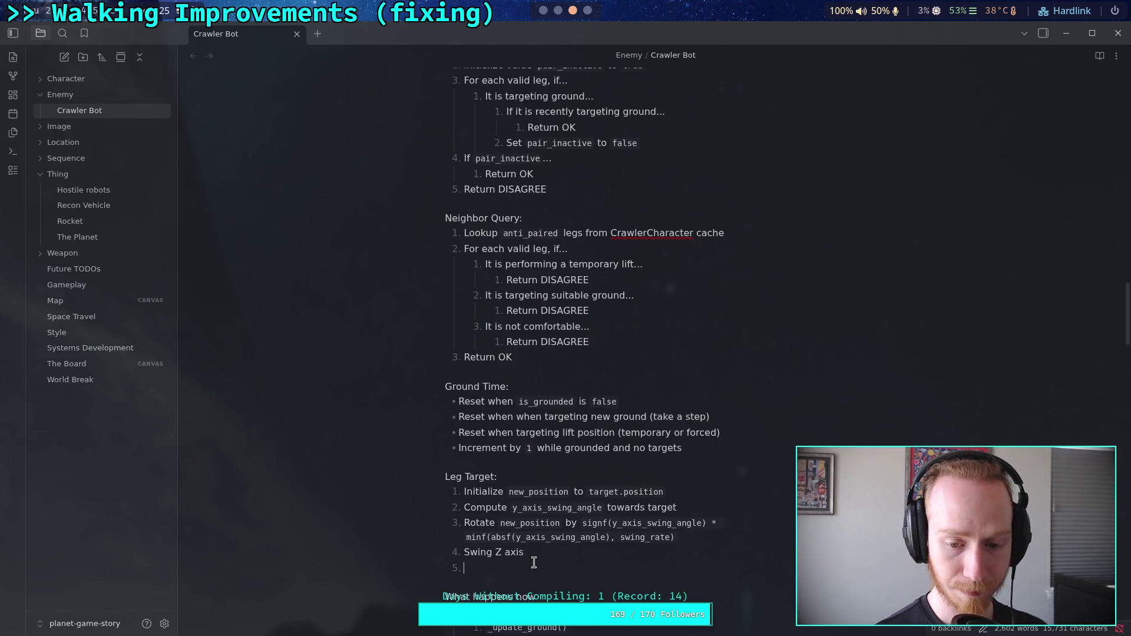
- Replace 'Swing Z axis' with 'Rotate `target.position` by `y_axis_swing_angle`' as step 4
scroll(534, 563, "down", 2)
left_click_drag(523, 482, 464, 483)
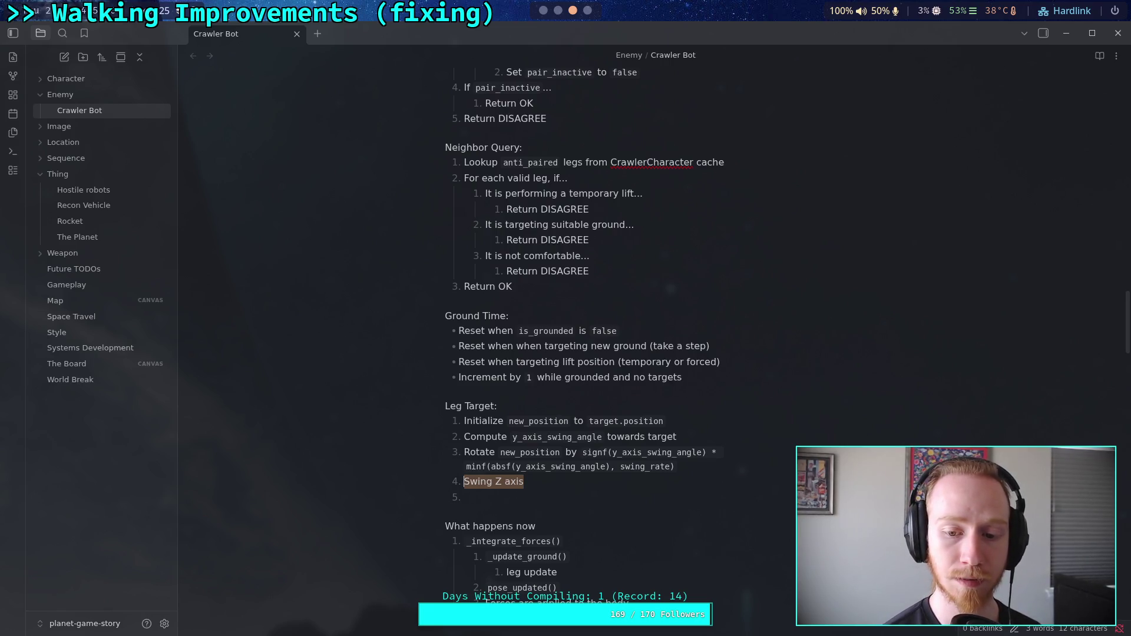
type("Rotat")
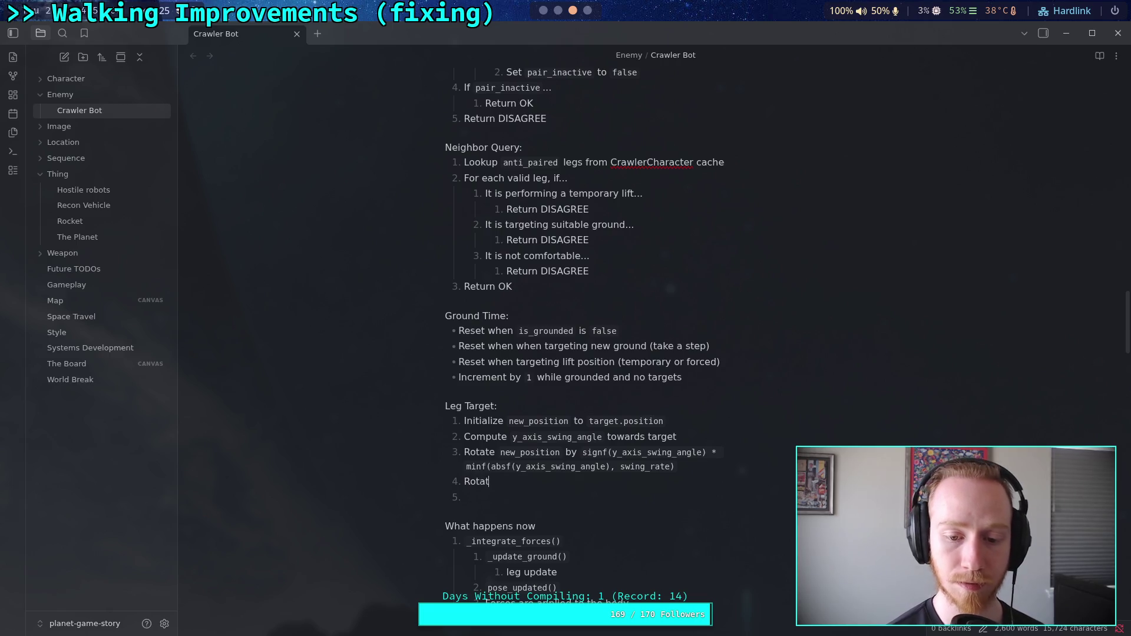
type("e `target")
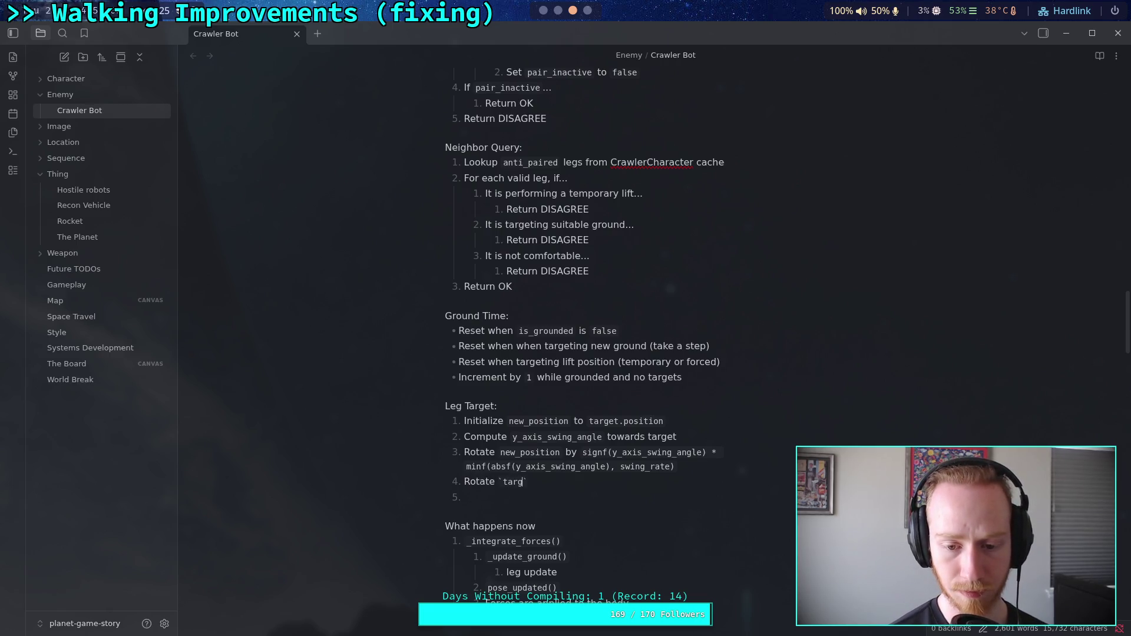
type(".position`")
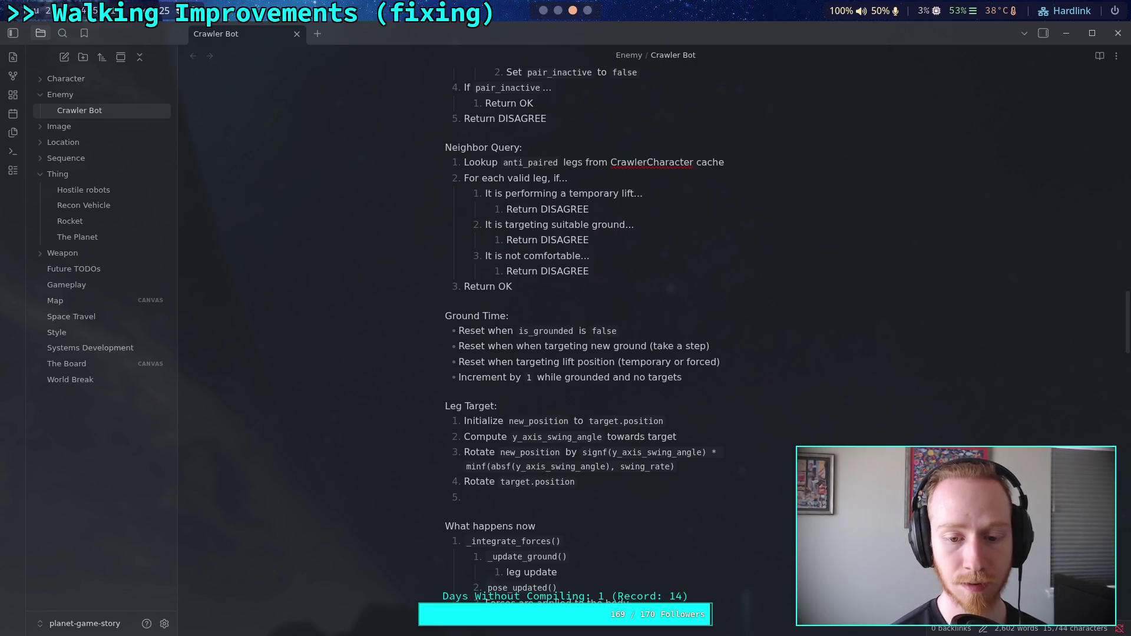
type("by `y_ai")
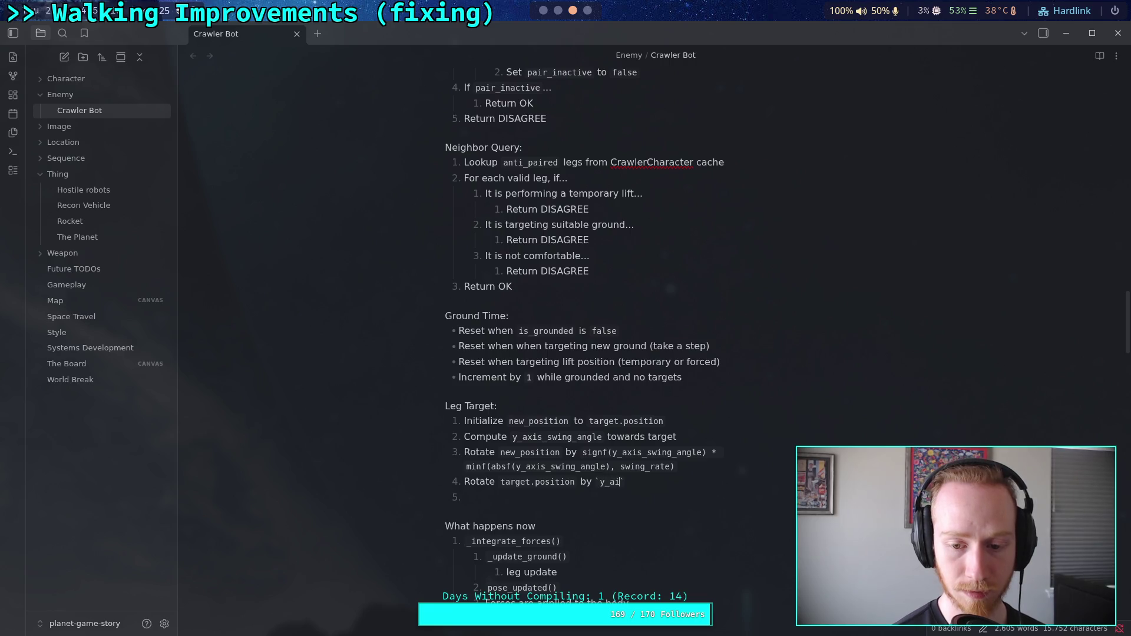
type("is_swing_angl")
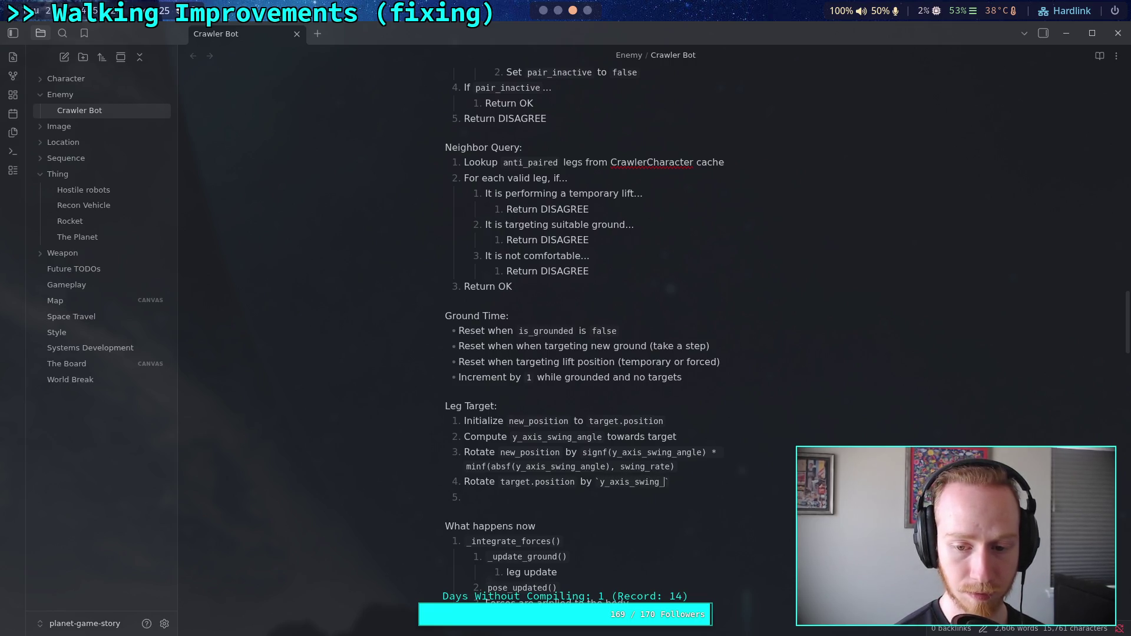
type("e")
- Write step 5 as 'Compute `z_axis_swing_angle` towards target'
left_click(464, 497)
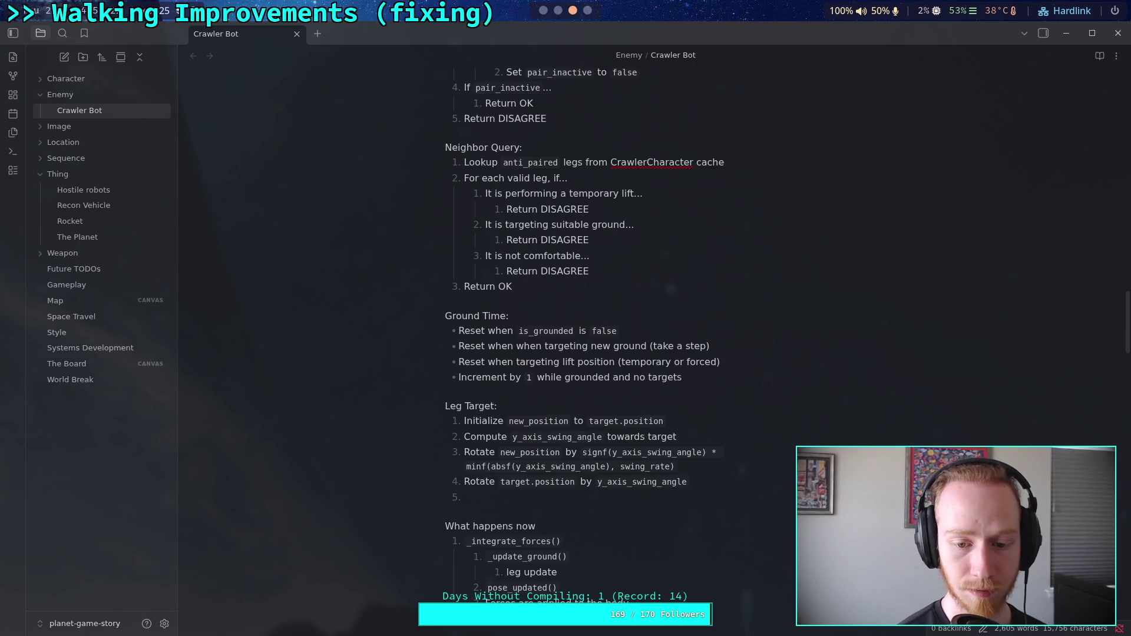
type("C")
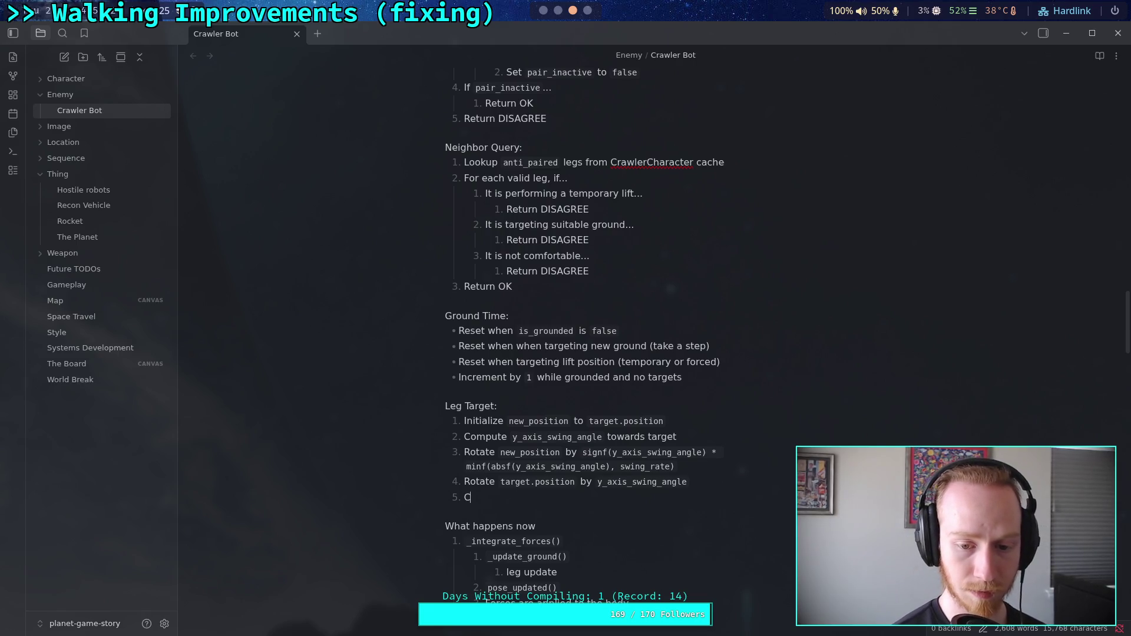
type("ompute `z_x")
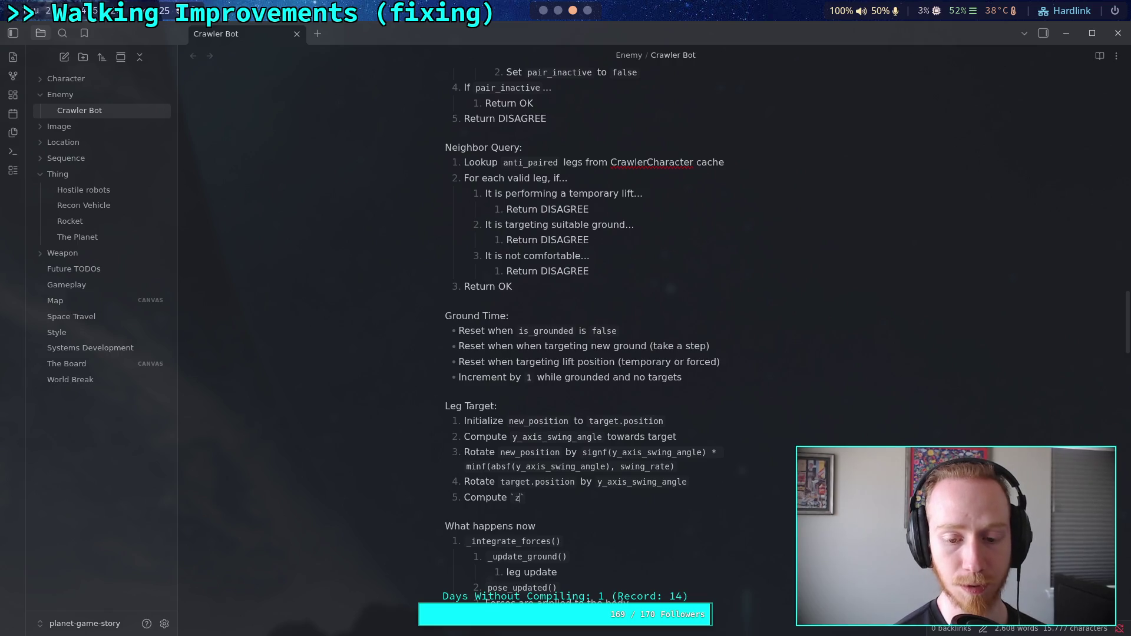
key("BackSpace")
type("axis_sw")
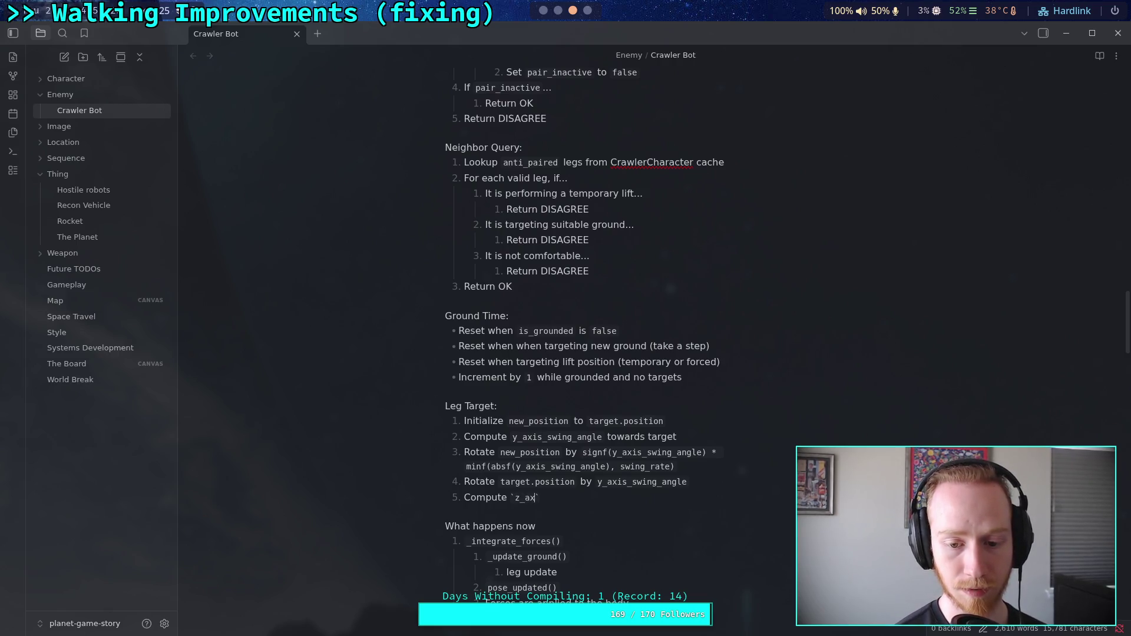
type("ing_angle")
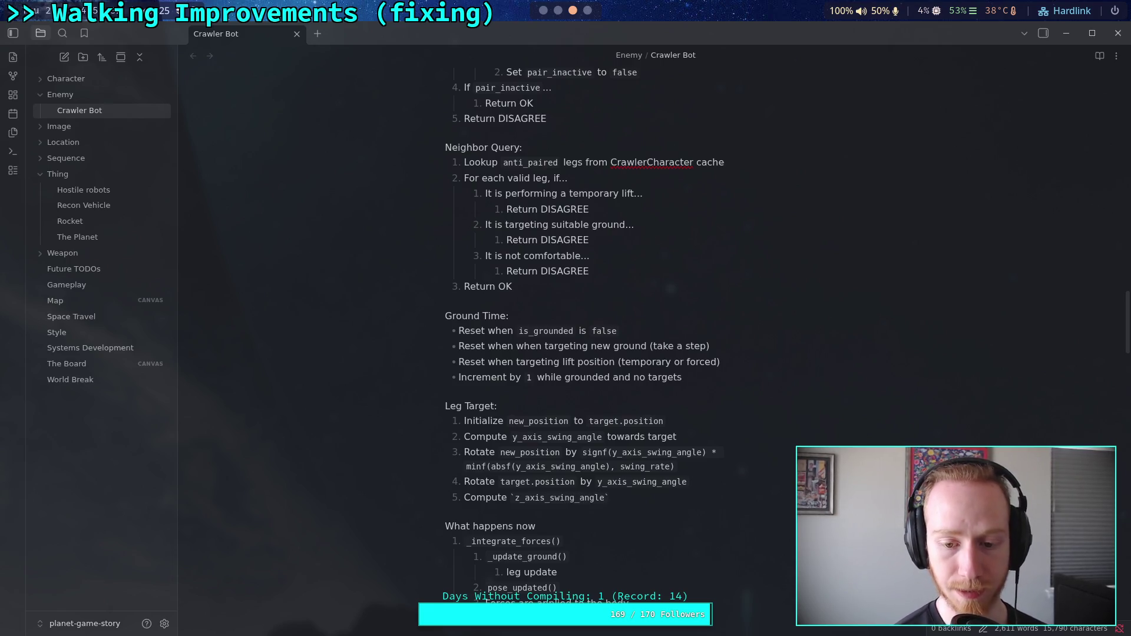
type(" towa")
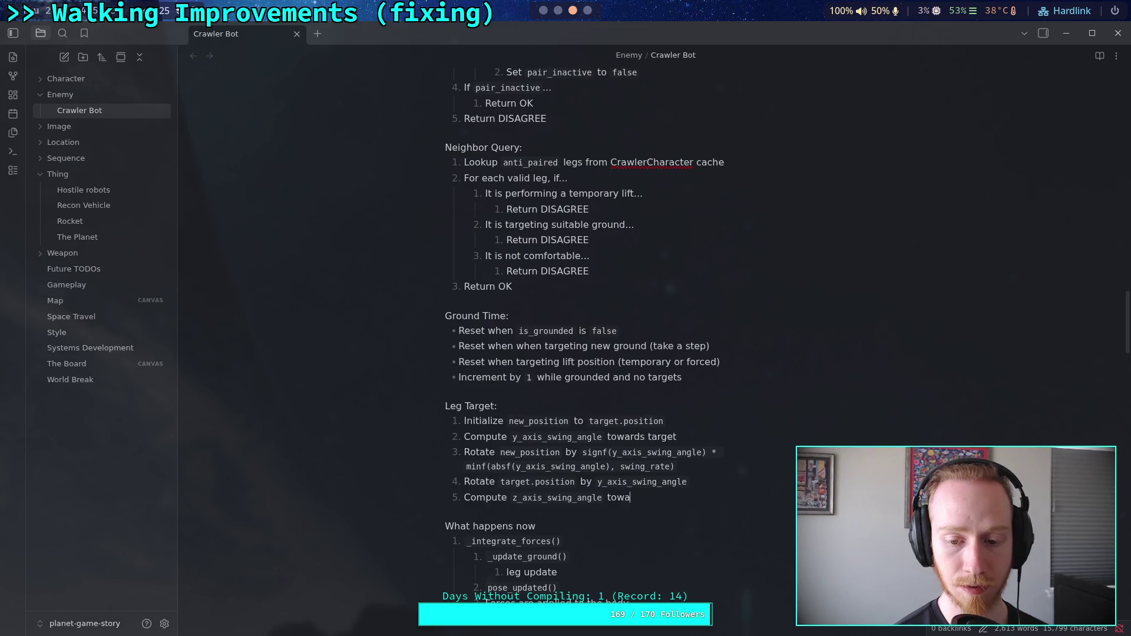
type("rds target")
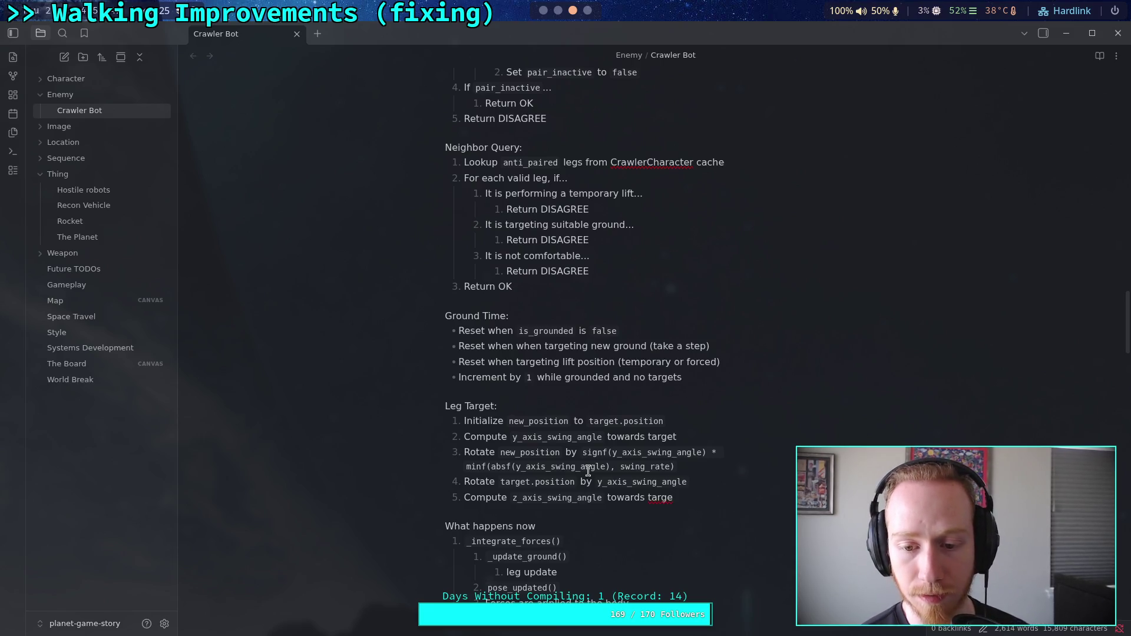
- Make steps 2 and 5 compute between `target.position` and `current_target`, adding empty step 6
left_click_drag(607, 436, 675, 437)
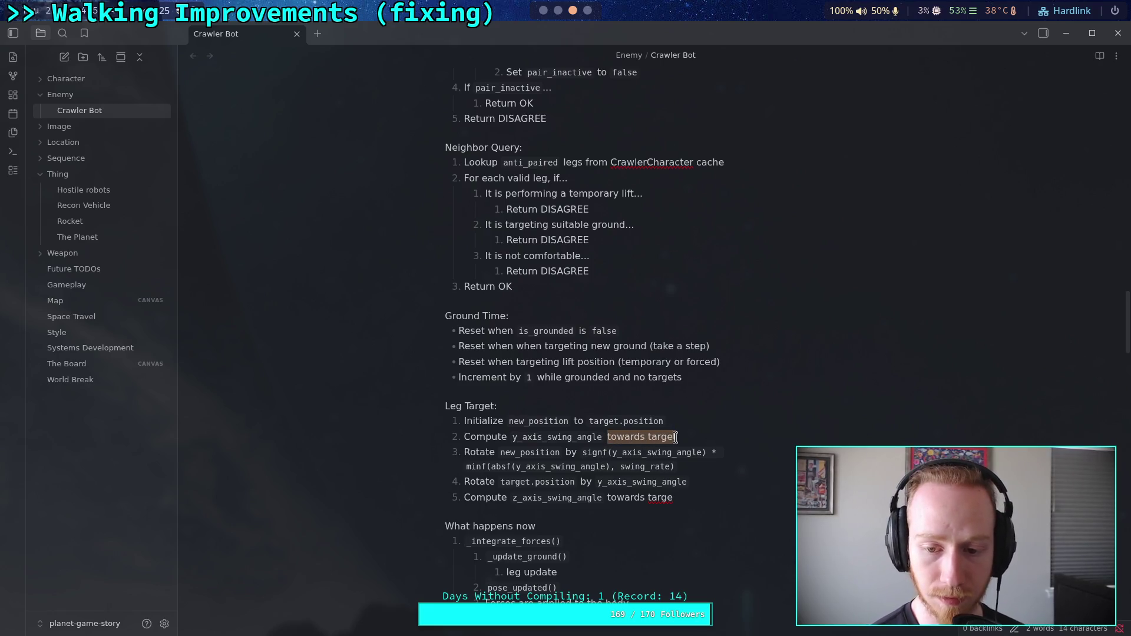
type("betwo")
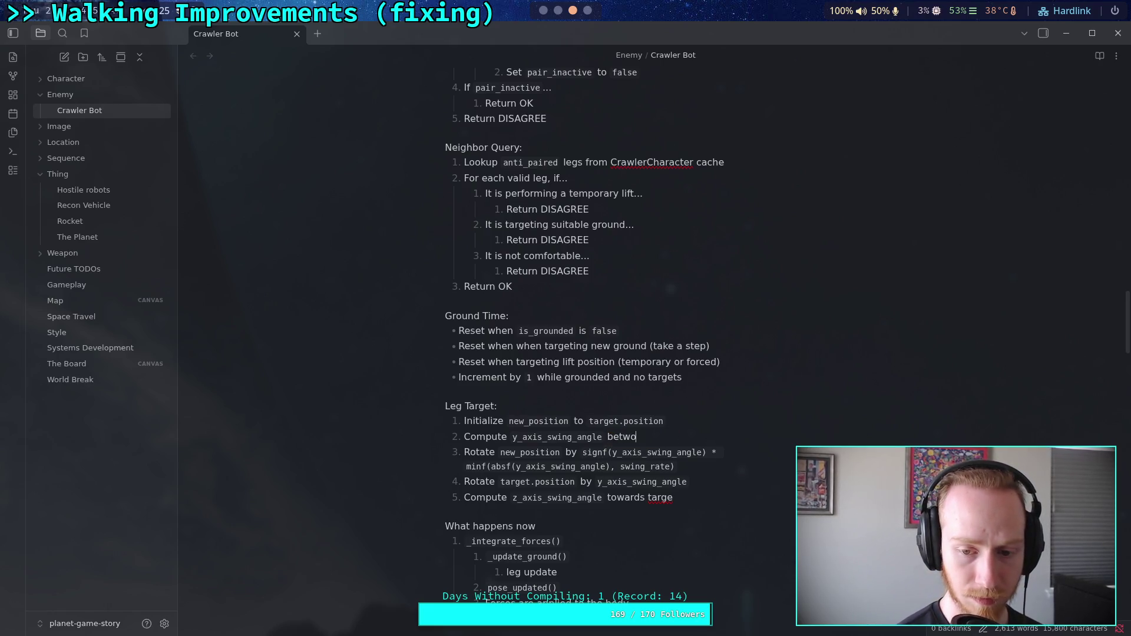
type("en")
type("target.position")
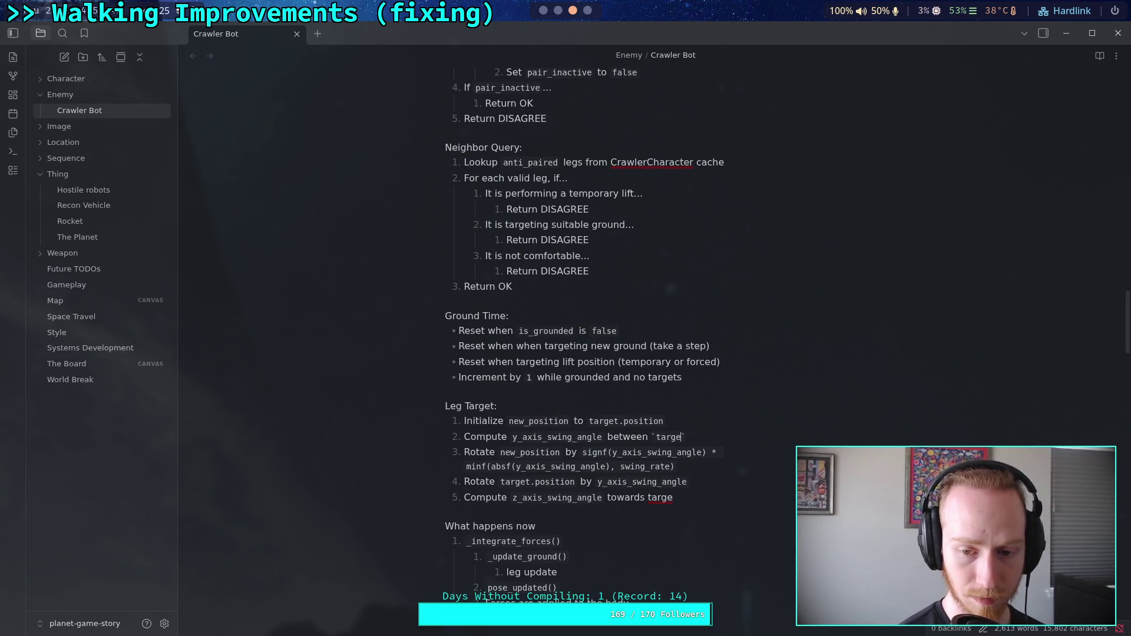
type("` and `")
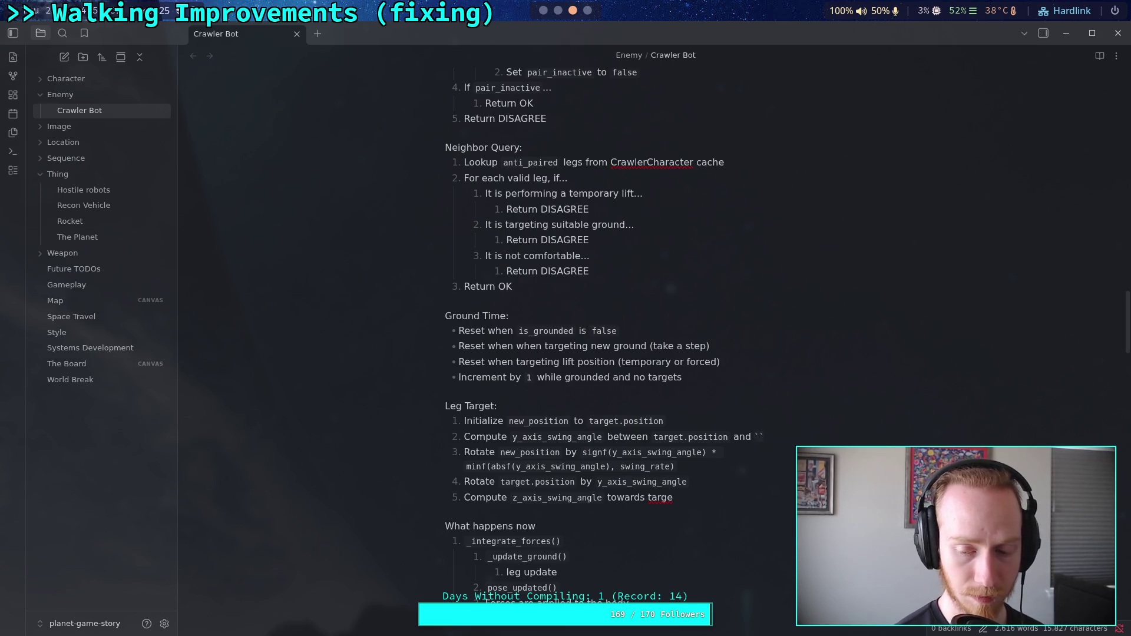
type("current_target`")
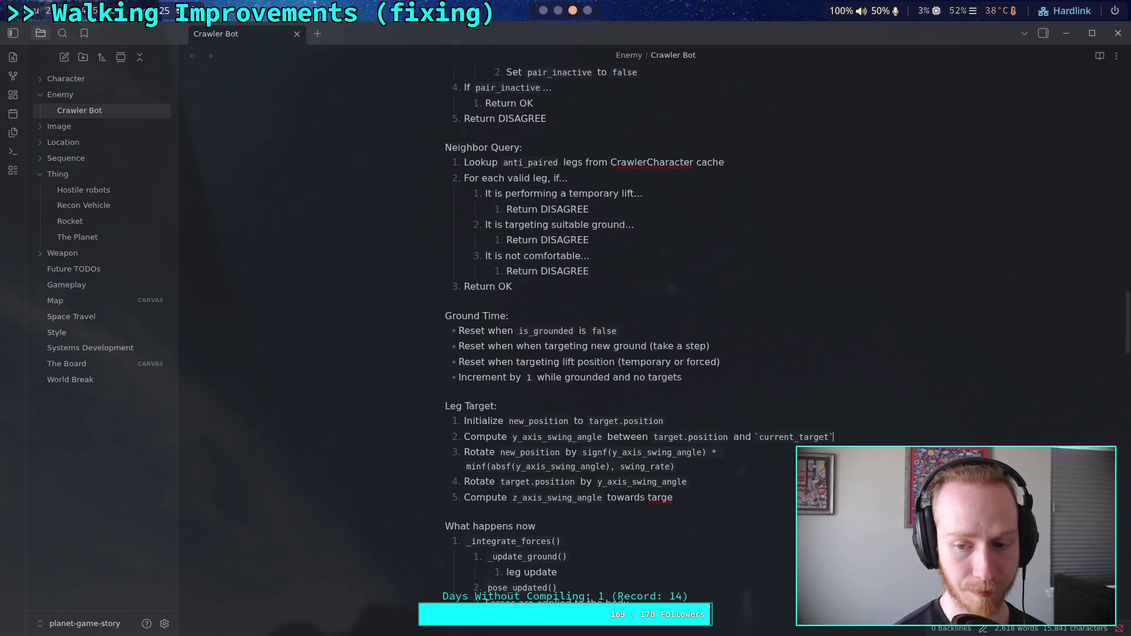
left_click(678, 499)
key("BackSpace")
key("BackSpace")
key("BackSpace")
key("BackSpace")
type("`")
key("BackSpace")
key("BackSpace")
key("BackSpace")
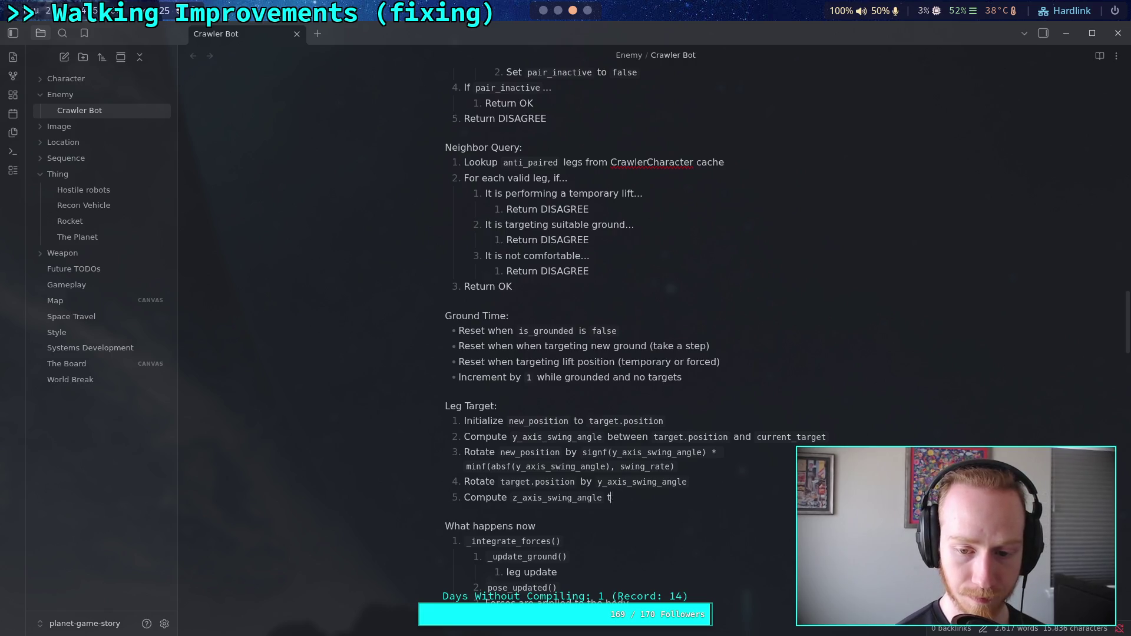
type("betwo")
key("BackSpace")
type("een `target.")
type("position` and")
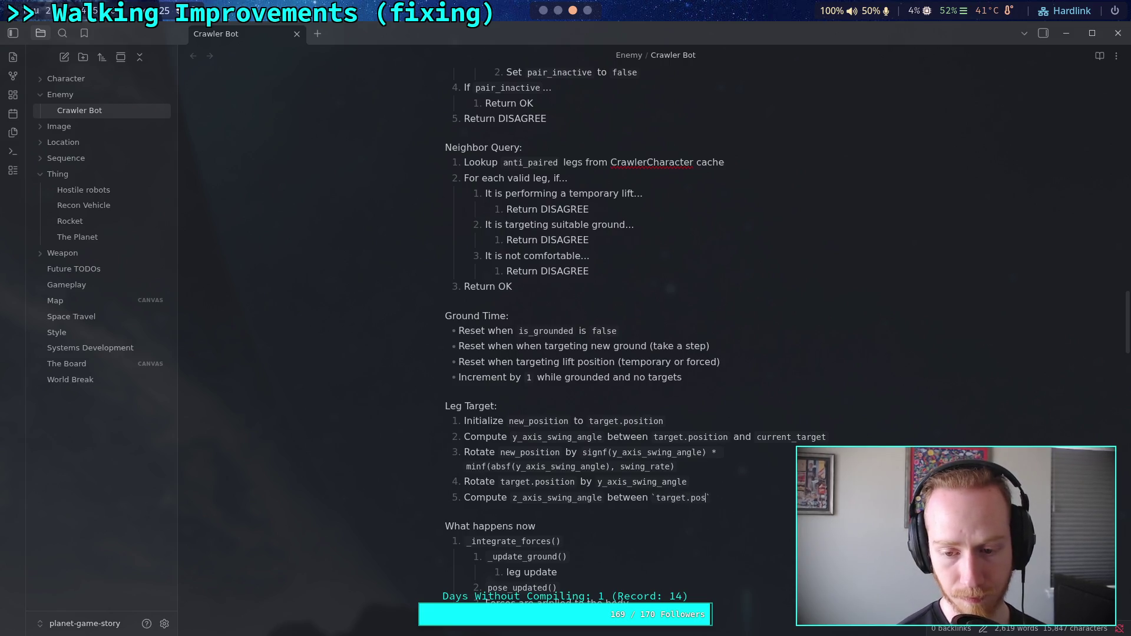
type(" `current")
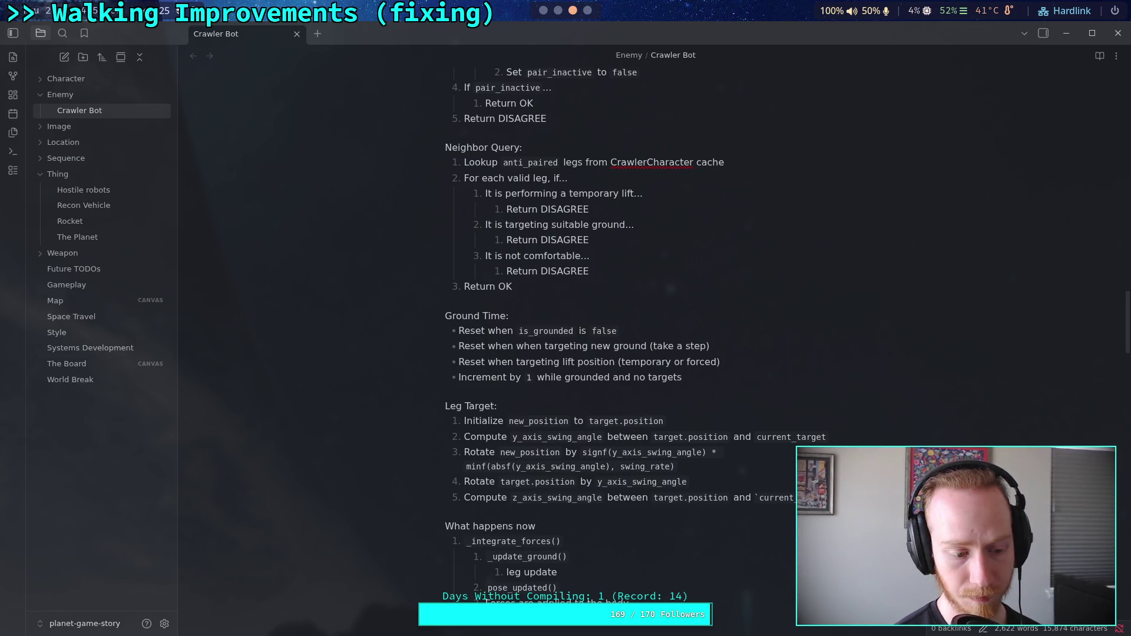
key("Return")
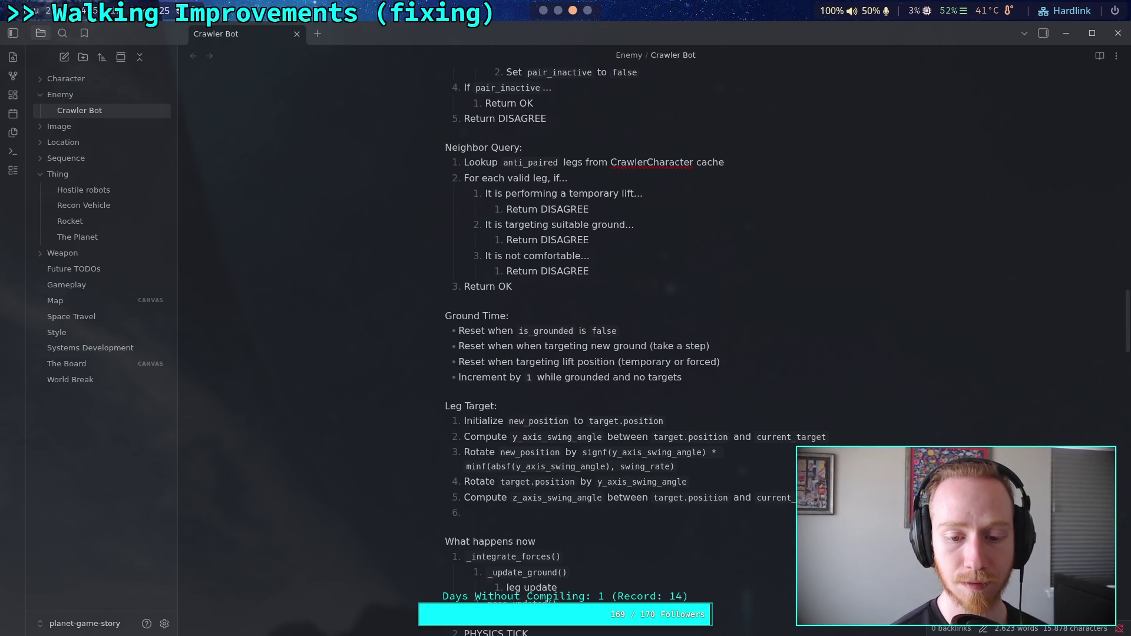
- Write step 6 as 'Rotate `new_position` similarly to the y-axis swing' and start step 7
type("Rotate `new_position` by")
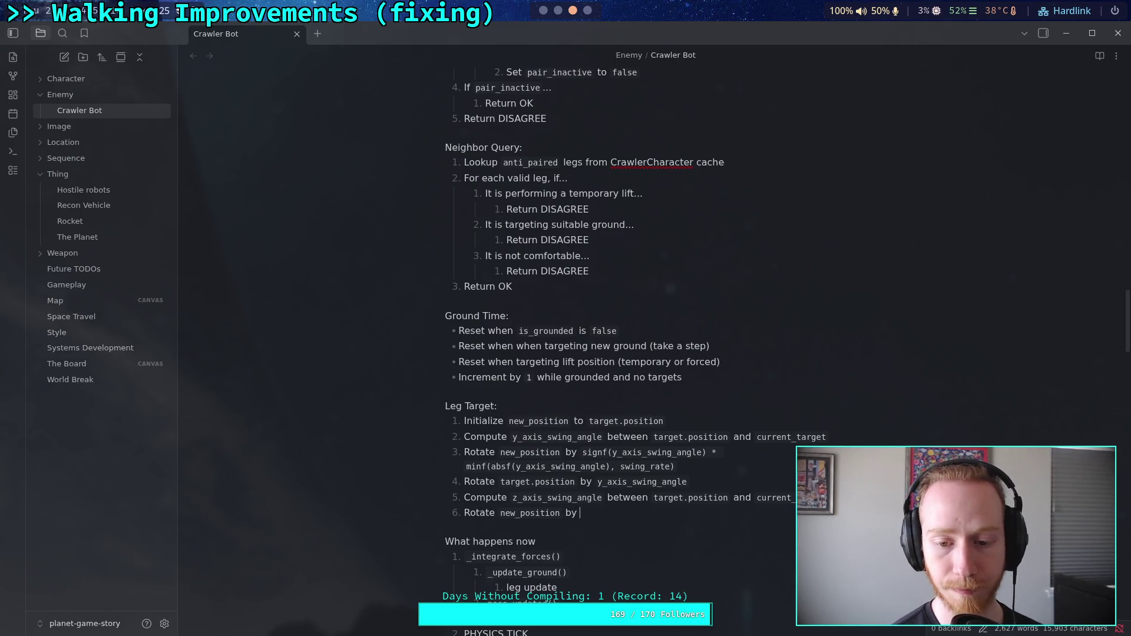
type("ideal")
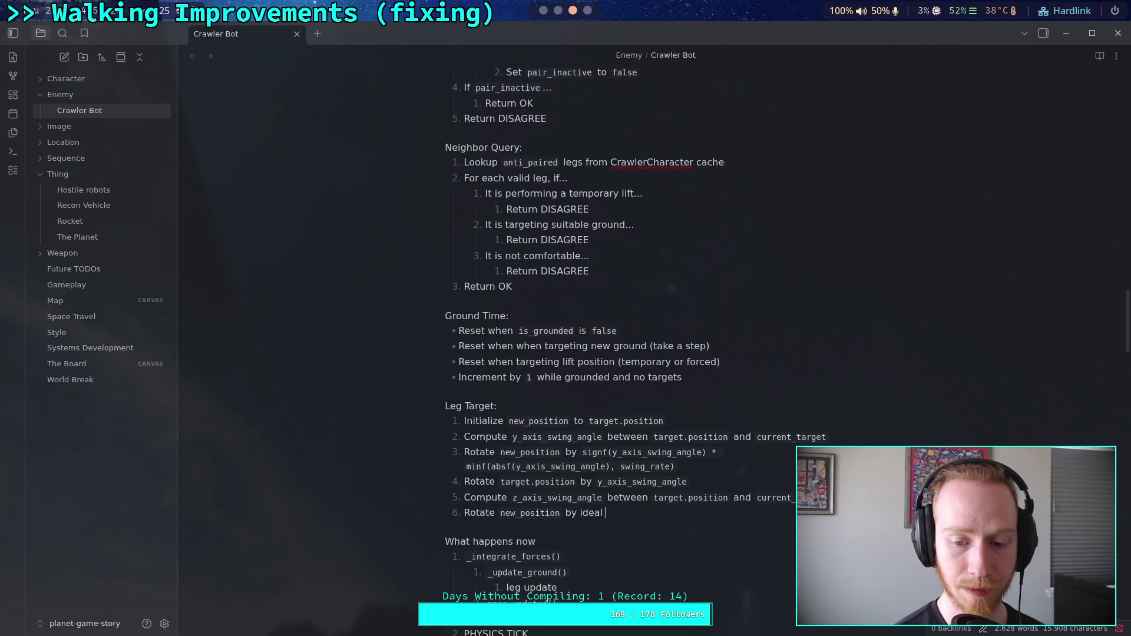
key("BackSpace")
key("BackSpace")
key("BackSpace")
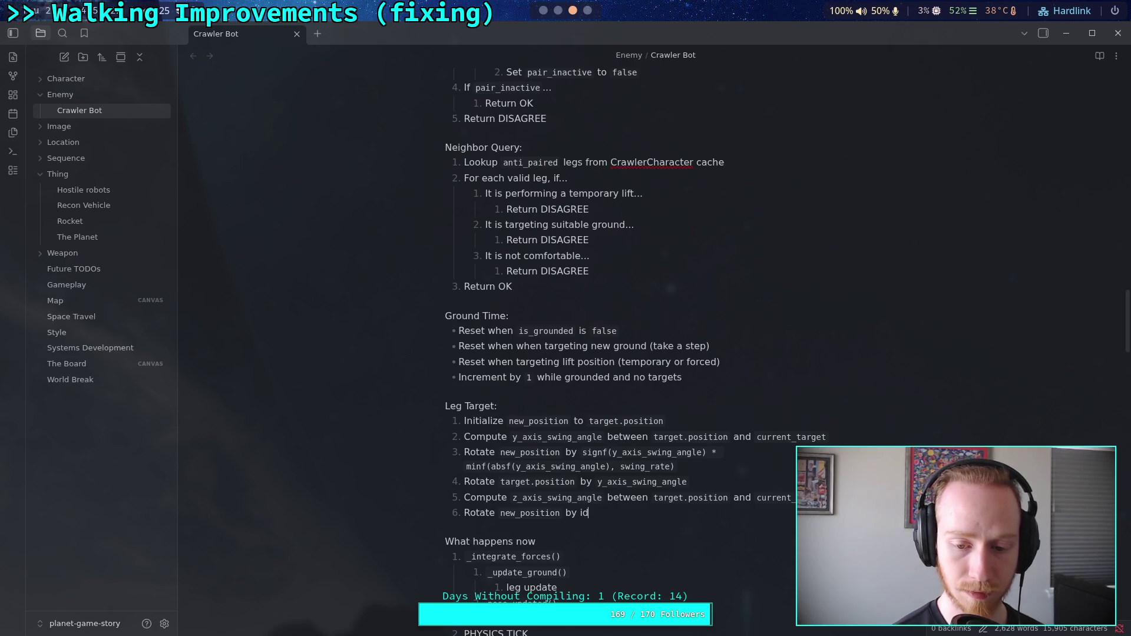
type("the ")
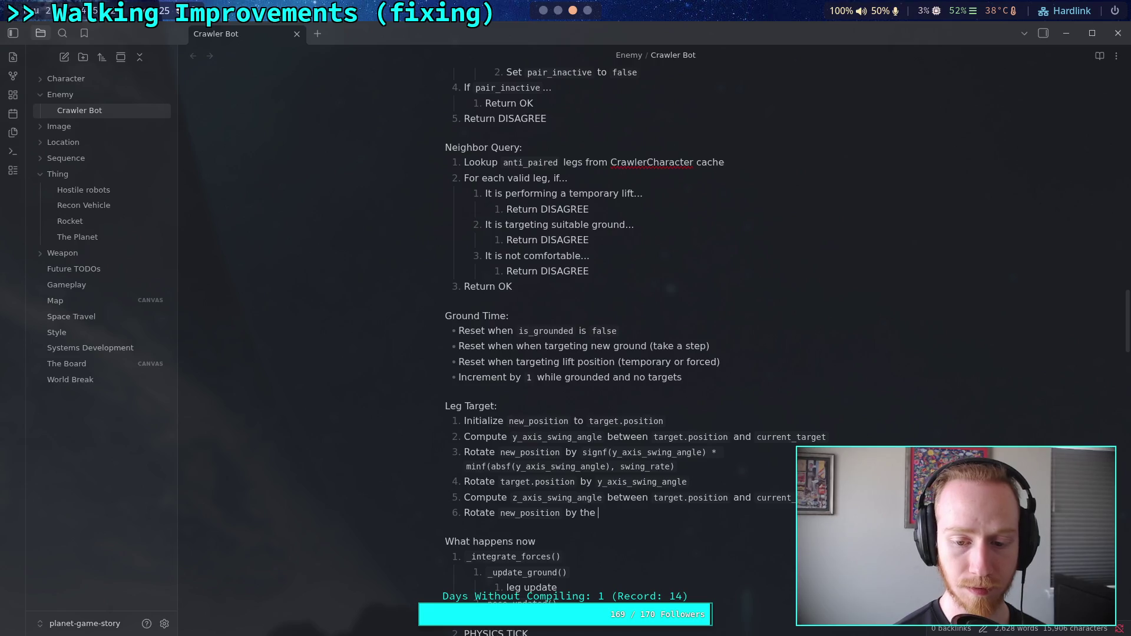
type("resu")
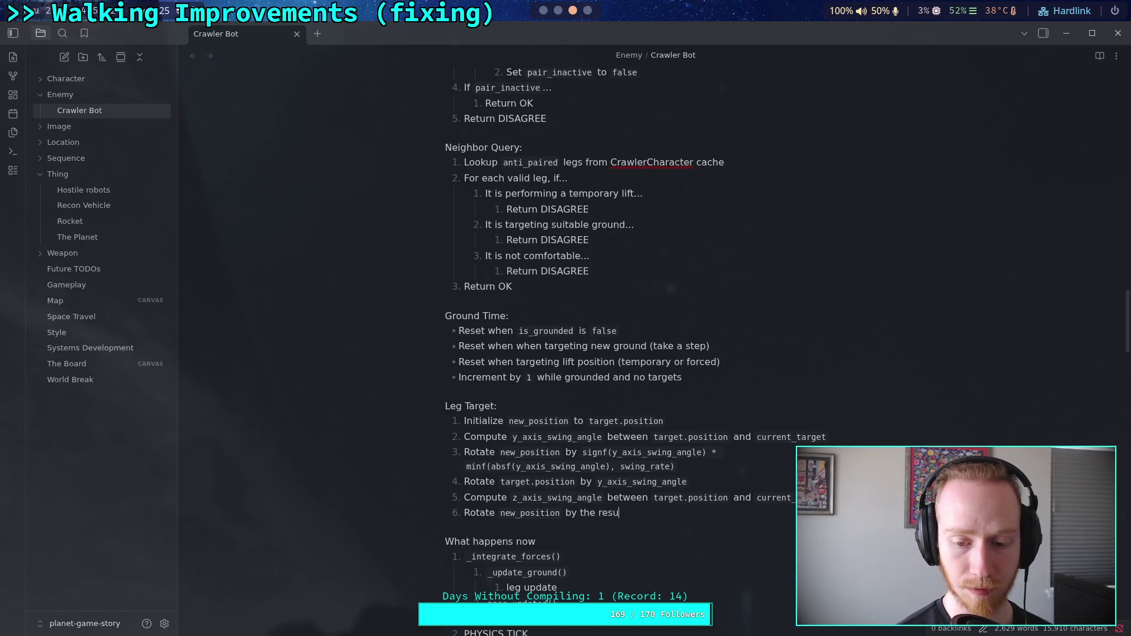
type("lt simila")
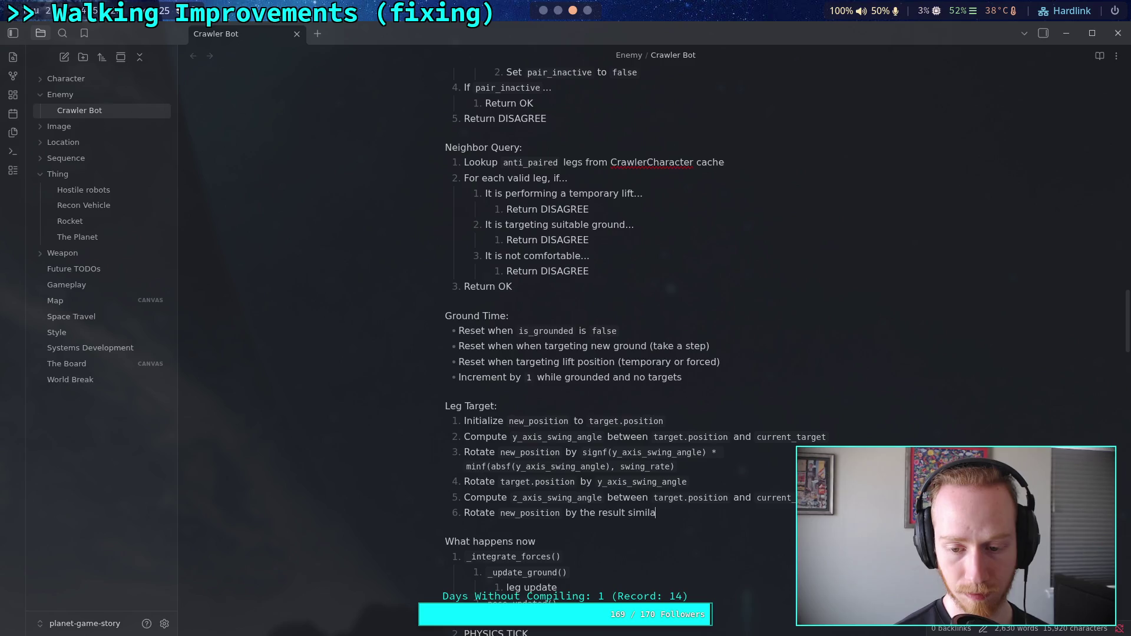
key("ctrl+BackSpace")
key("ctrl+BackSpace")
key("ctrl+BackSpace")
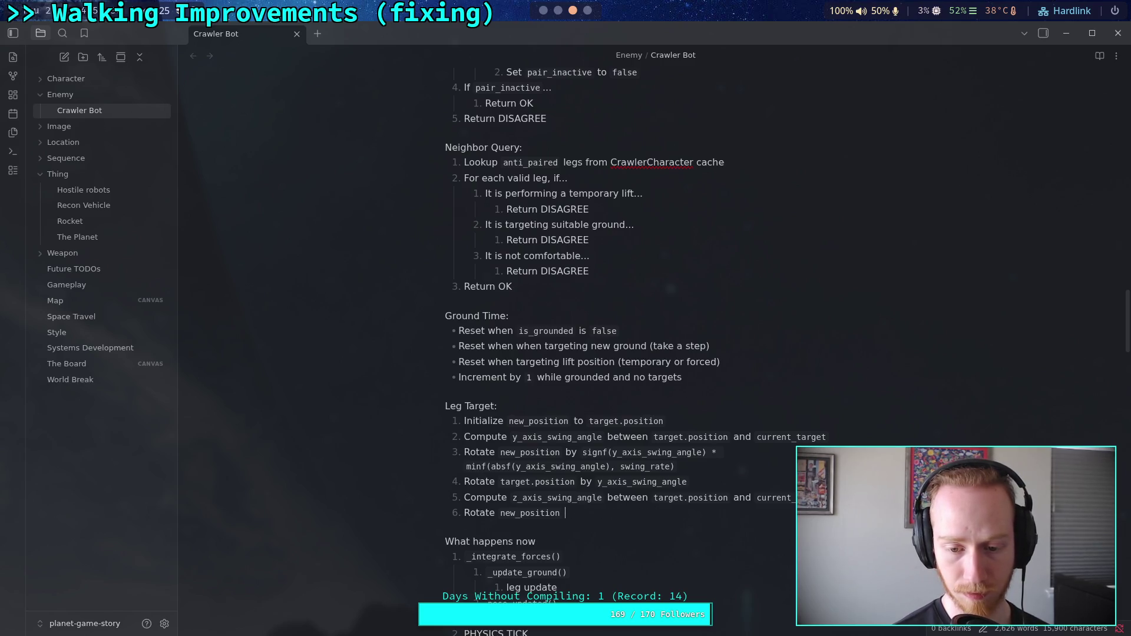
type("sil")
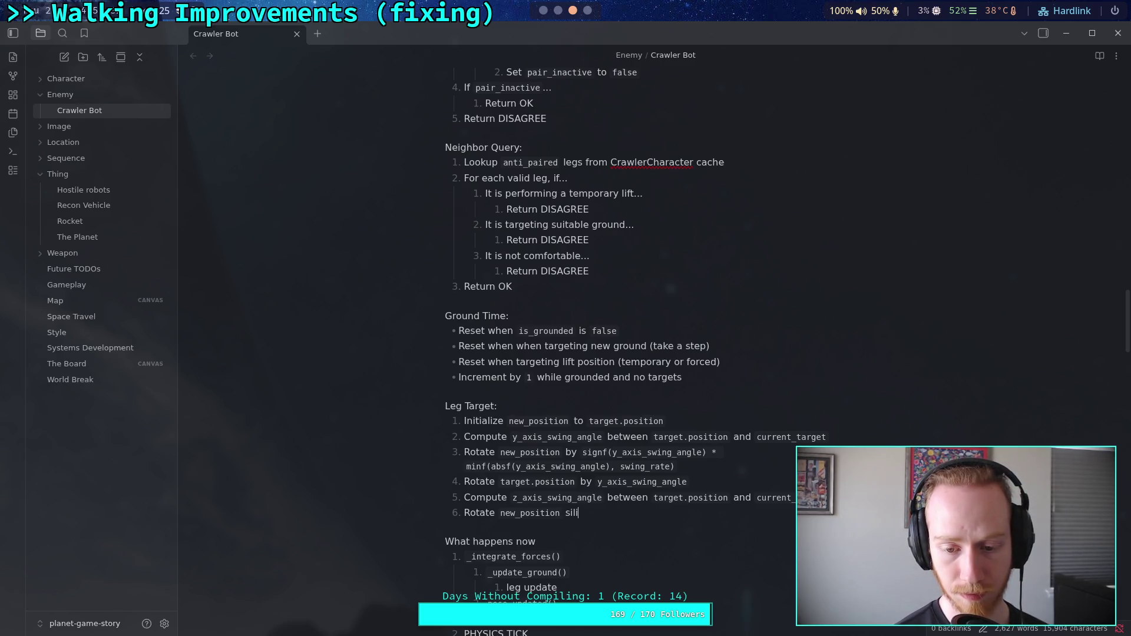
key("BackSpace")
type("milarly ")
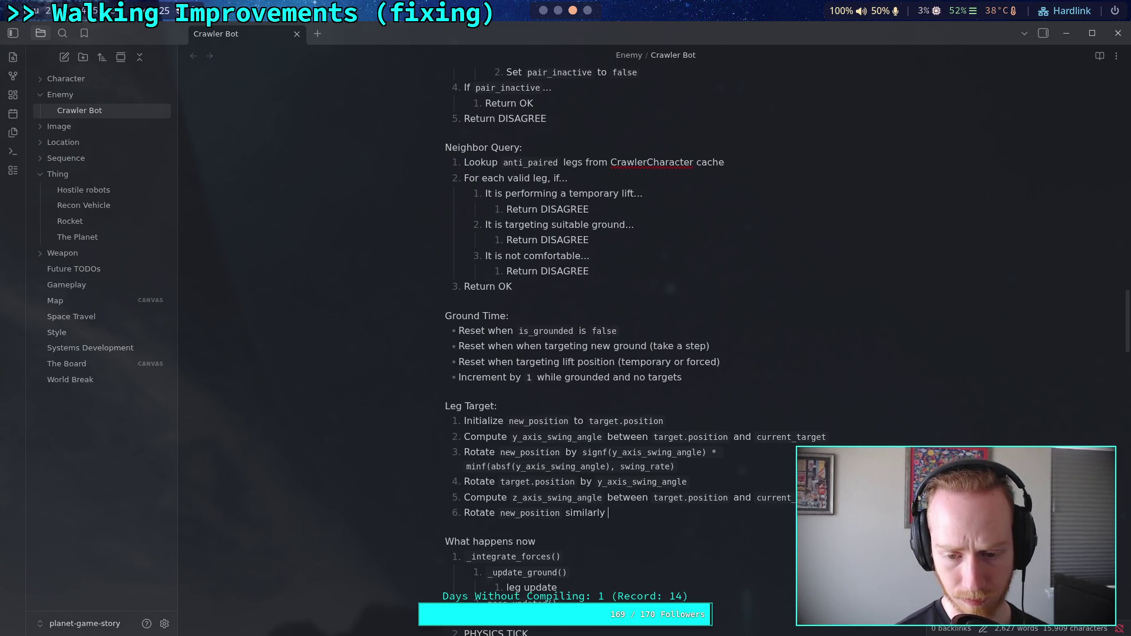
type("to the y")
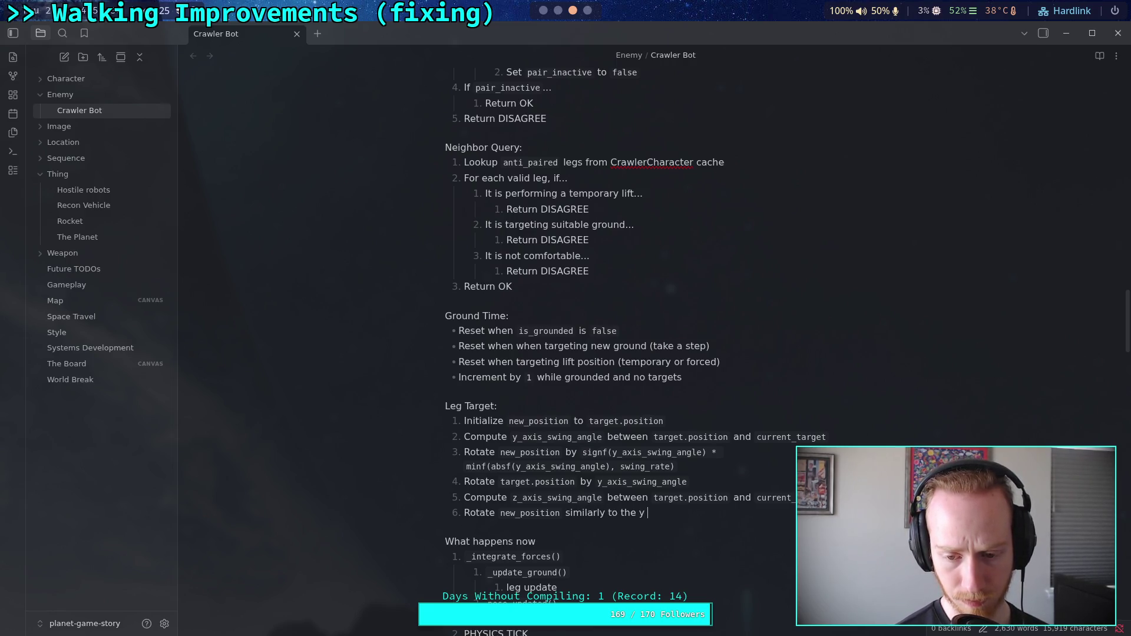
key("BackSpace")
type("-ak")
key("BackSpace")
type("xis swing")
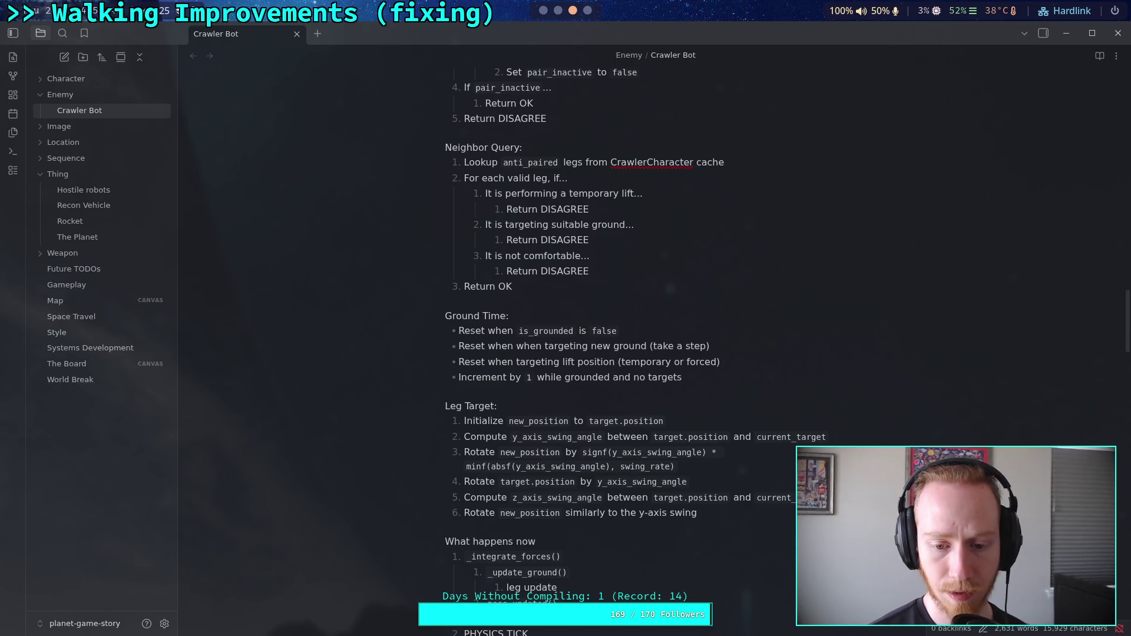
key("Return")
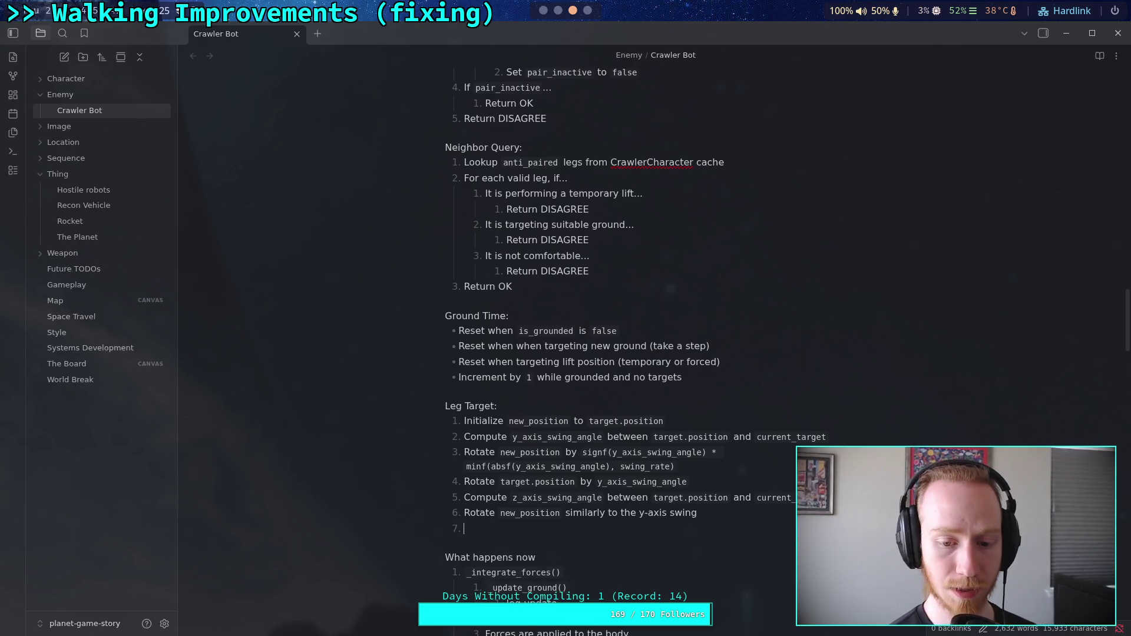
- Write step 7 as 'Rotate `target.position` by `z_axis_swing_angle`' and start step 8
type("Rotate `target")
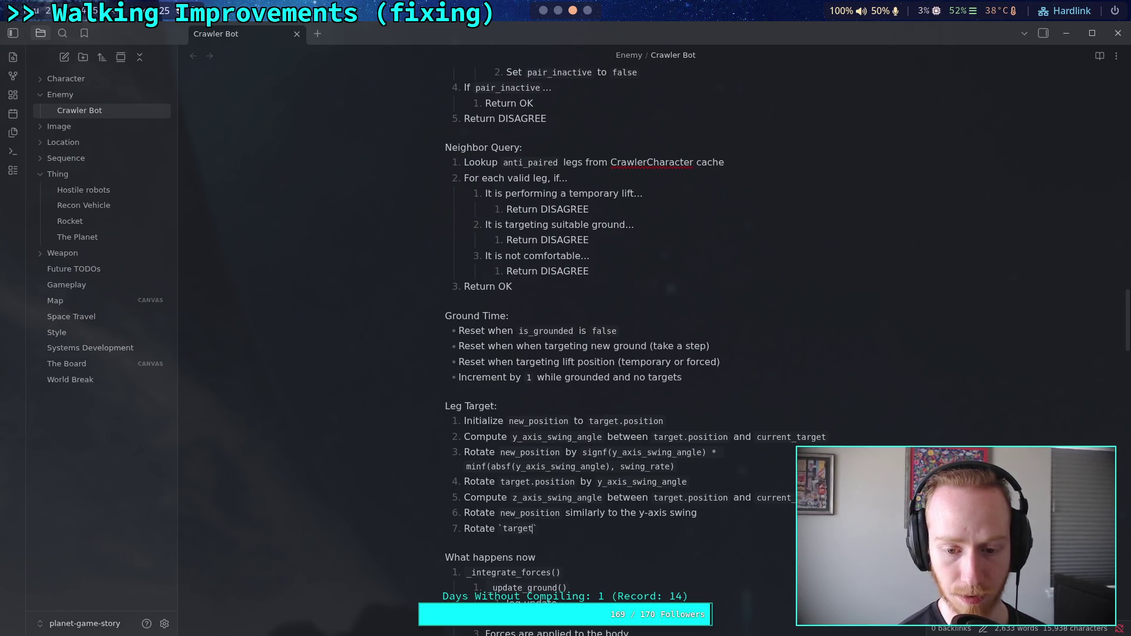
type(".position` by `")
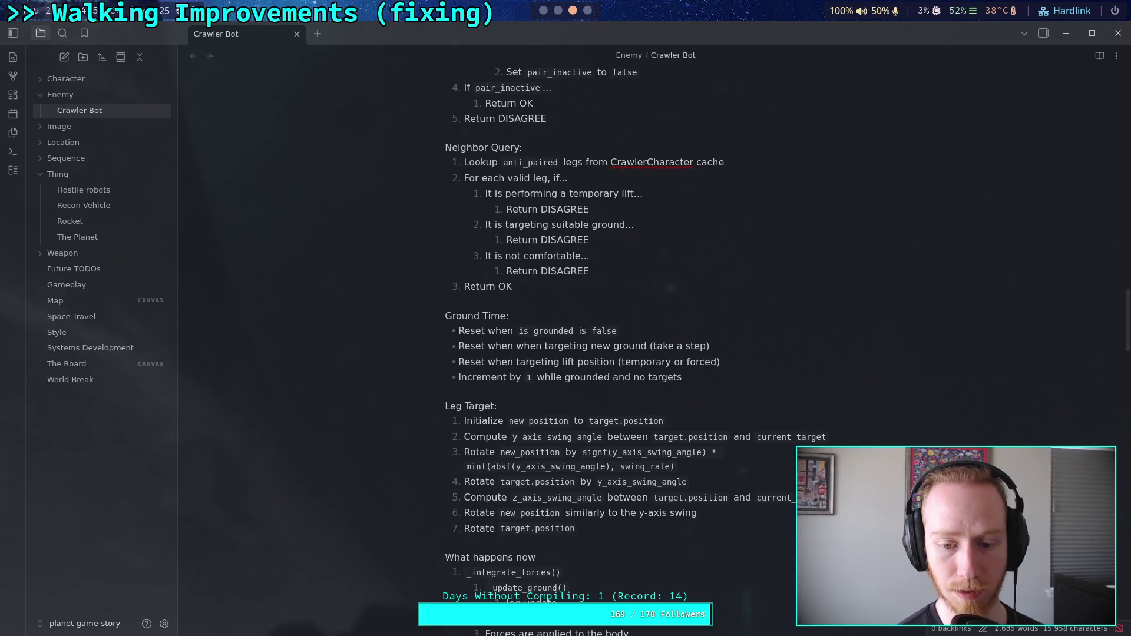
type("z`")
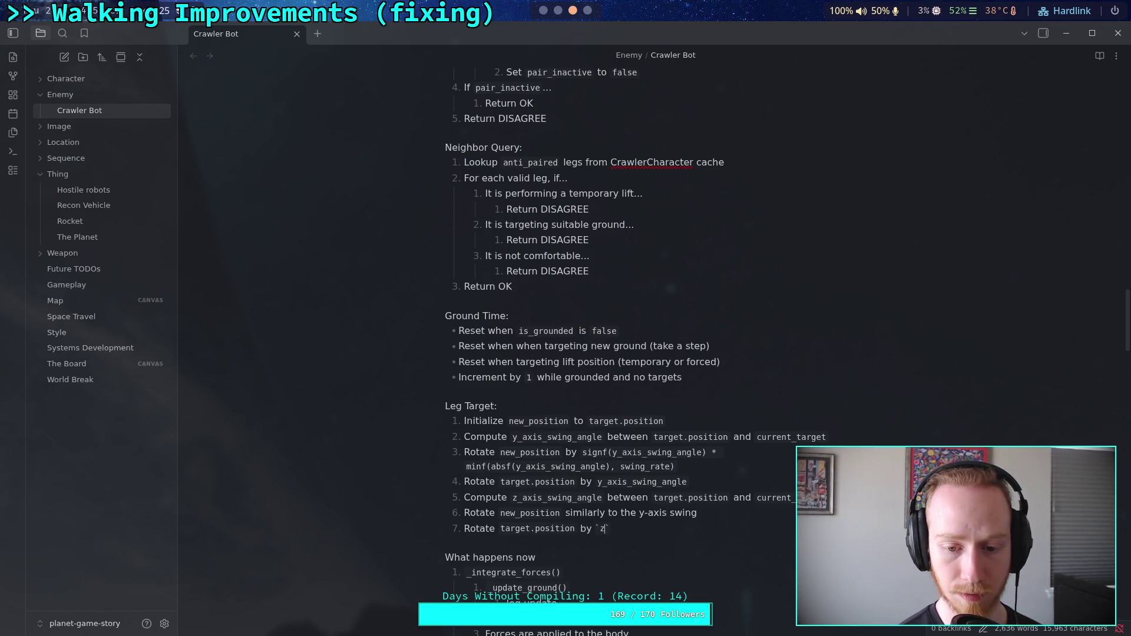
type("_axis_w")
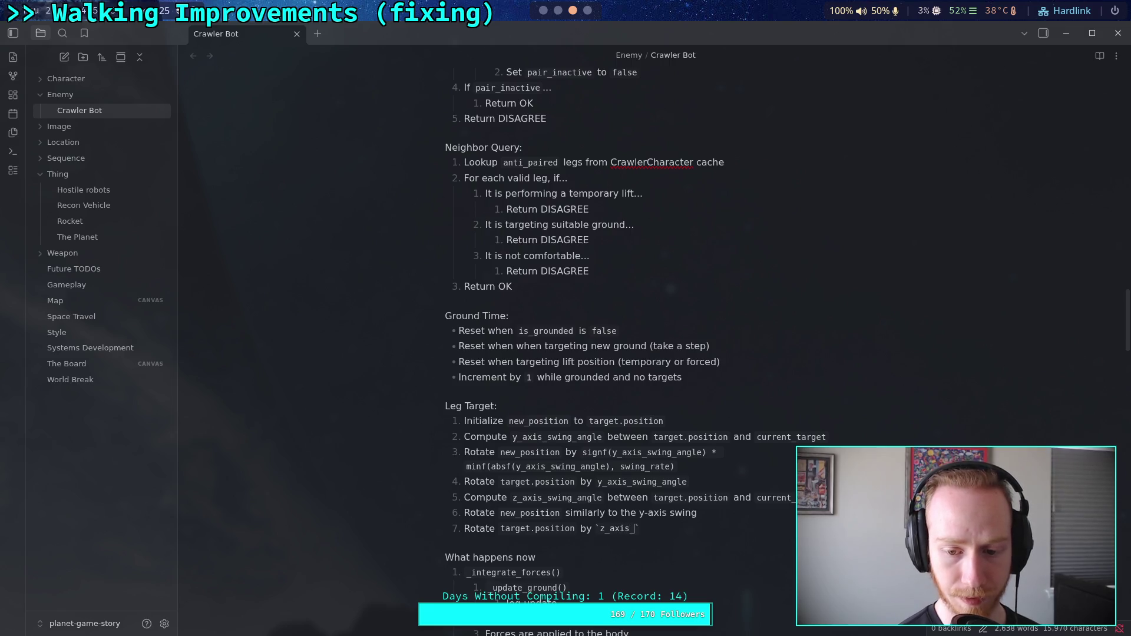
key("BackSpace")
type("swin")
key("BackSpace")
key("BackSpace")
key("BackSpace")
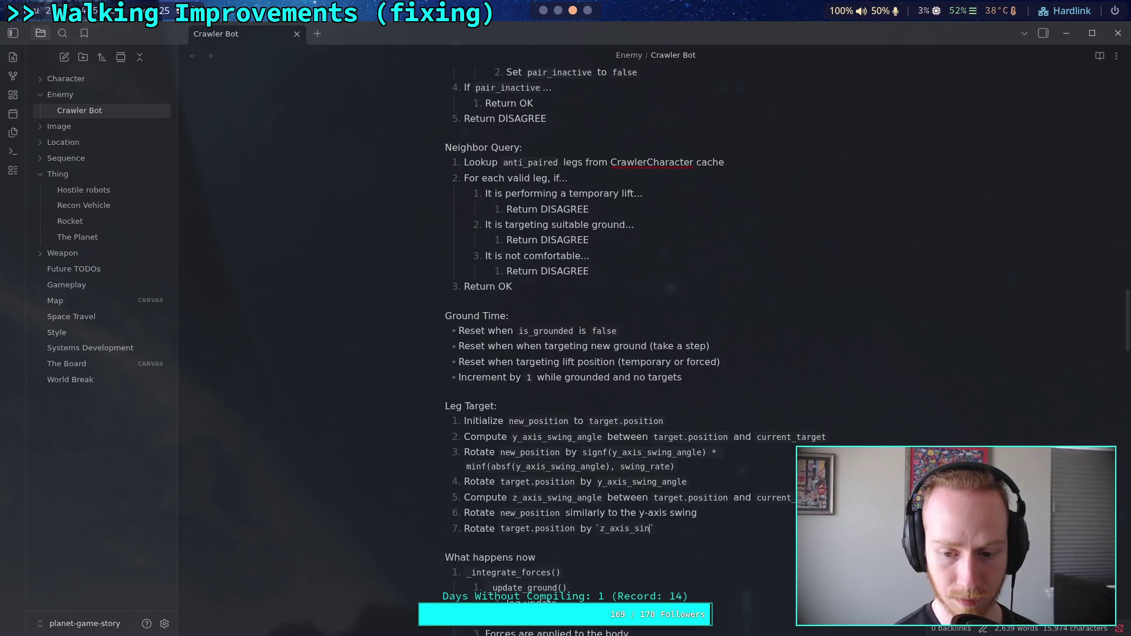
type("wing_angle")
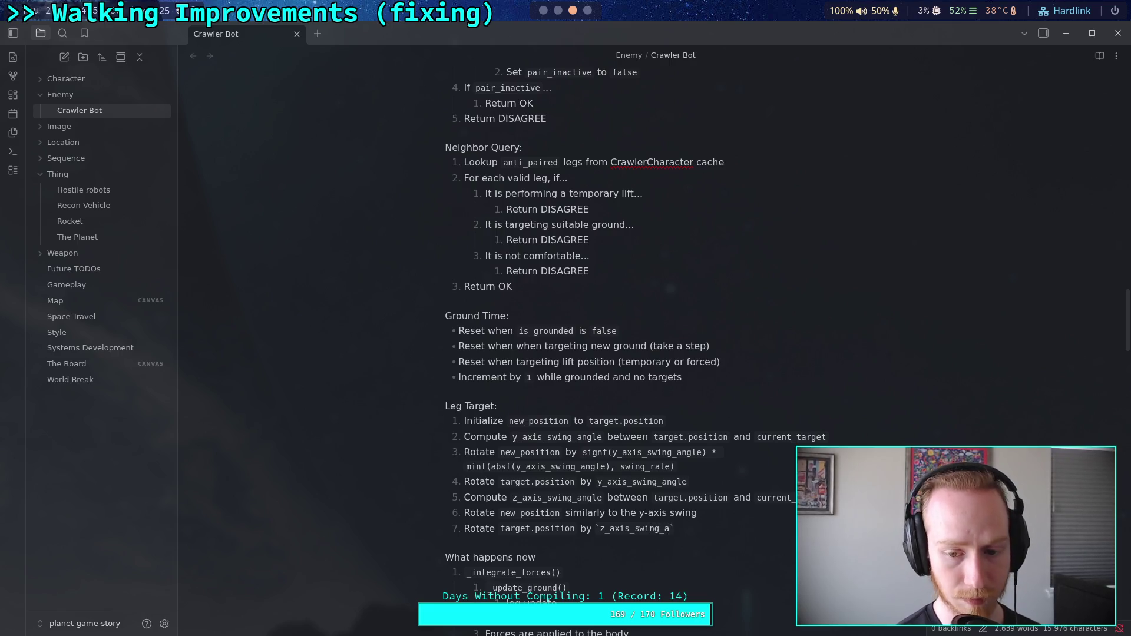
type("`")
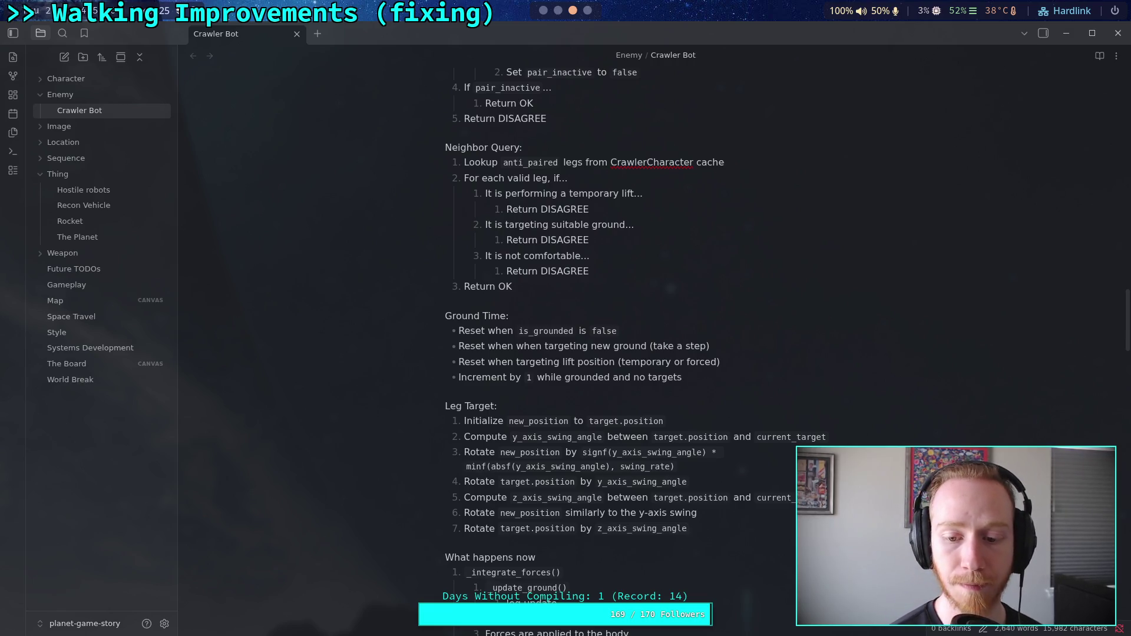
key("Return")
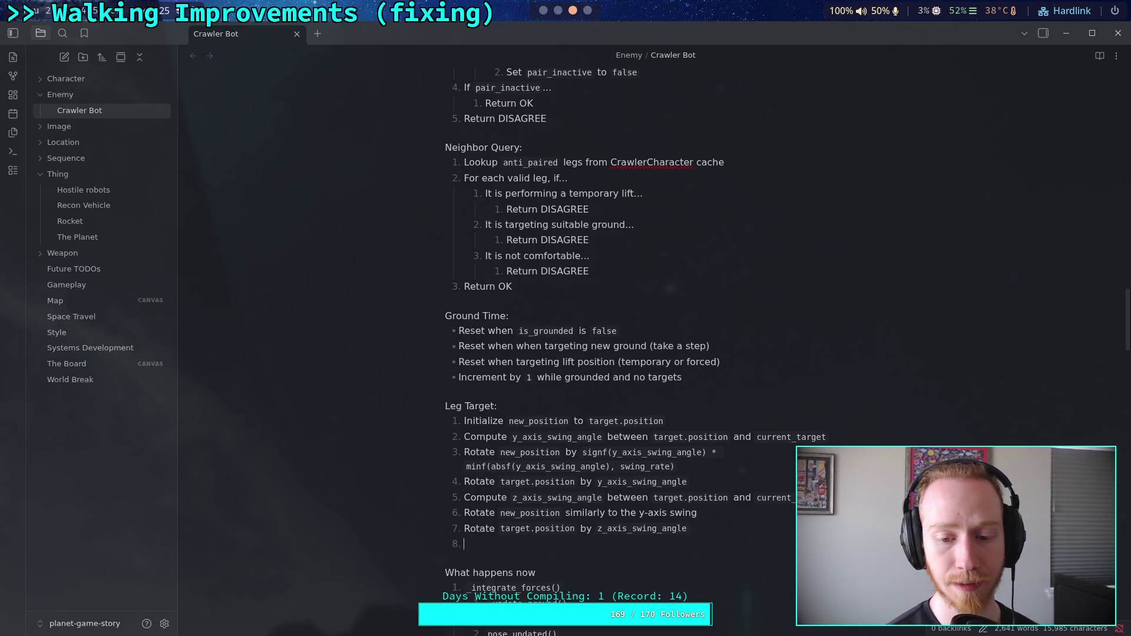
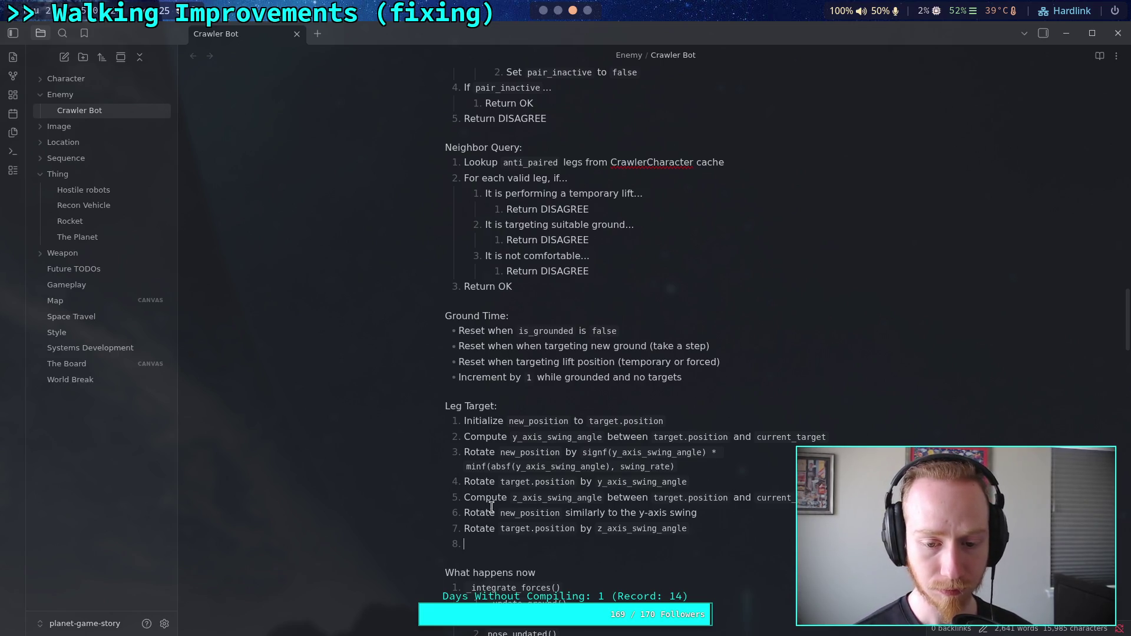
- Insert a new step 5 reading 'If `current_target` lies below the plane of the final leg bone...'
left_click(465, 498)
key("Return")
key("Up")
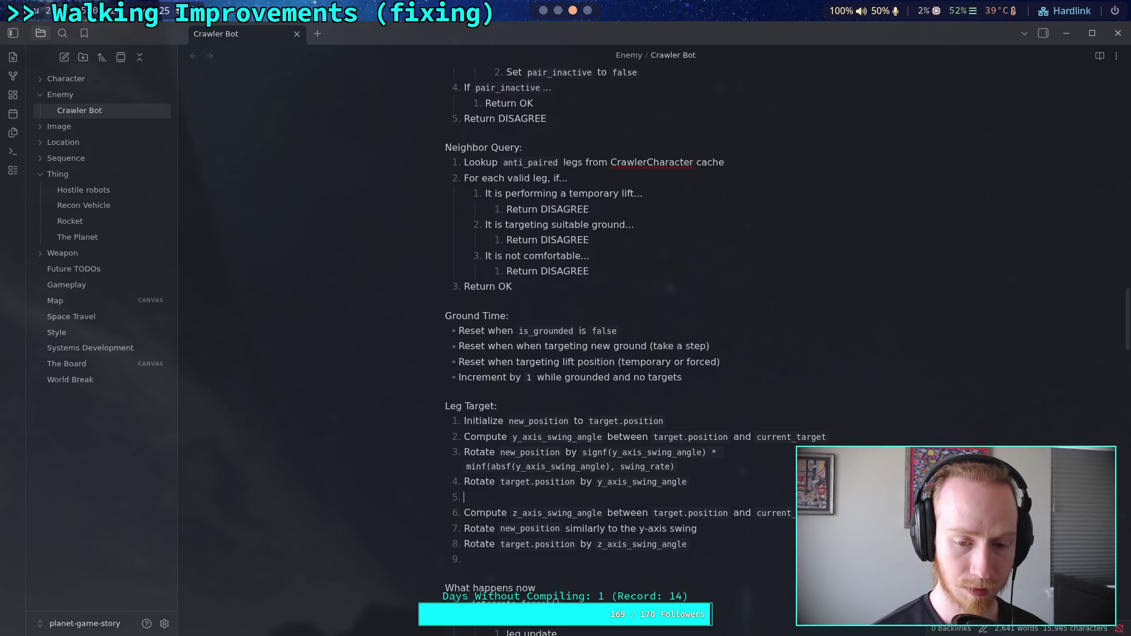
type("If ")
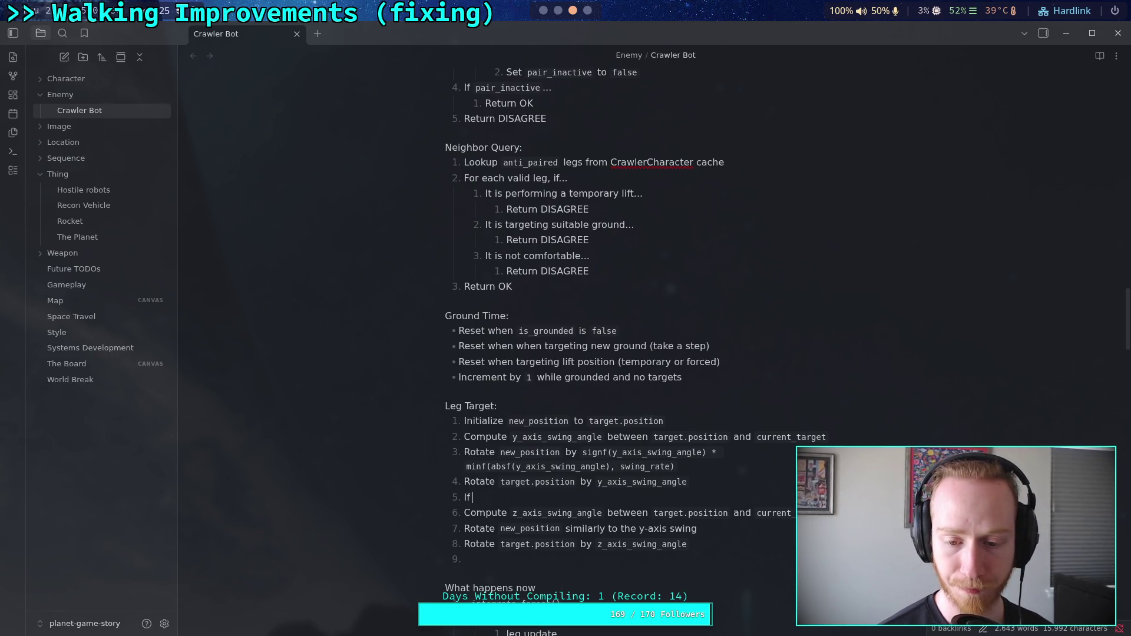
type("`cu")
type("rrent_target`")
type(" lies be")
key("BackSpace")
key("BackSpace")
type("below the ")
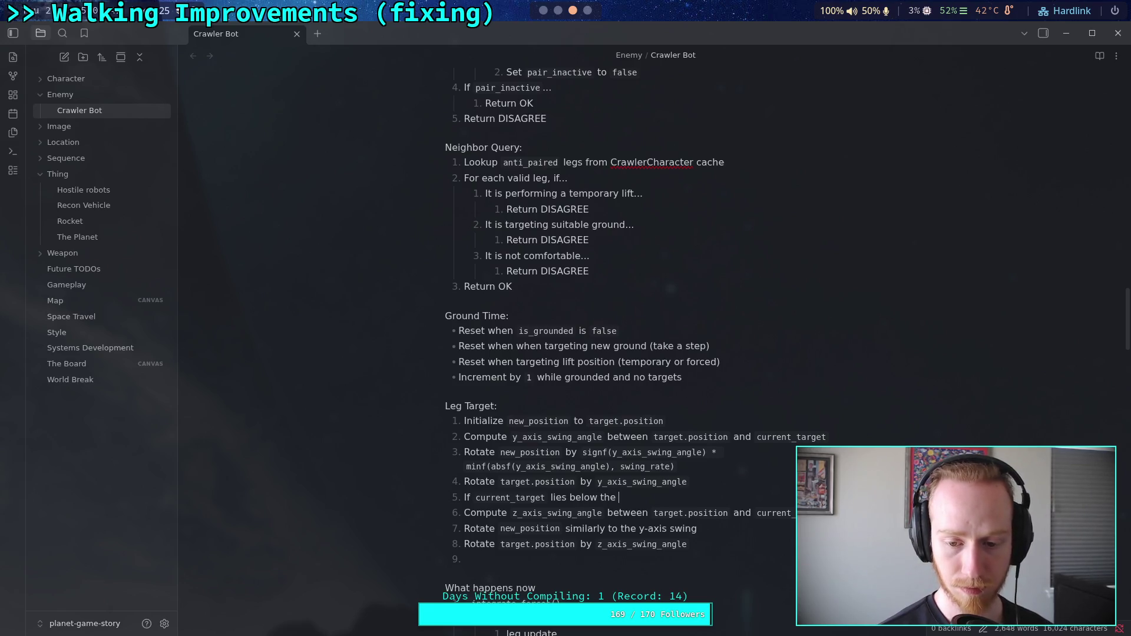
type("plane ")
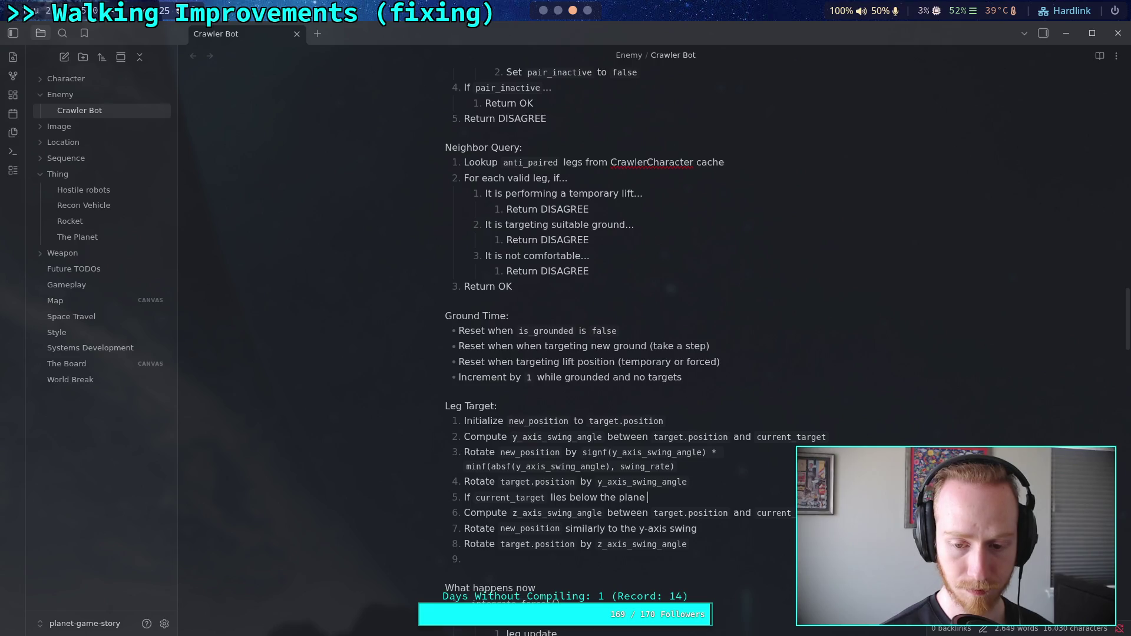
type("of the ")
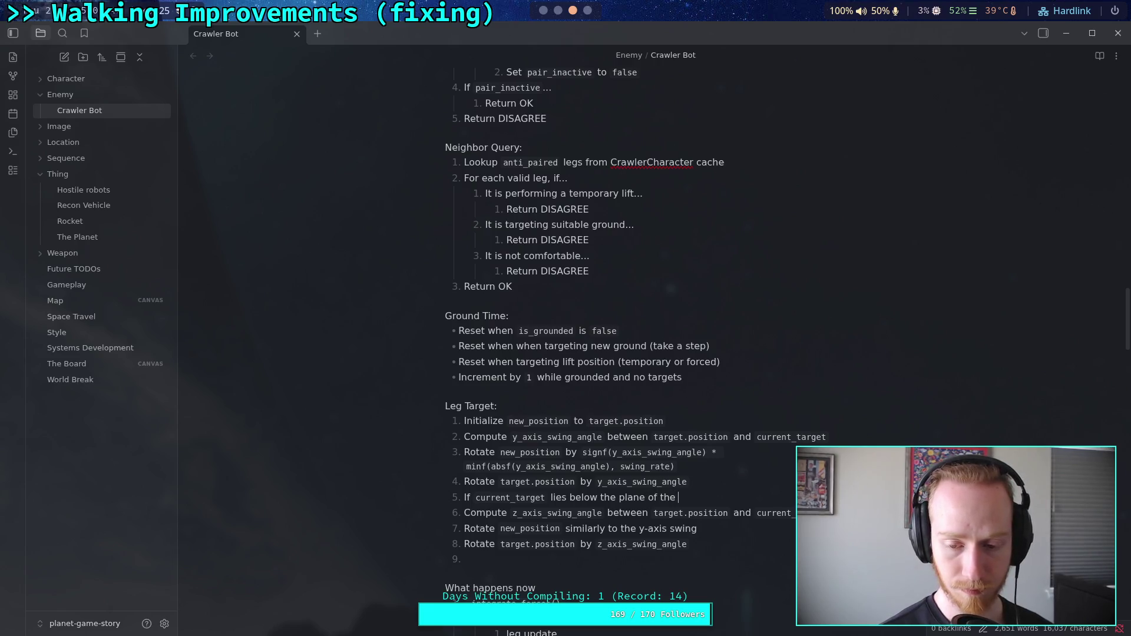
type("final ")
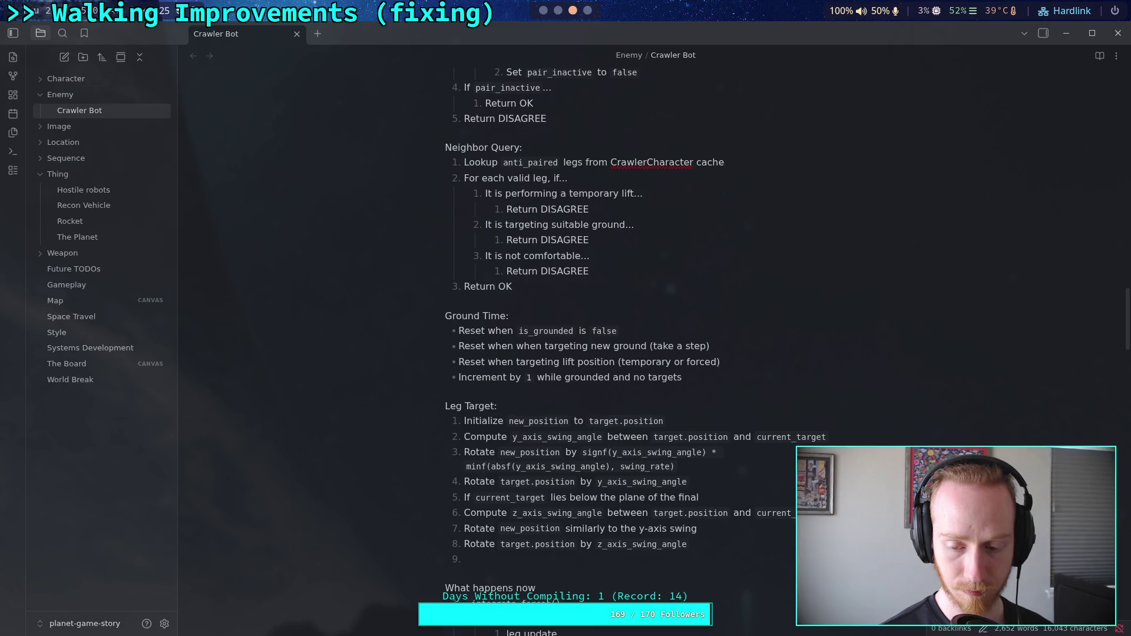
type("leg bone")
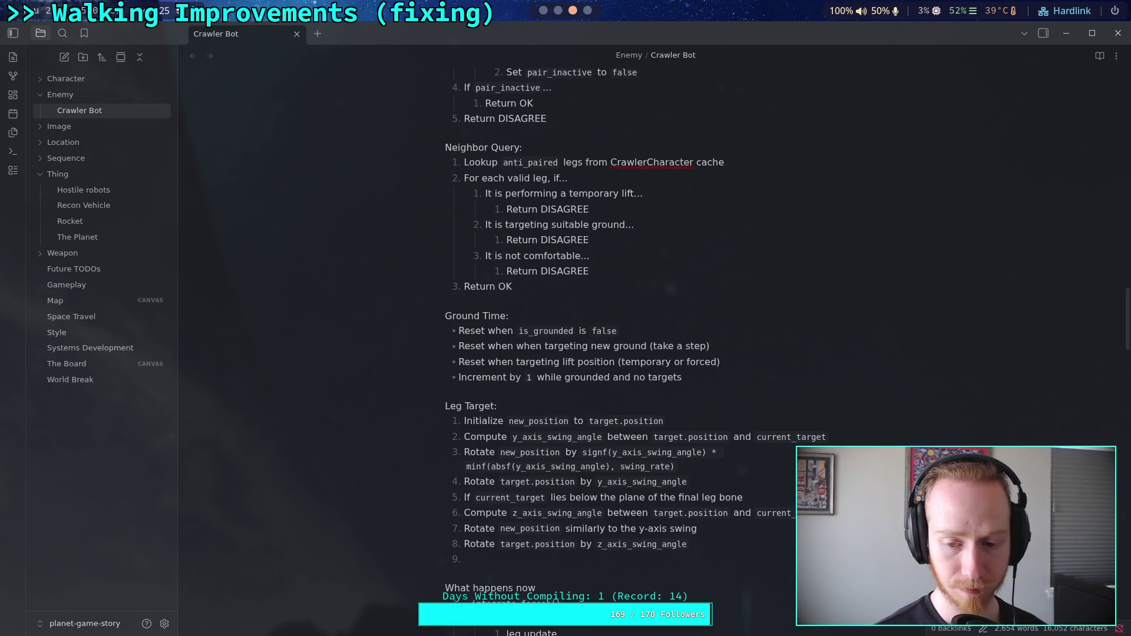
key("BackSpace")
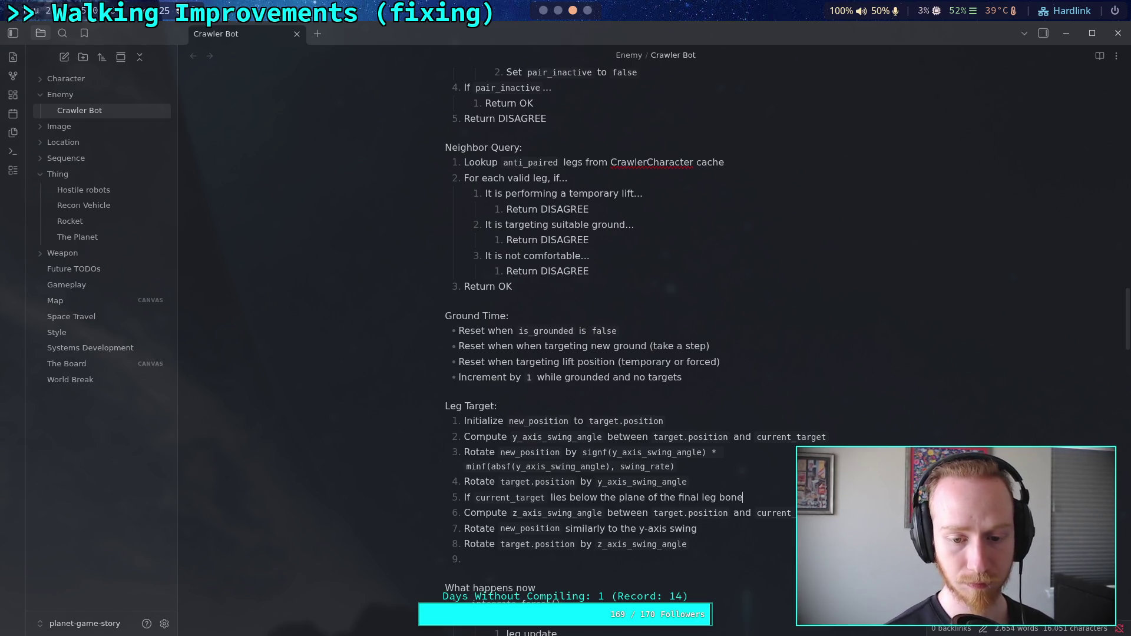
type("...")
- Nest the z-axis computation and the new_position and target.position rotation lines under step 5
left_click(463, 512)
key("Tab")
left_click(464, 529)
key("Tab")
left_click(464, 544)
key("Tab")
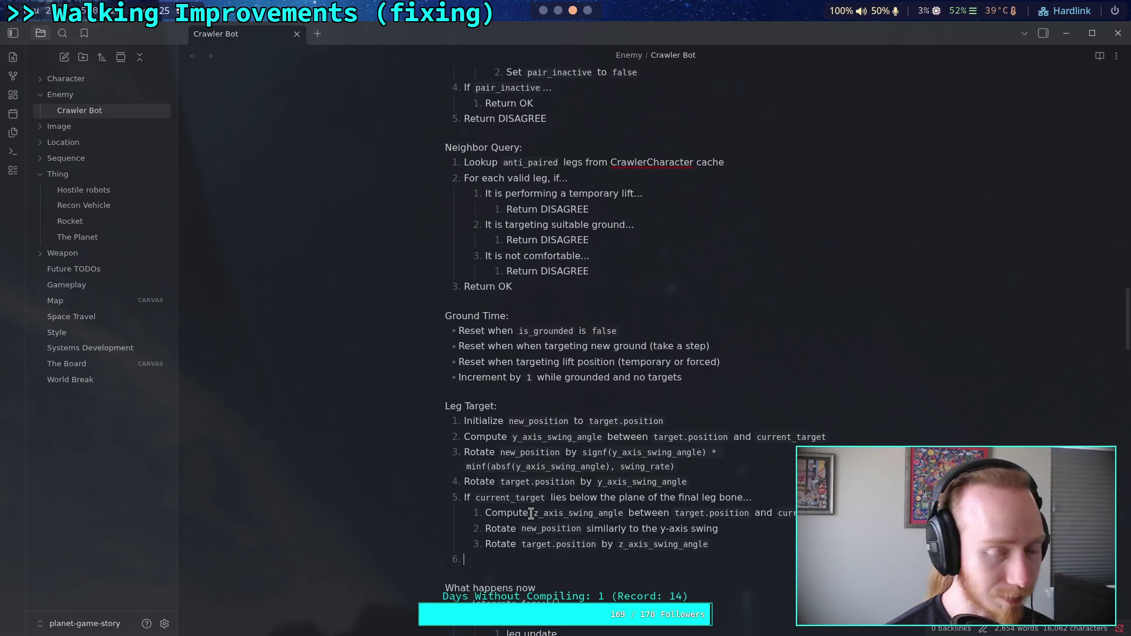
scroll(523, 510, "down", 1)
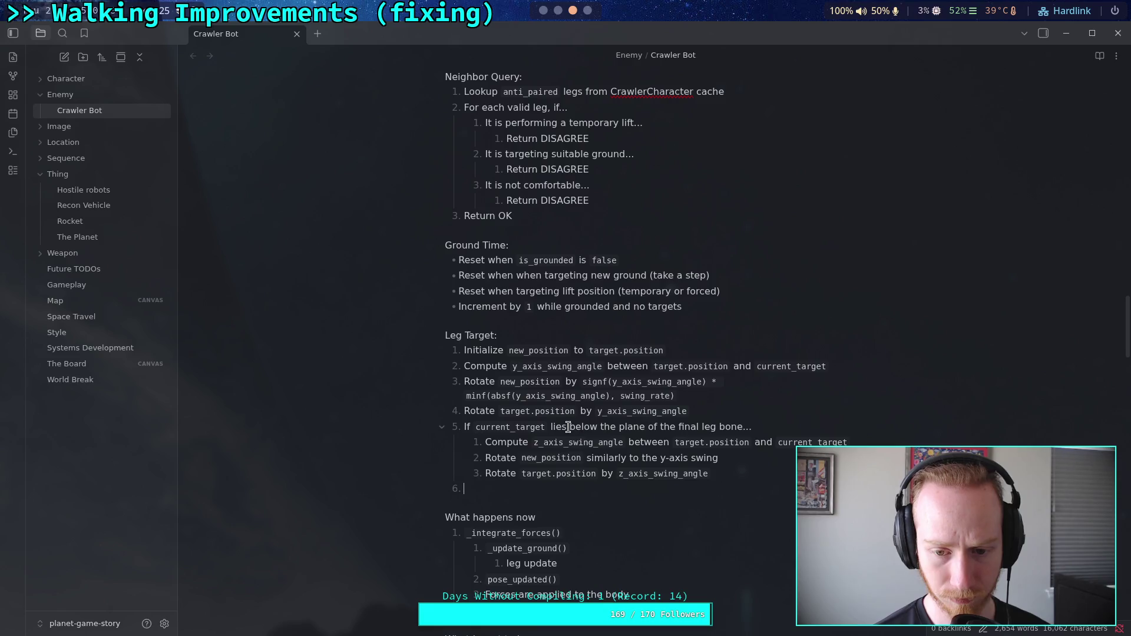
left_click(662, 471)
left_click(679, 460)
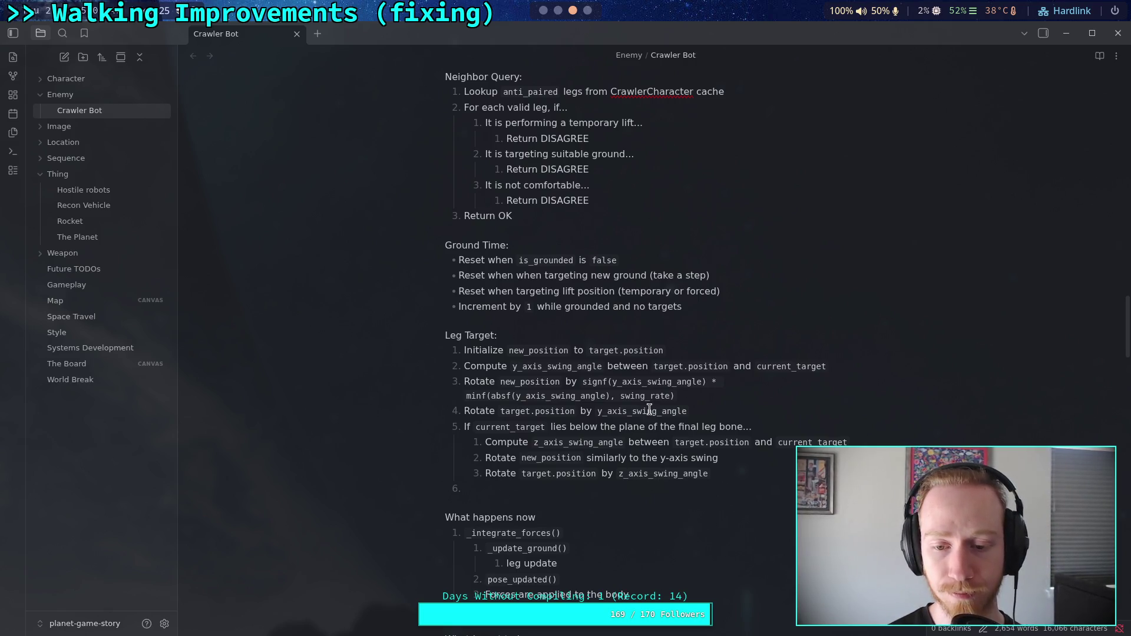
- Append 'from the position of the first IK bone in the leg chain with the body up axis' to step 2
left_click(843, 366)
type("from")
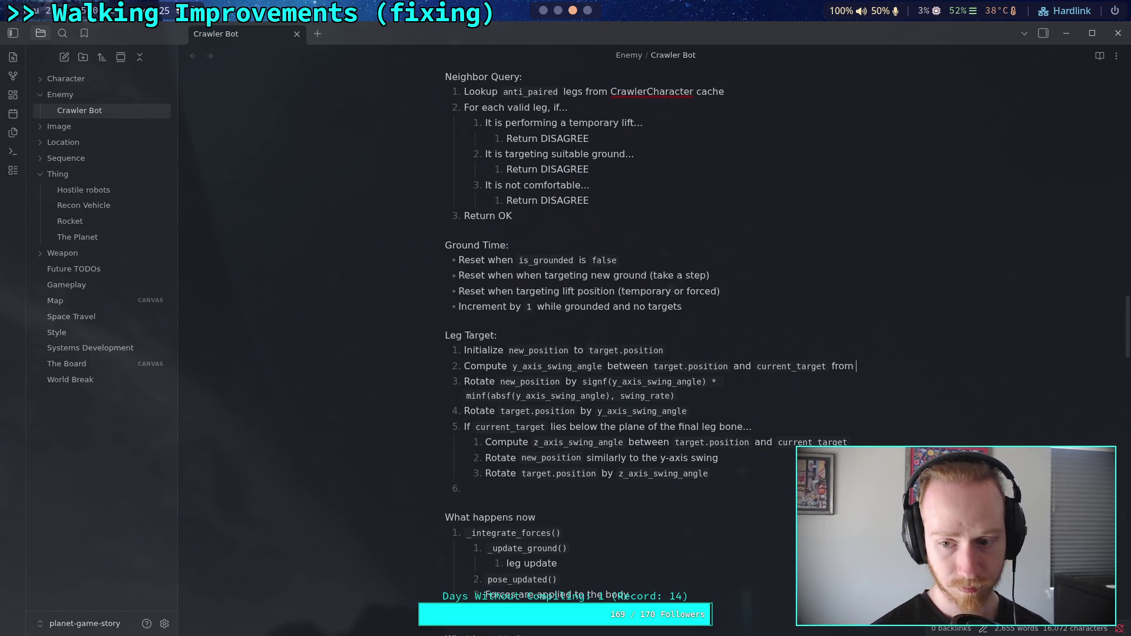
type(" the ")
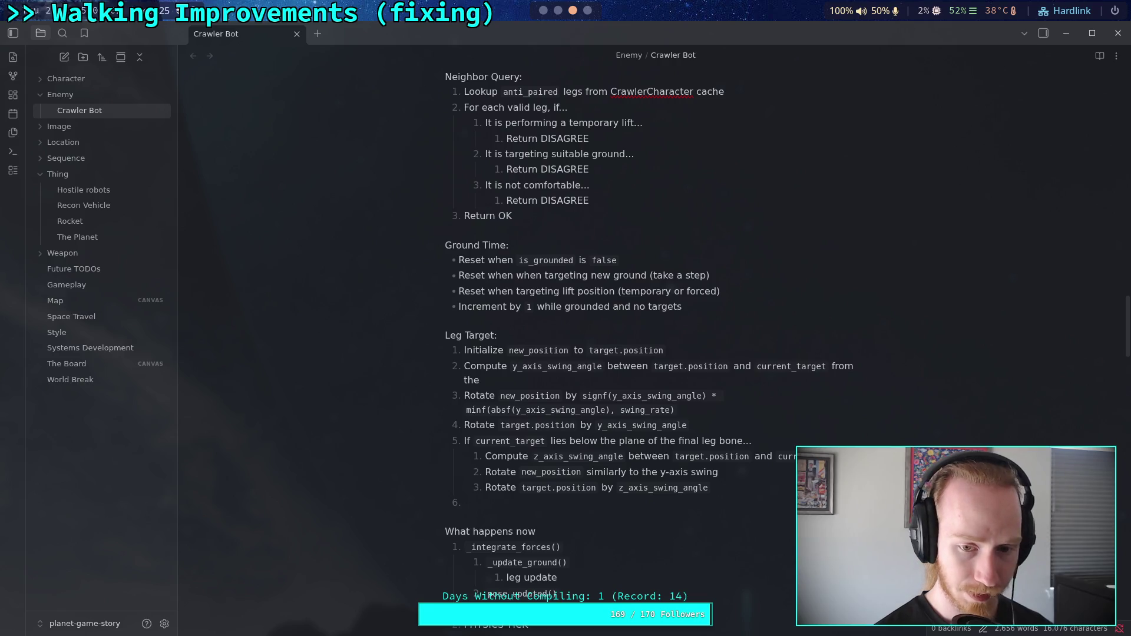
type("position of")
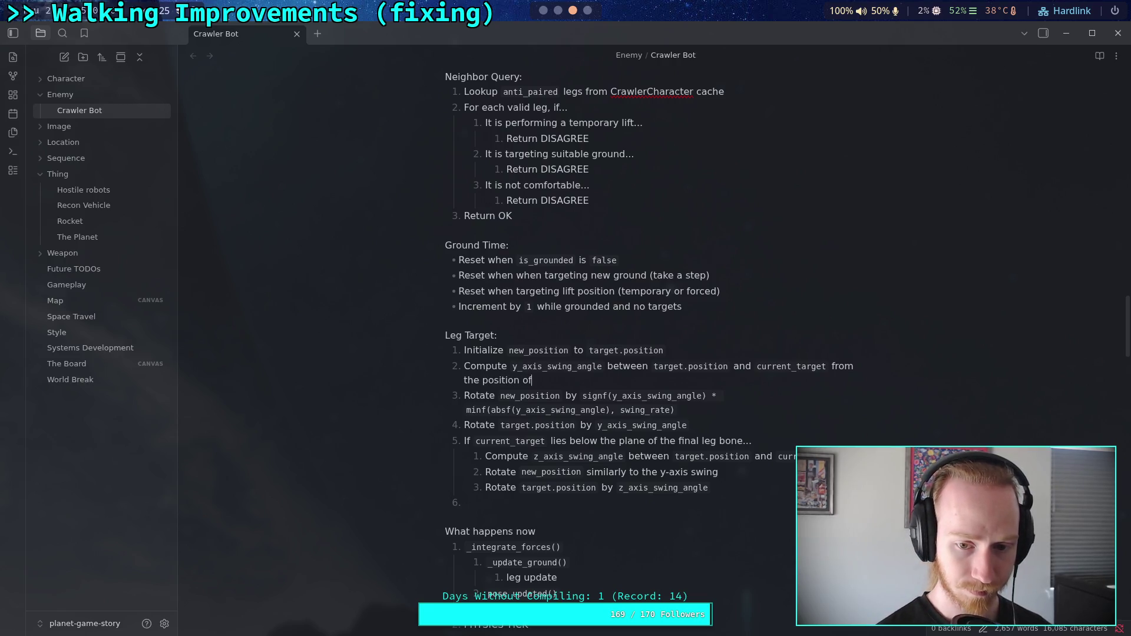
type(" the ")
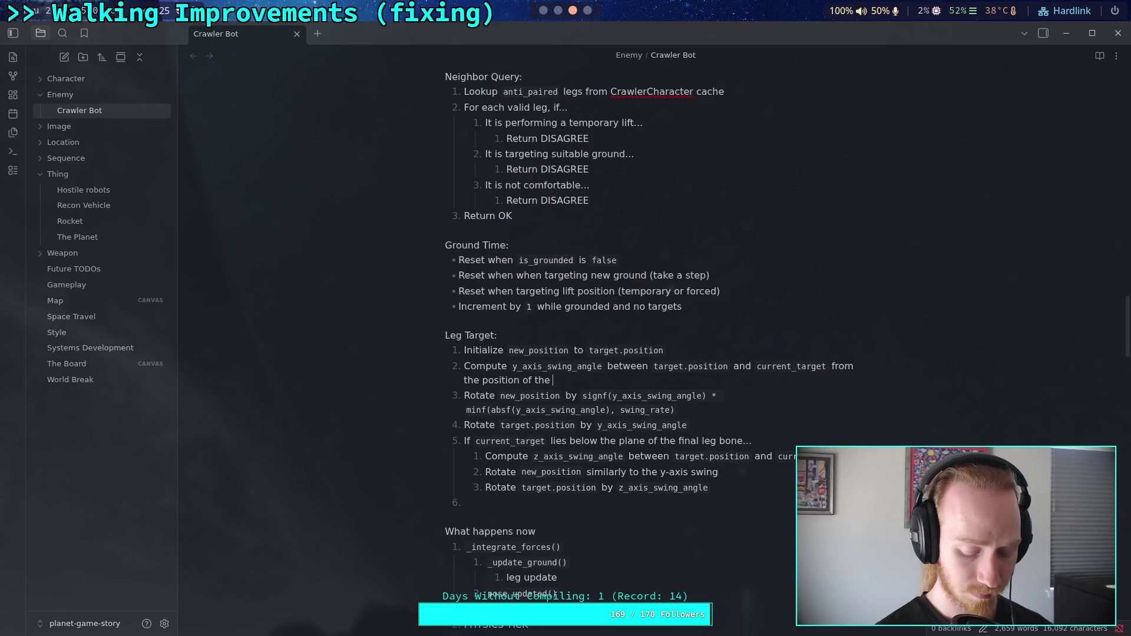
type("first IK bone")
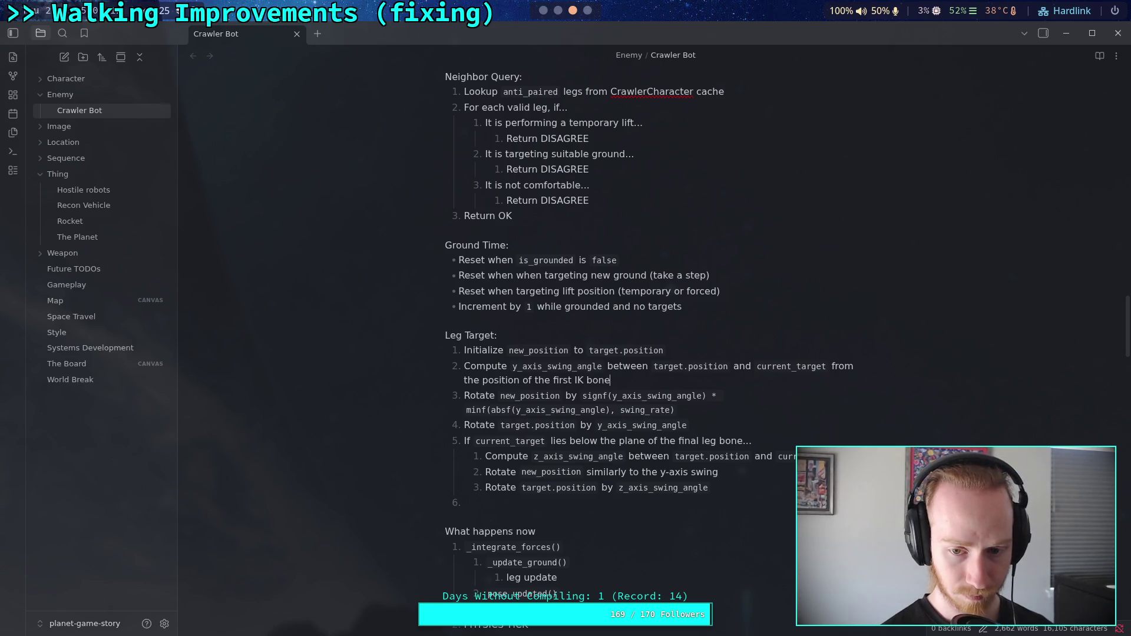
type(" in the leg chai")
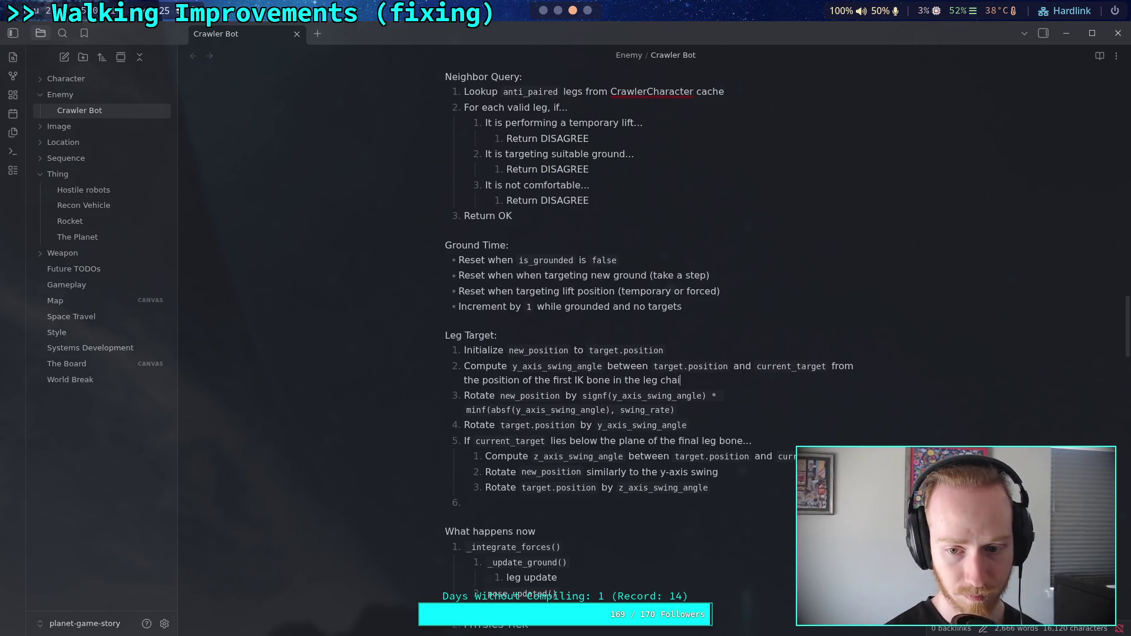
type("n ")
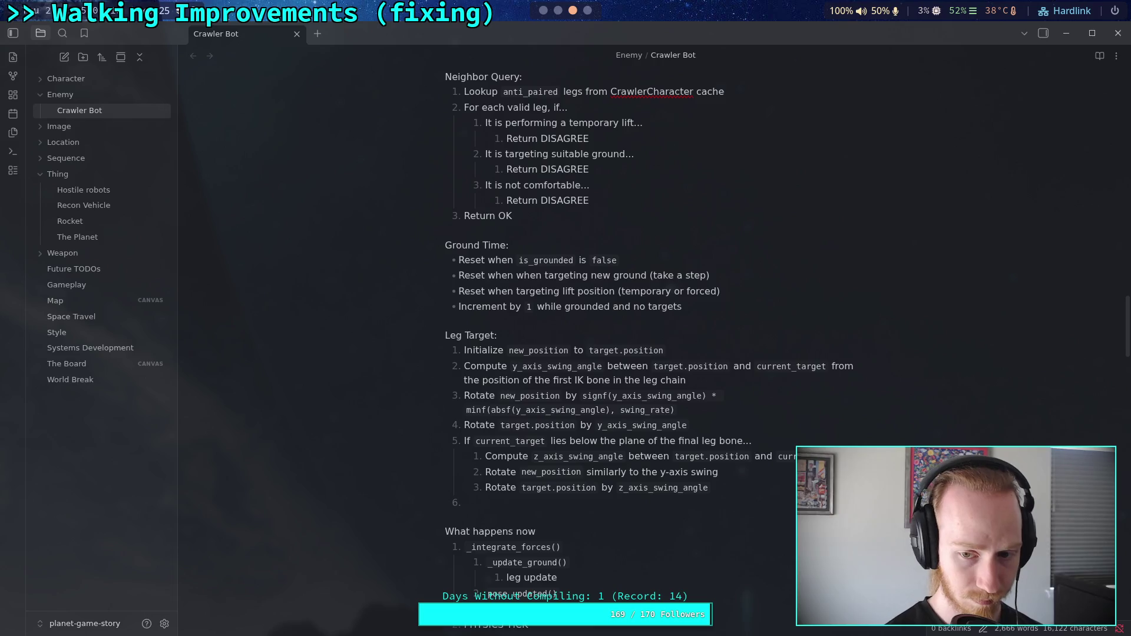
type("w")
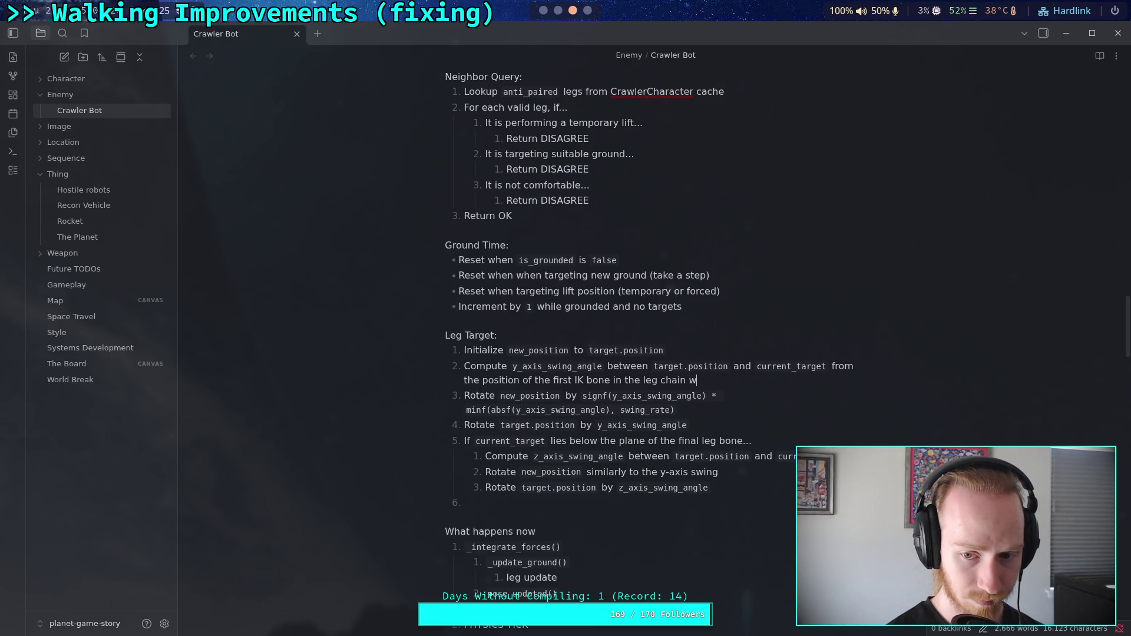
type("ith the body ")
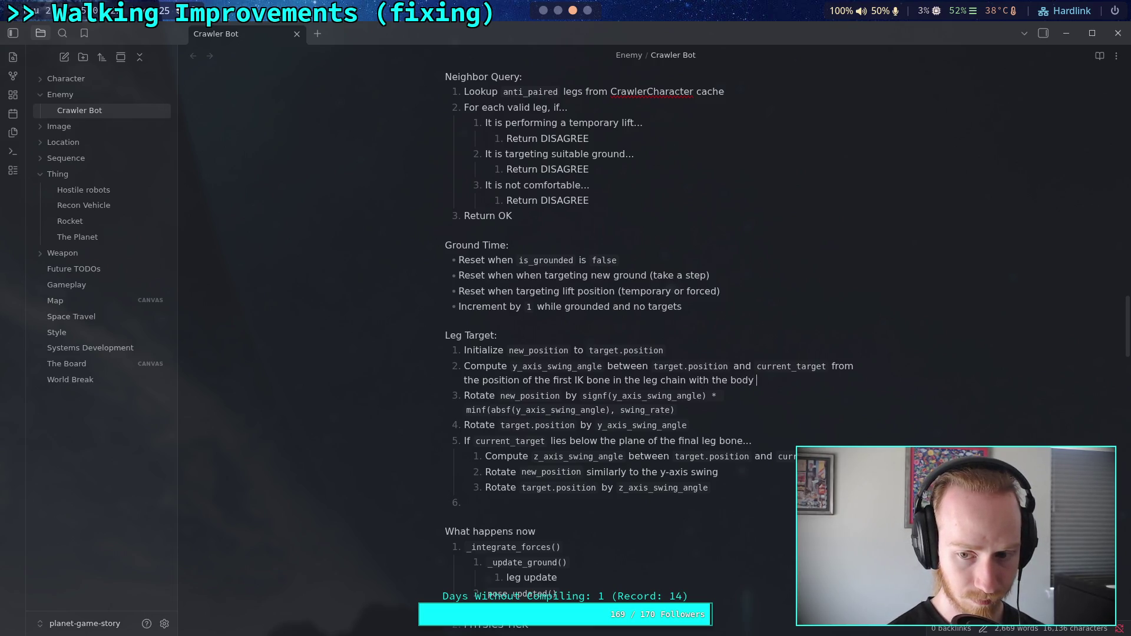
type("up axis")
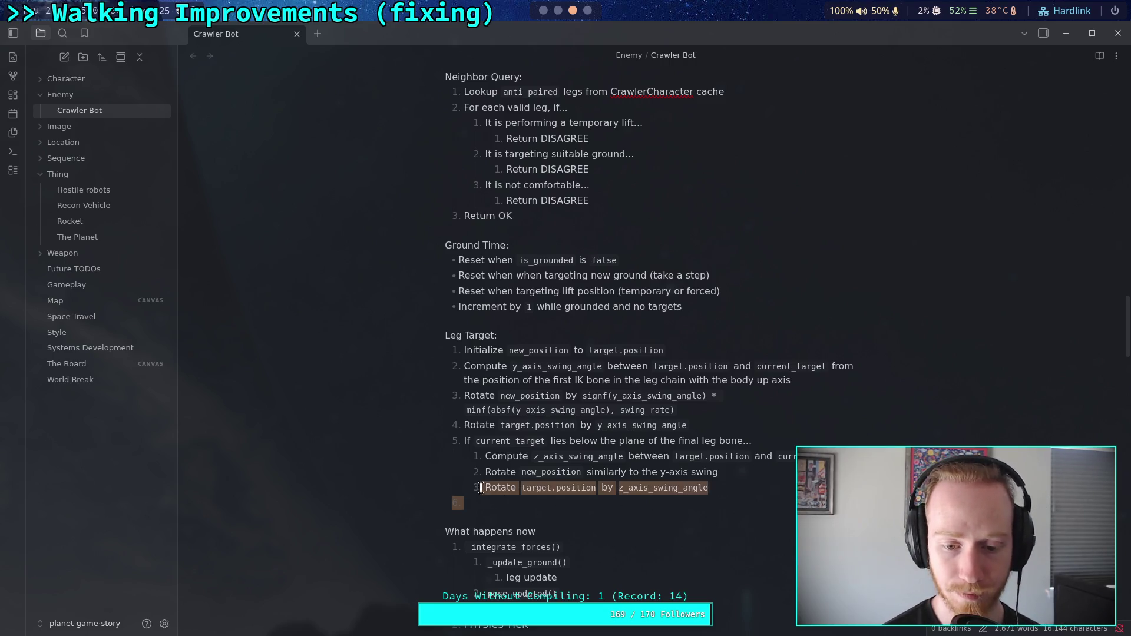
- Delete the conditional step 5 block with its three sub-steps, then undo the deletion
left_click_drag(487, 498, 463, 441)
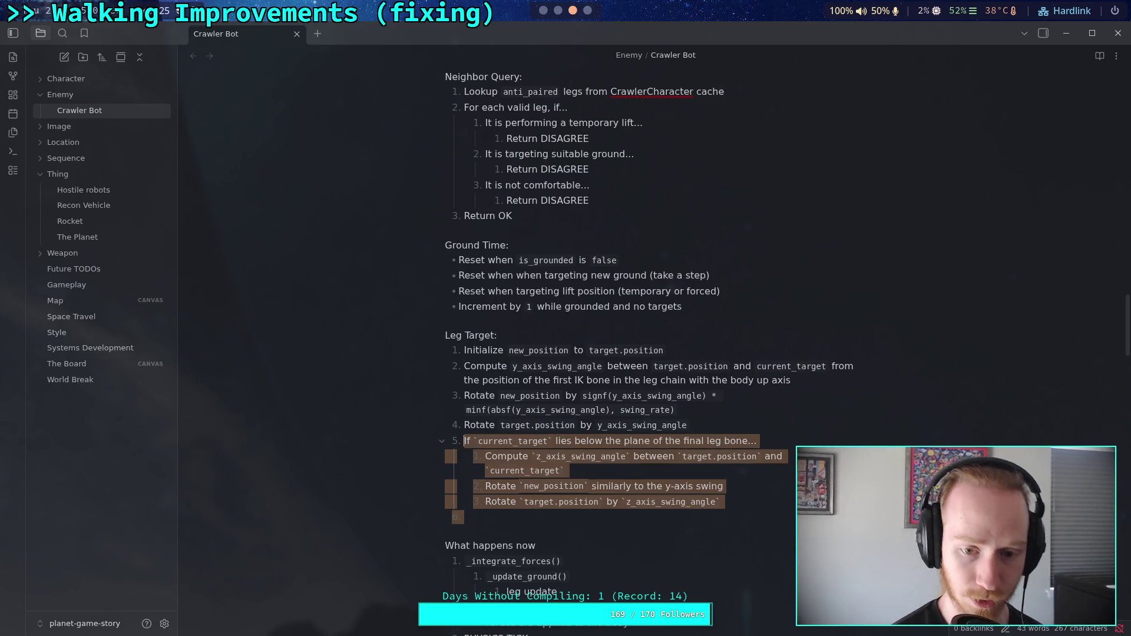
key("BackSpace")
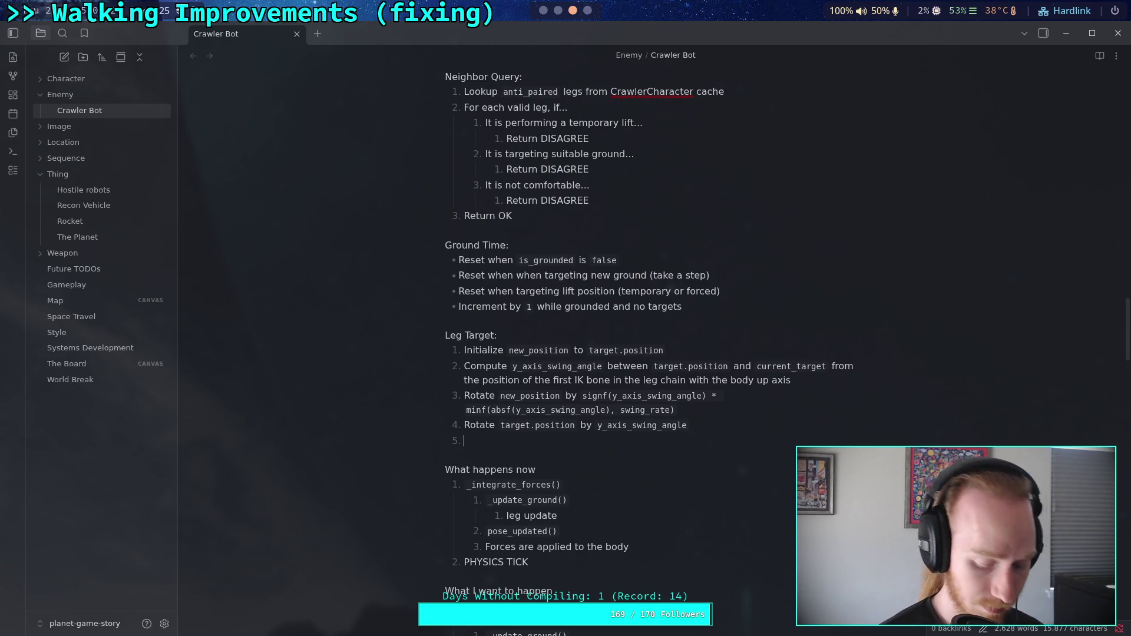
key("ctrl+z")
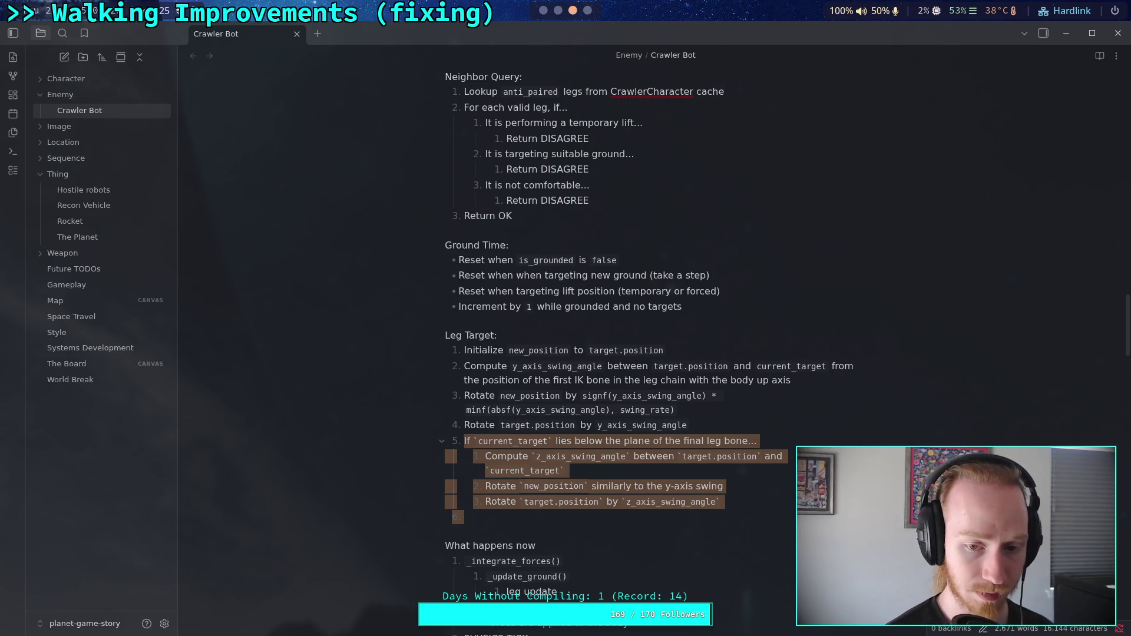
- Trim step 2 back to end at 'the first IK bone in the leg chain', dropping 'with the body up axis'
key("ctrl+z")
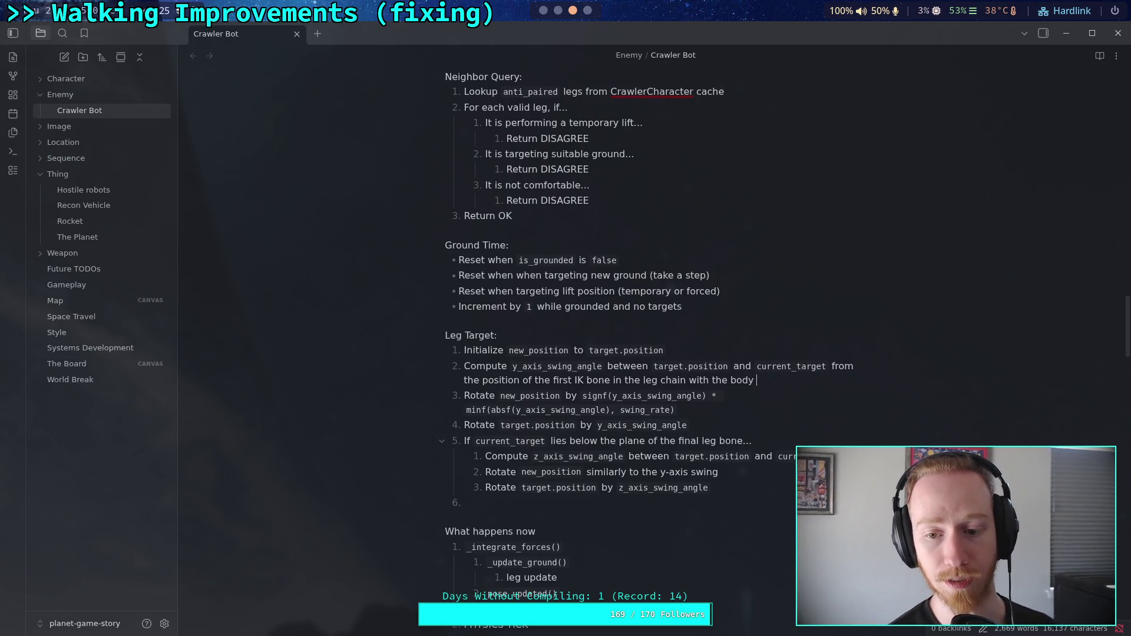
key("BackSpace")
key("BackSpace")
key("BackSpace")
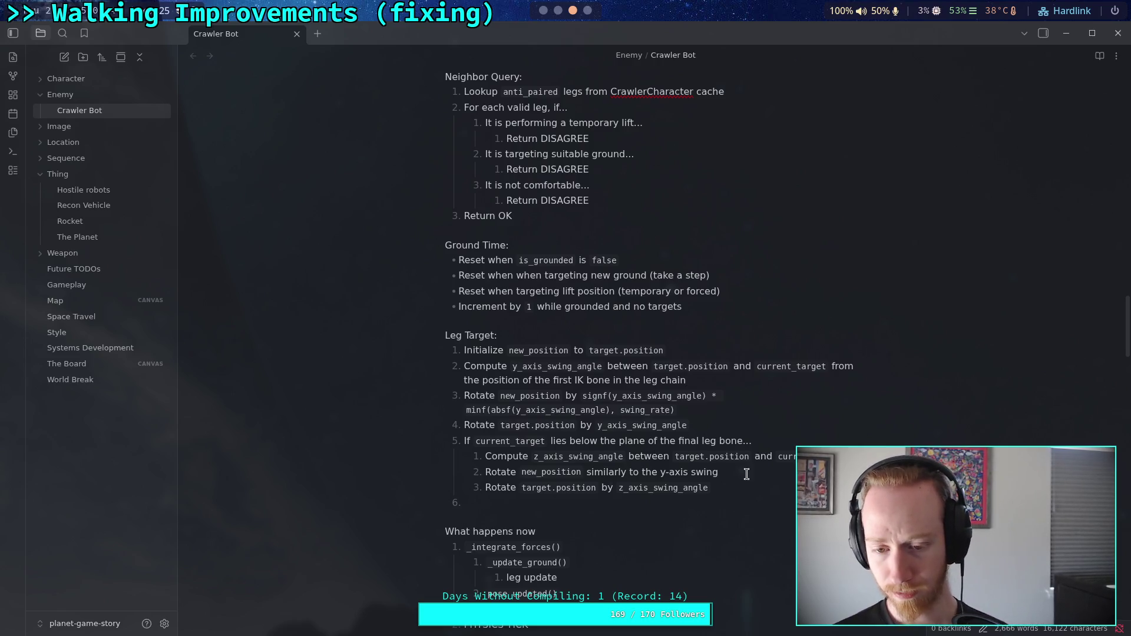
left_click(732, 425)
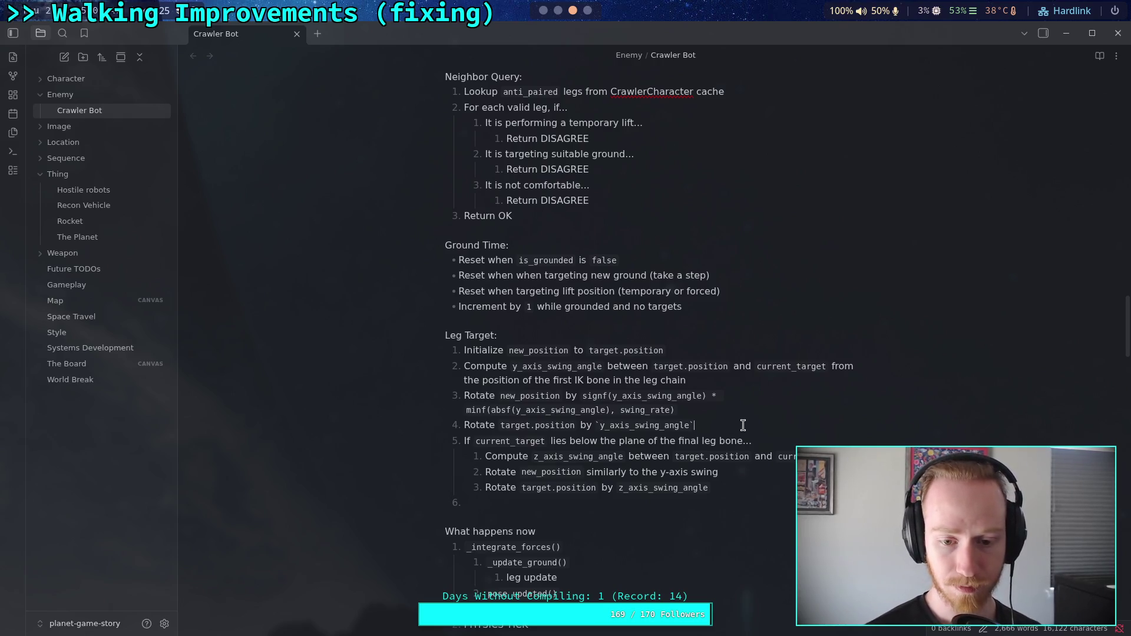
- Remove the conditional line, outdent the three z-axis steps, and extend step 5 'from the position of the 'last' IK bone'
triple_click(781, 438)
key("BackSpace")
left_click_drag(693, 471, 671, 444)
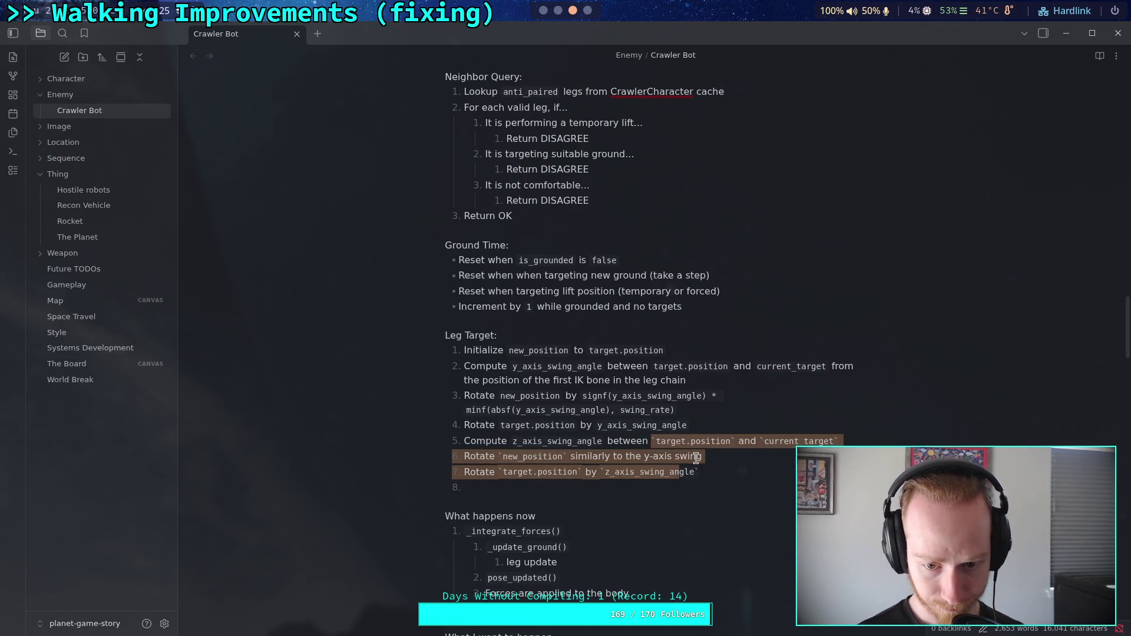
key("shift+Tab")
left_click(840, 441)
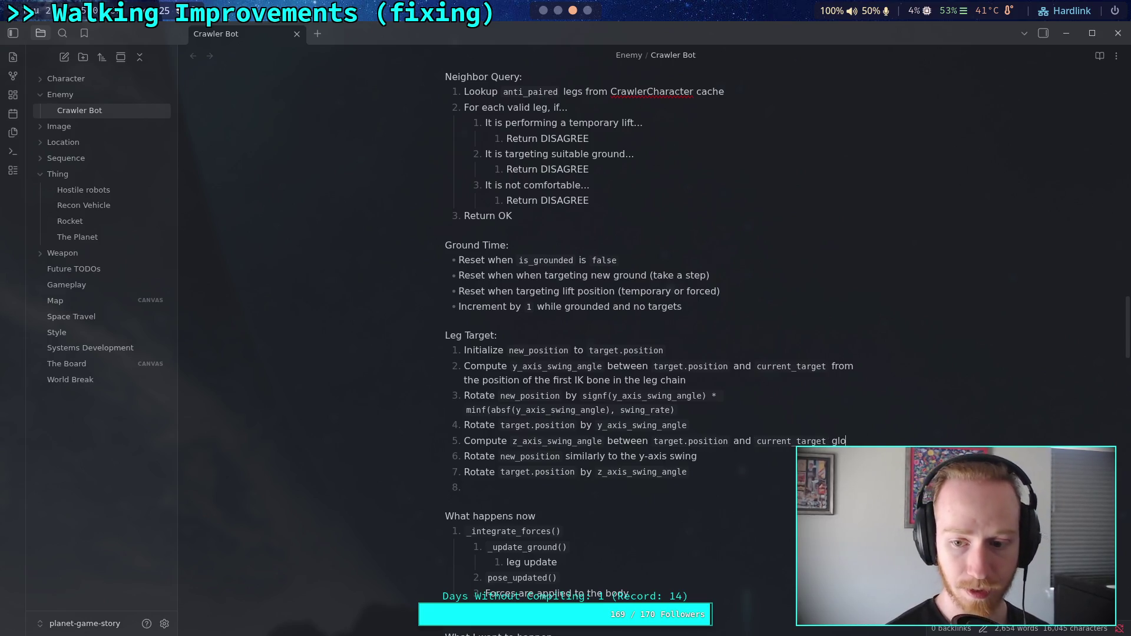
type("from ")
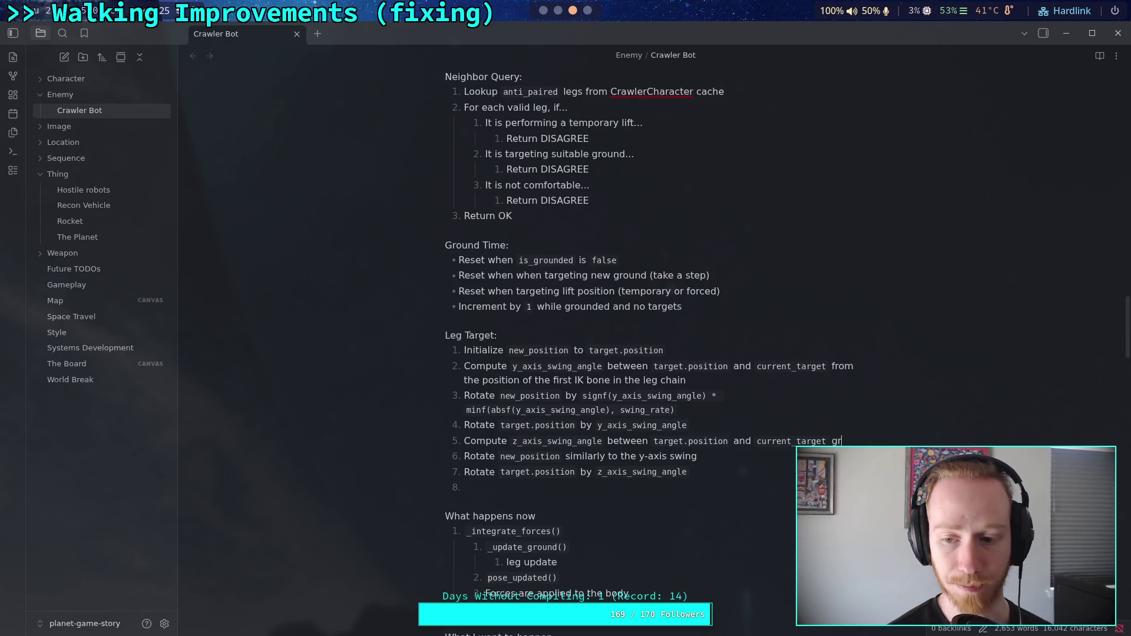
type("t")
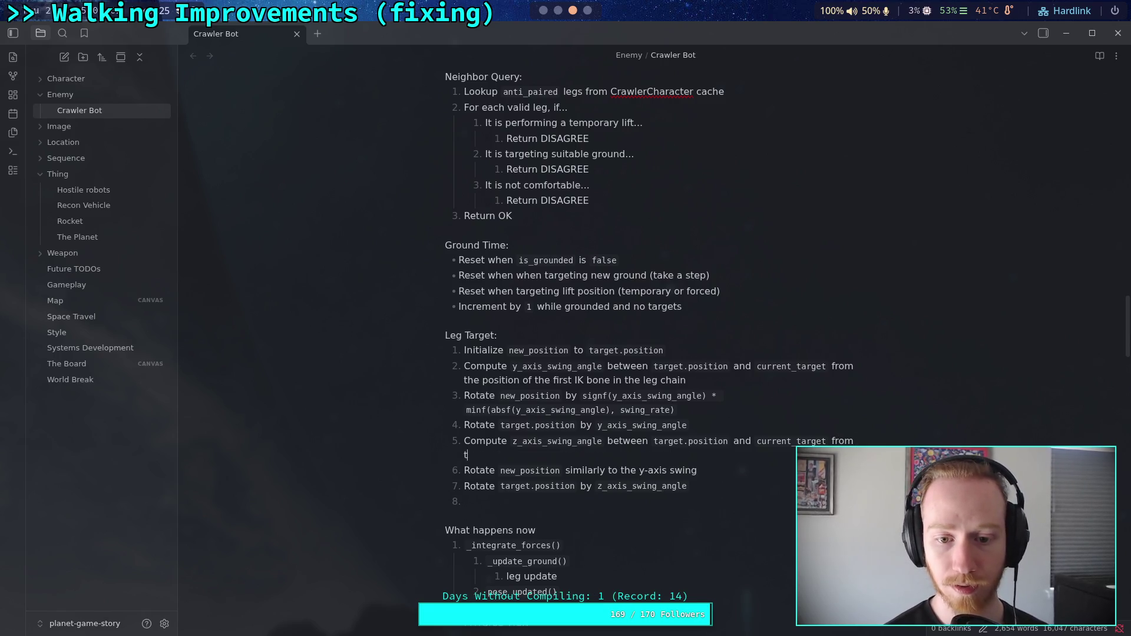
type("he position of the")
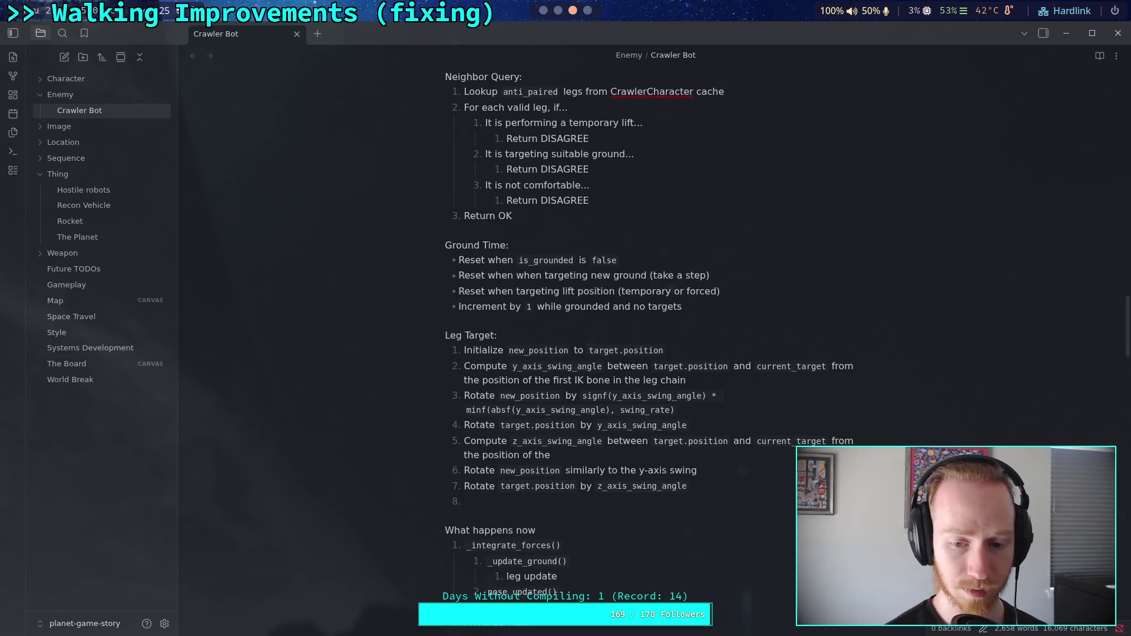
type(" 'last' ")
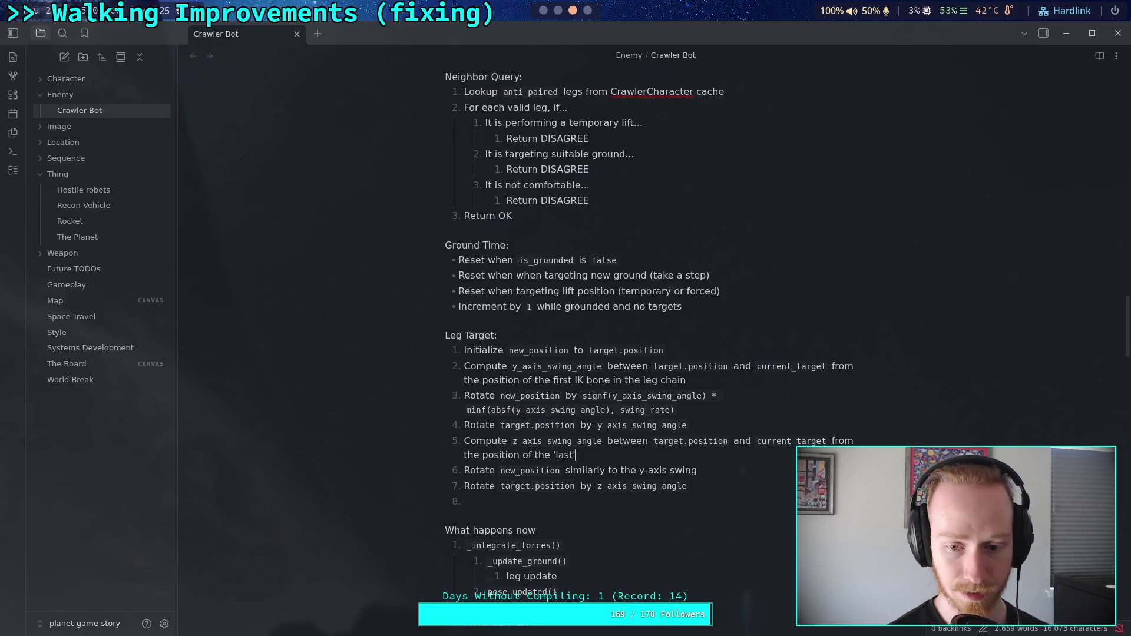
type("IK bo")
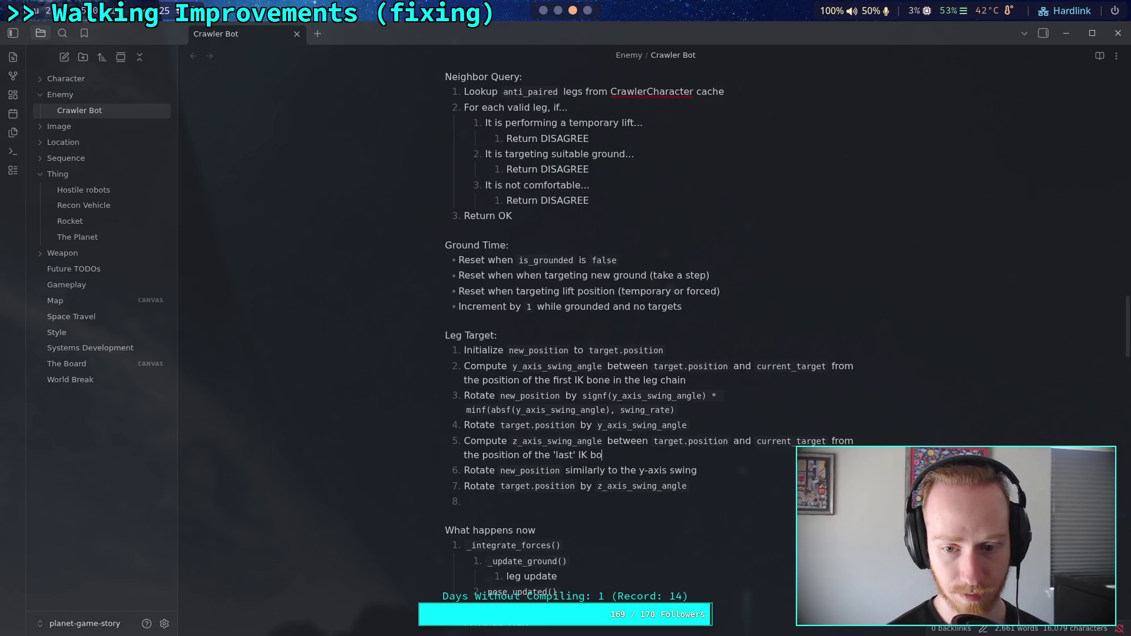
type("ne in the leg chain")
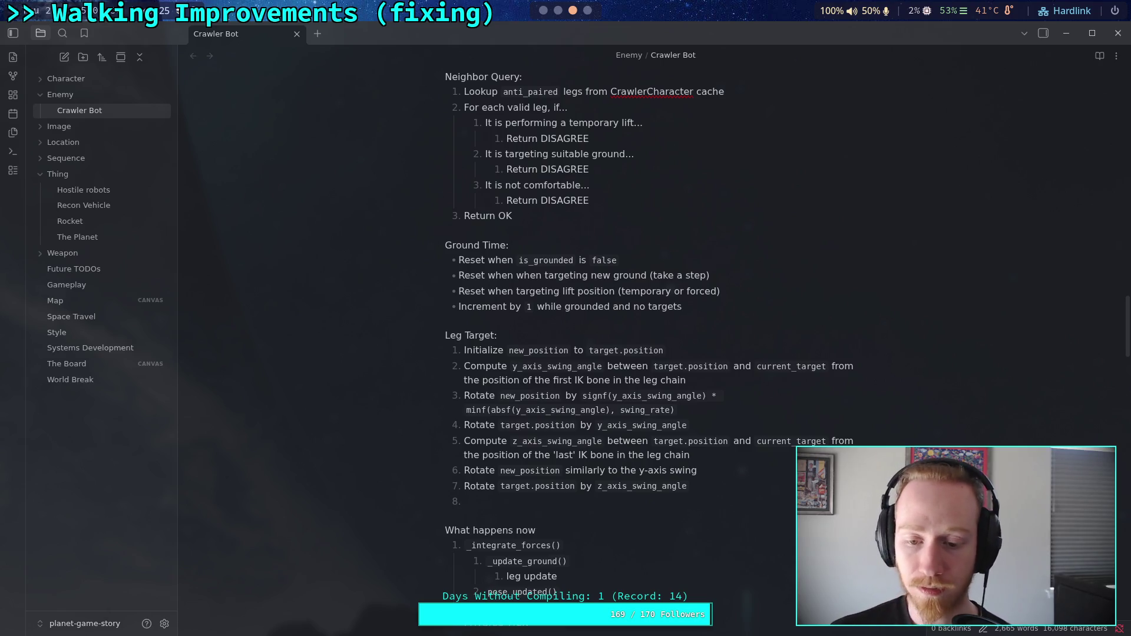
- Rename z_axis_swing_angle to x_axis_swing_angle in Leg Target step 5
left_click_drag(517, 441, 510, 441)
type("x")
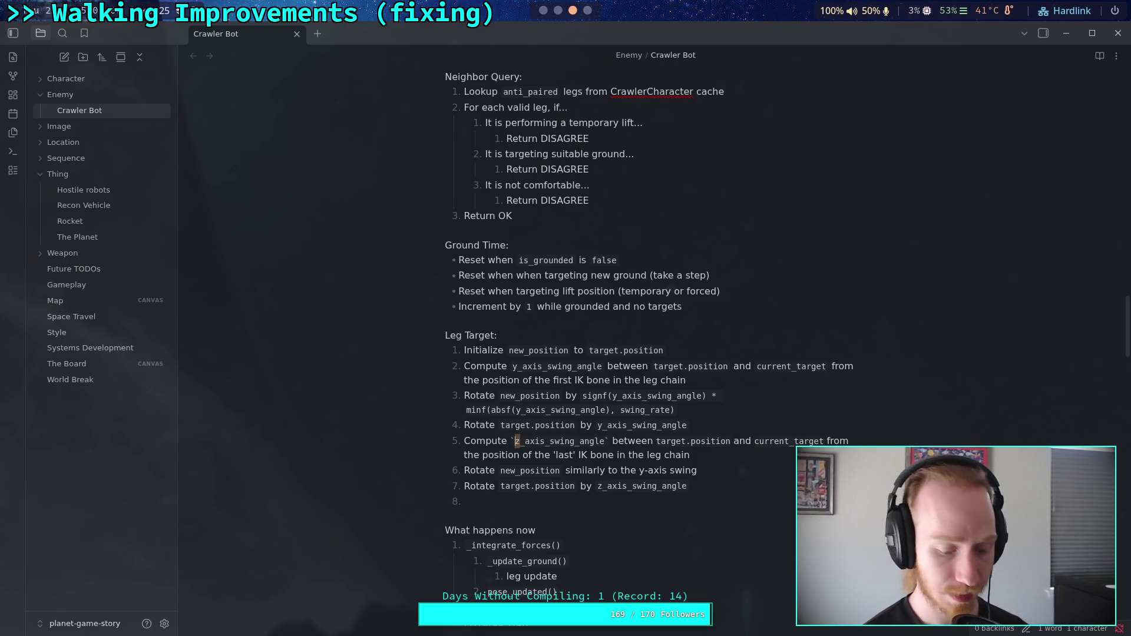
left_click(697, 457)
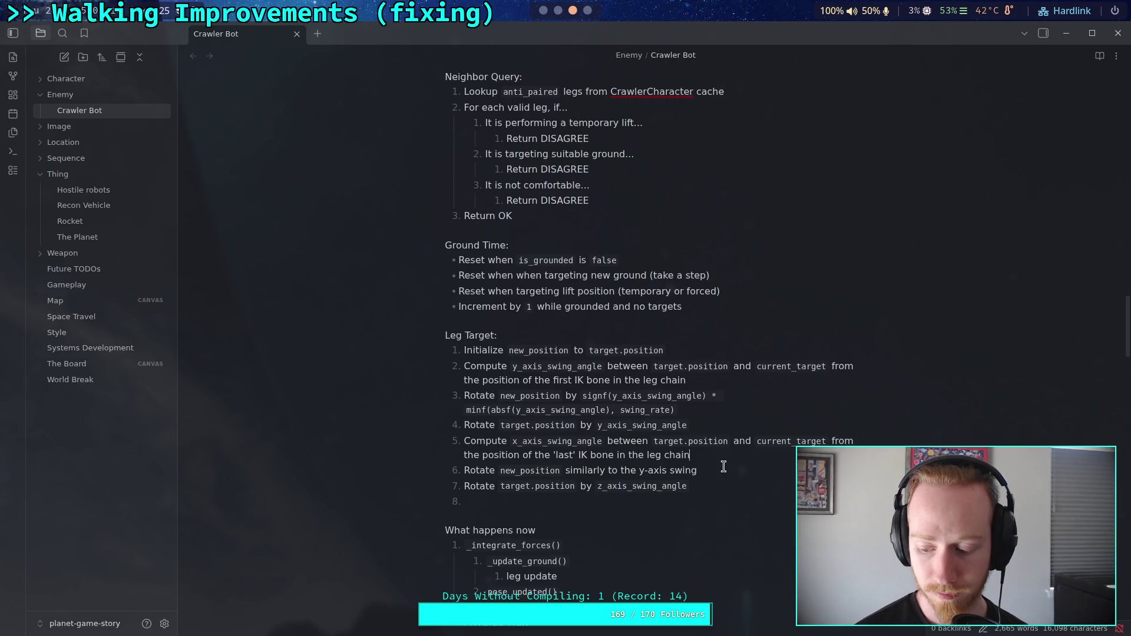
- Open the big_crawler_bot scene in Godot's 3D view
left_click(541, 12)
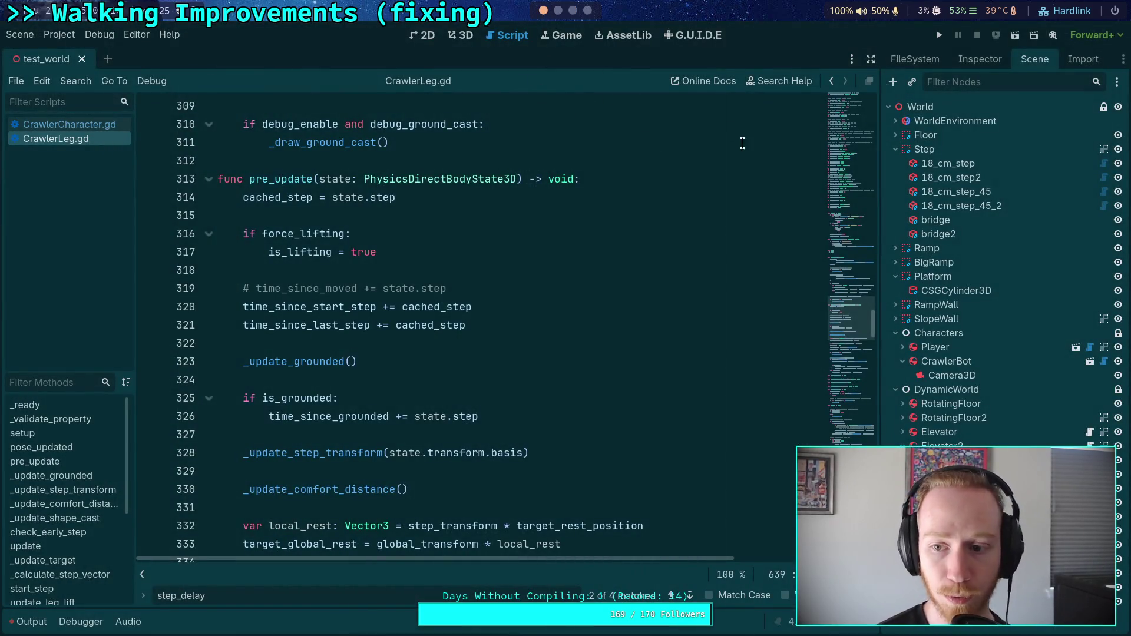
left_click(1090, 361)
left_click(460, 35)
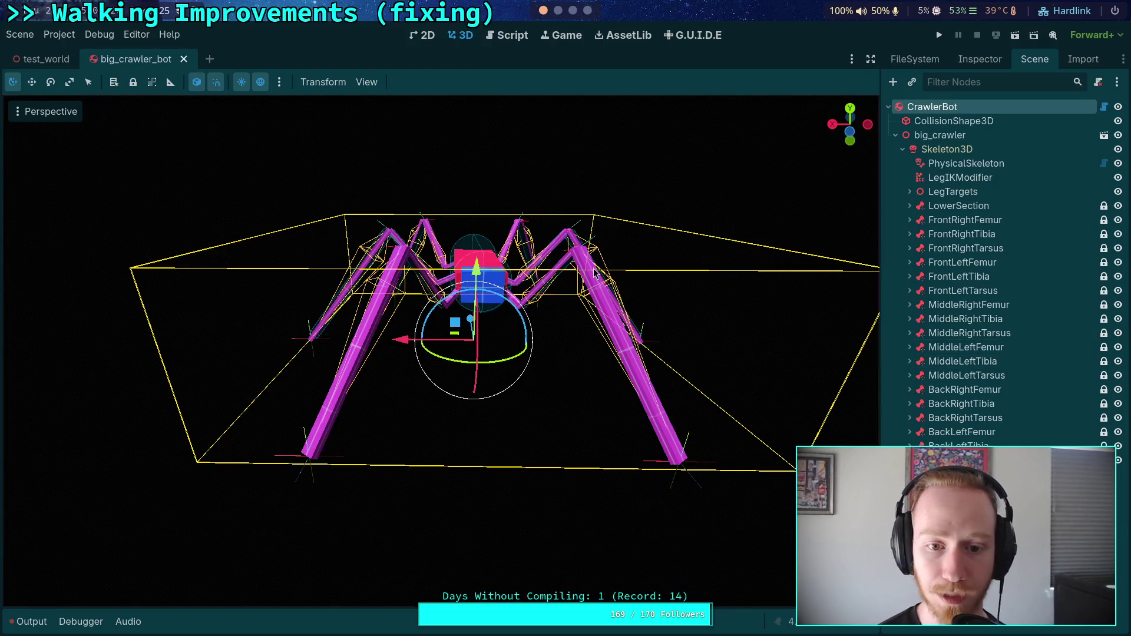
- Filter the scene tree for 'box', select every box node and hide all their meshes
scroll(545, 315, "up", 10)
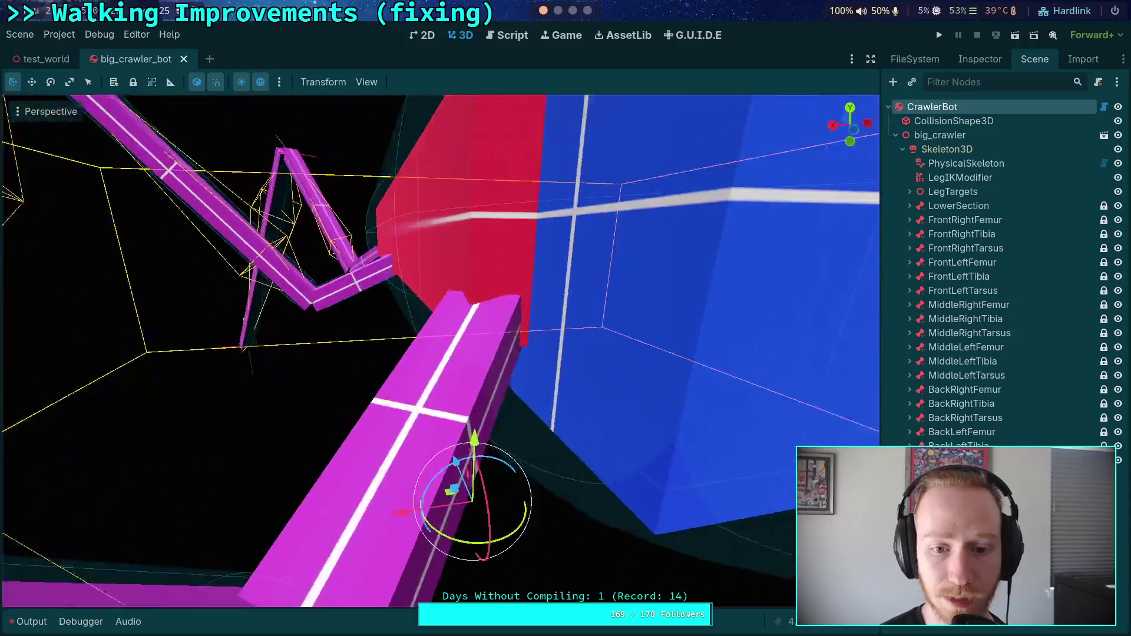
left_click(956, 84)
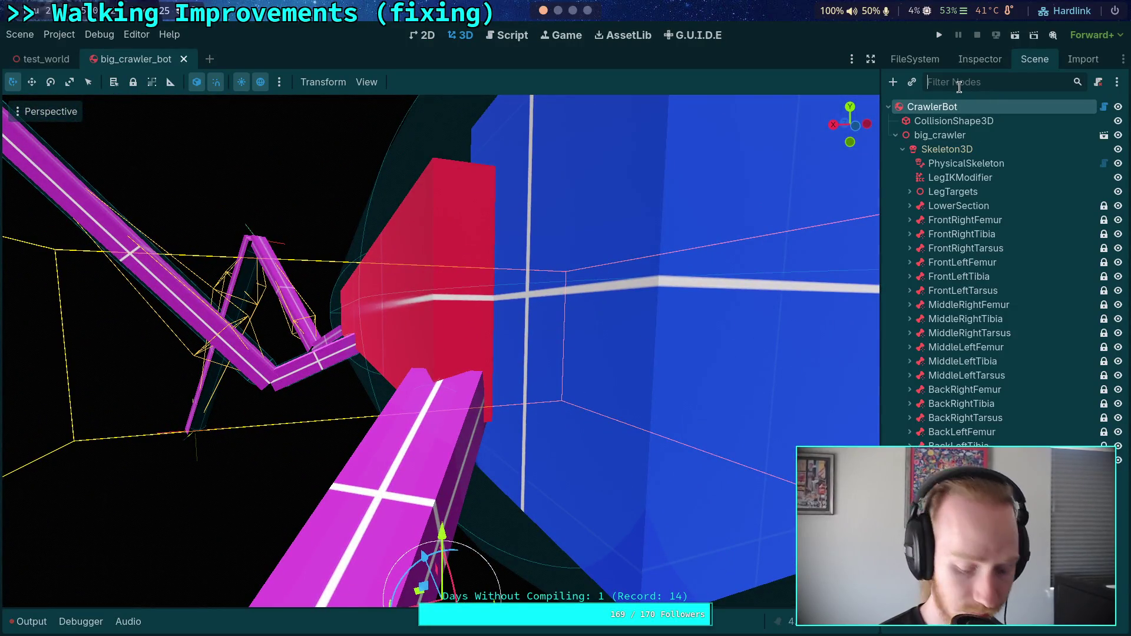
type("box")
left_click(1002, 108)
key("ctrl+a")
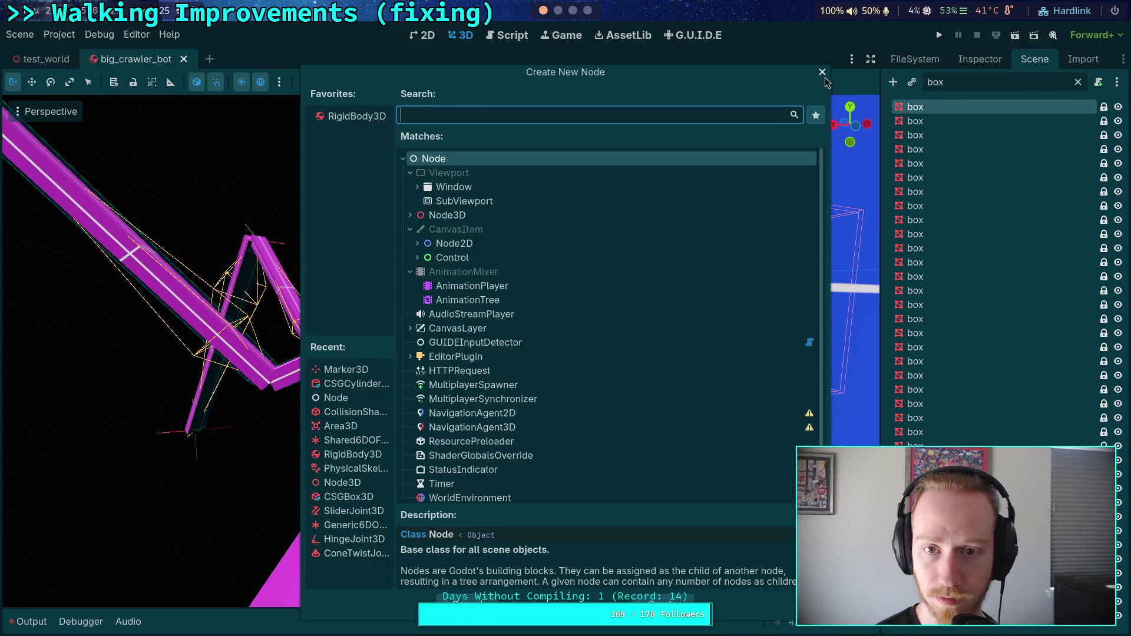
left_click(821, 73)
key("F2")
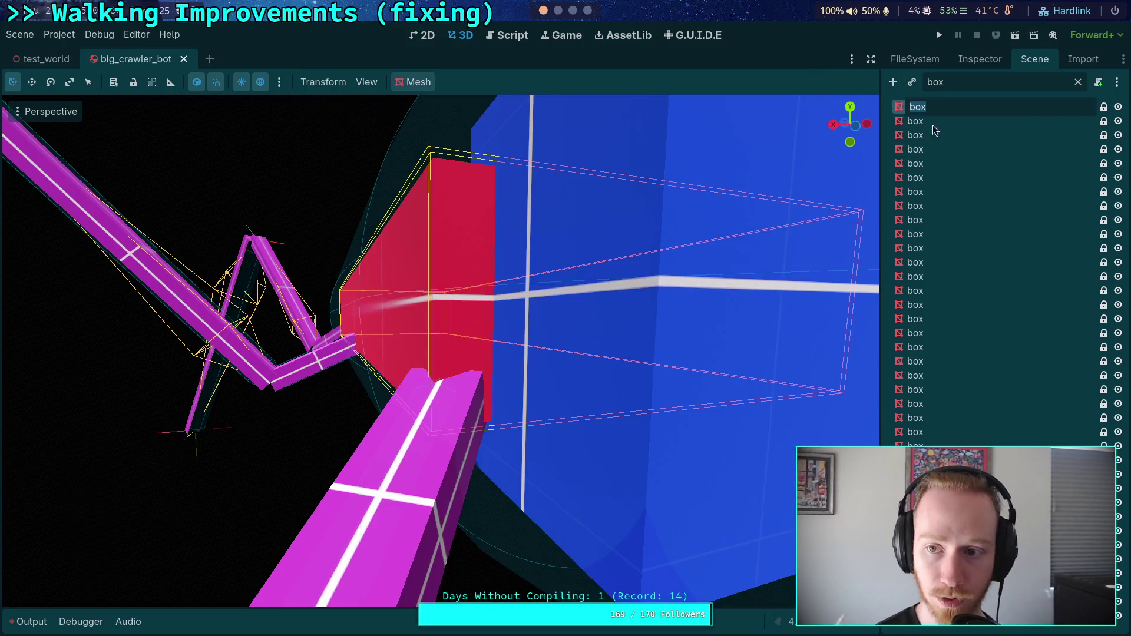
left_click(957, 206)
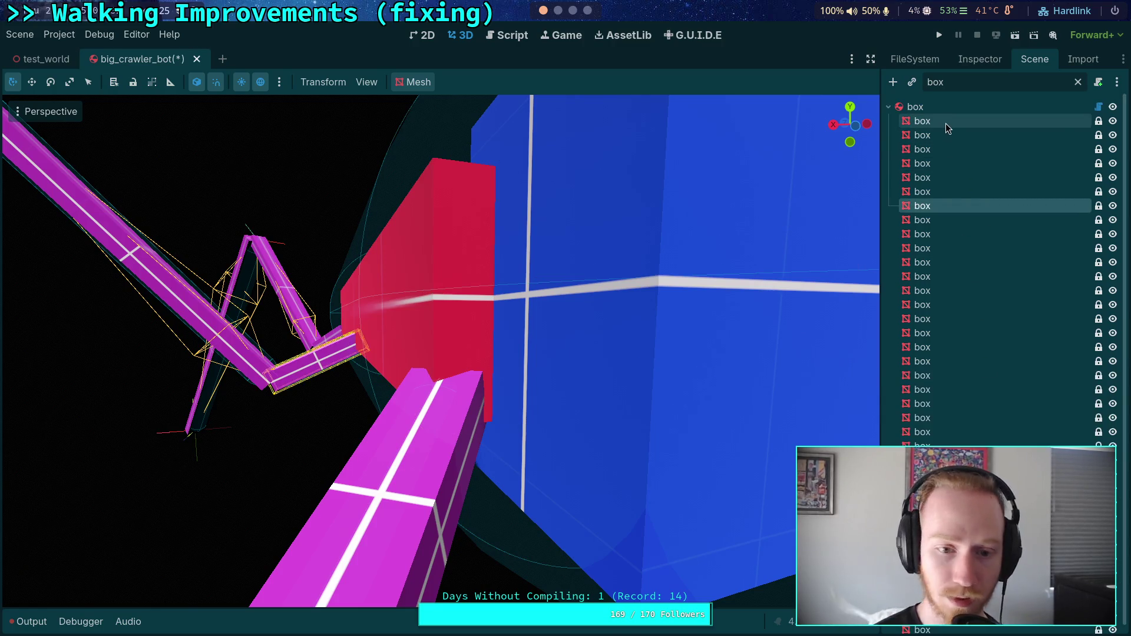
key("ctrl+z")
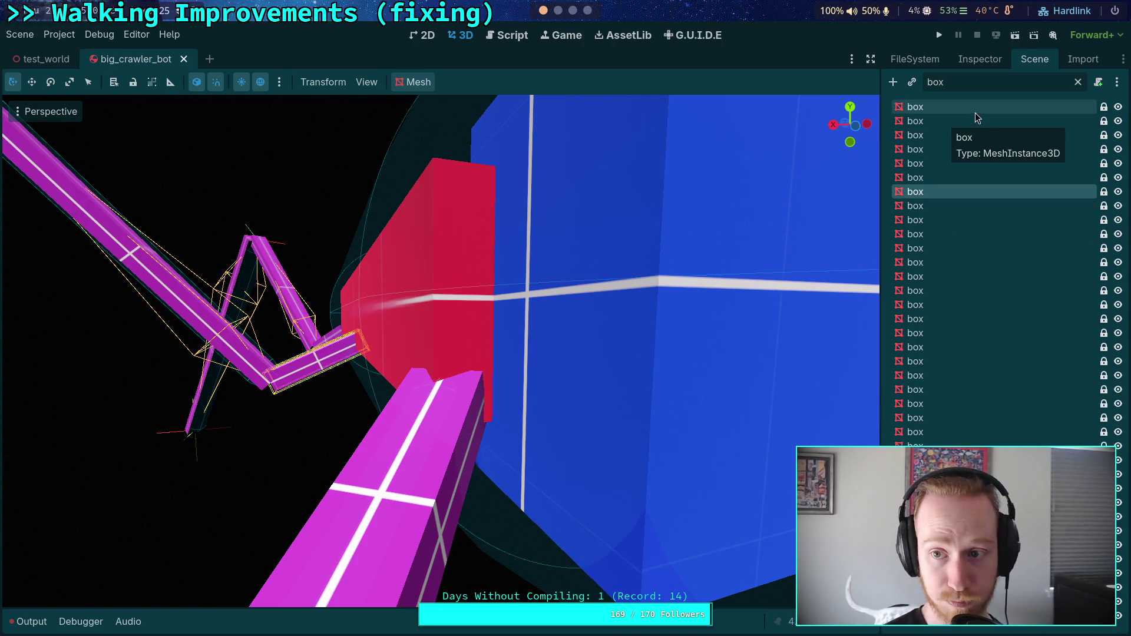
left_click(974, 112)
key("ctrl+a")
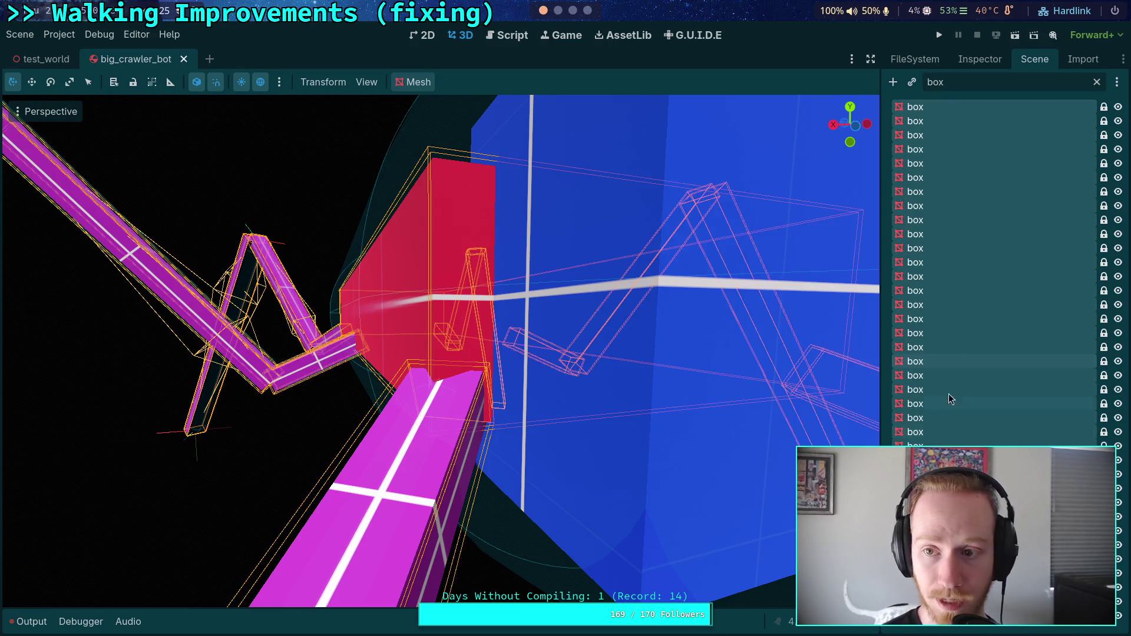
left_click(1118, 107)
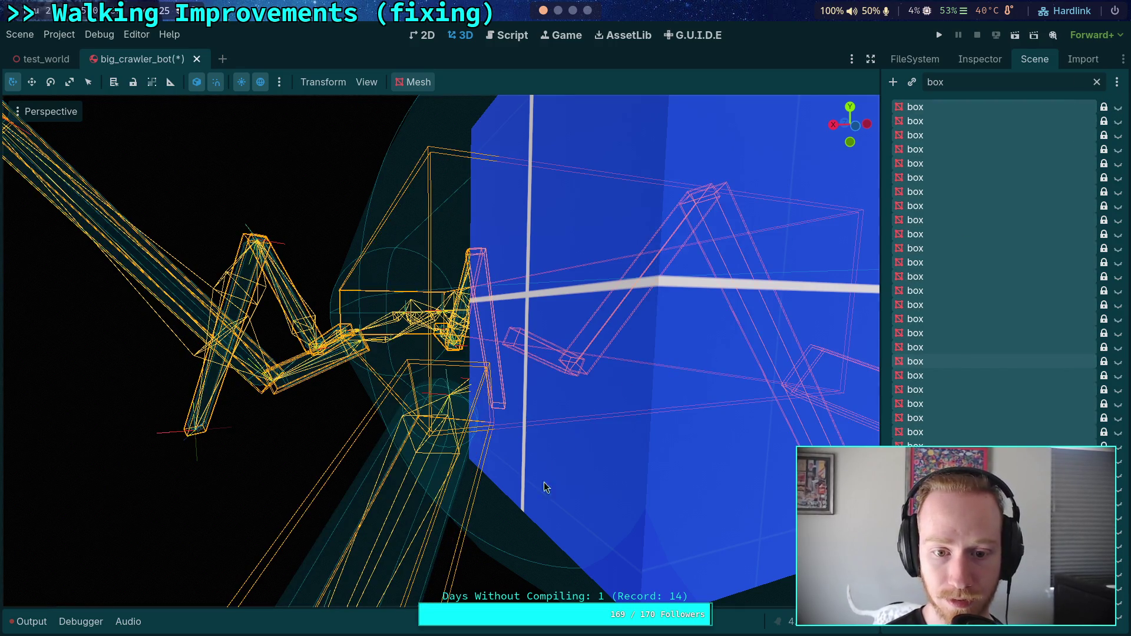
- Deselect the nodes and fly the viewport around the crawler bot, ending in top orthogonal view
left_click(550, 465)
scroll(440, 350, "down", 5)
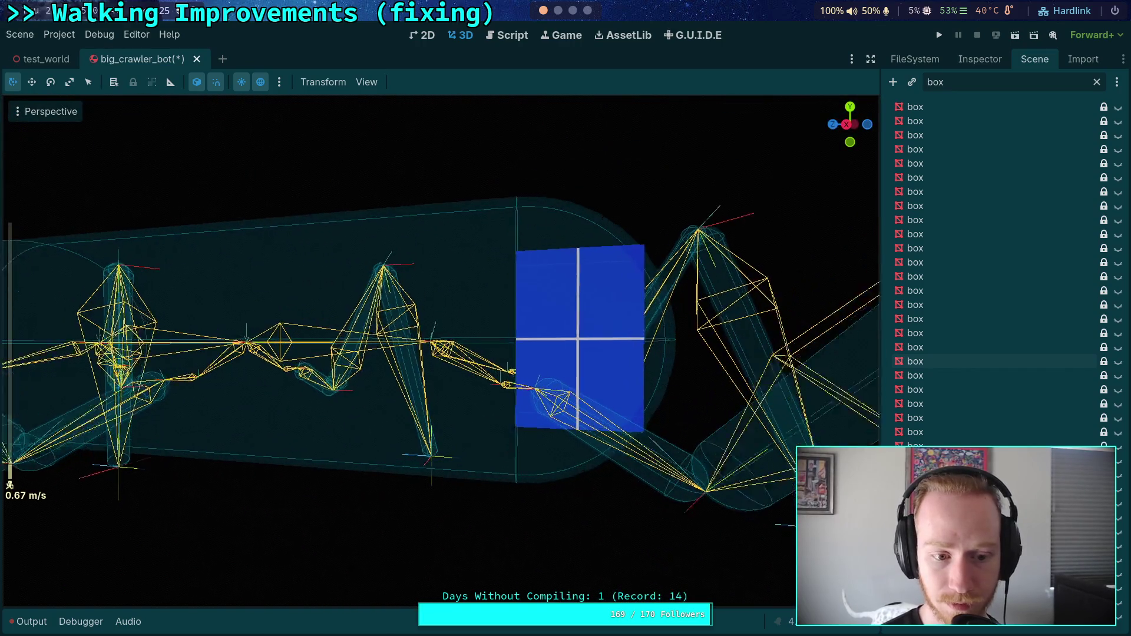
key("w")
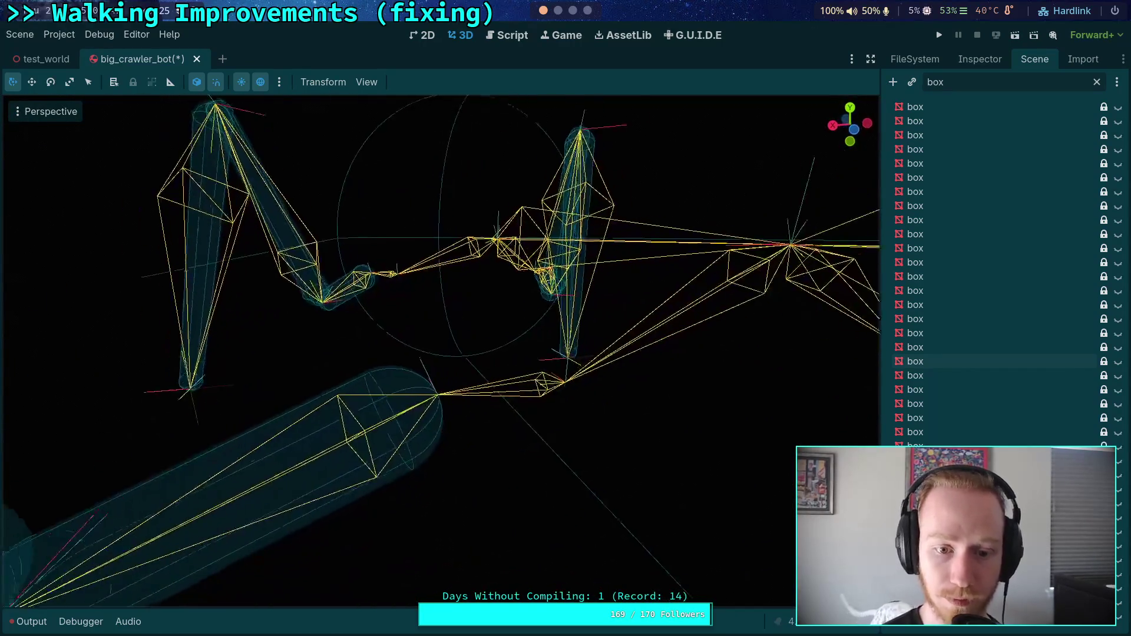
key("w")
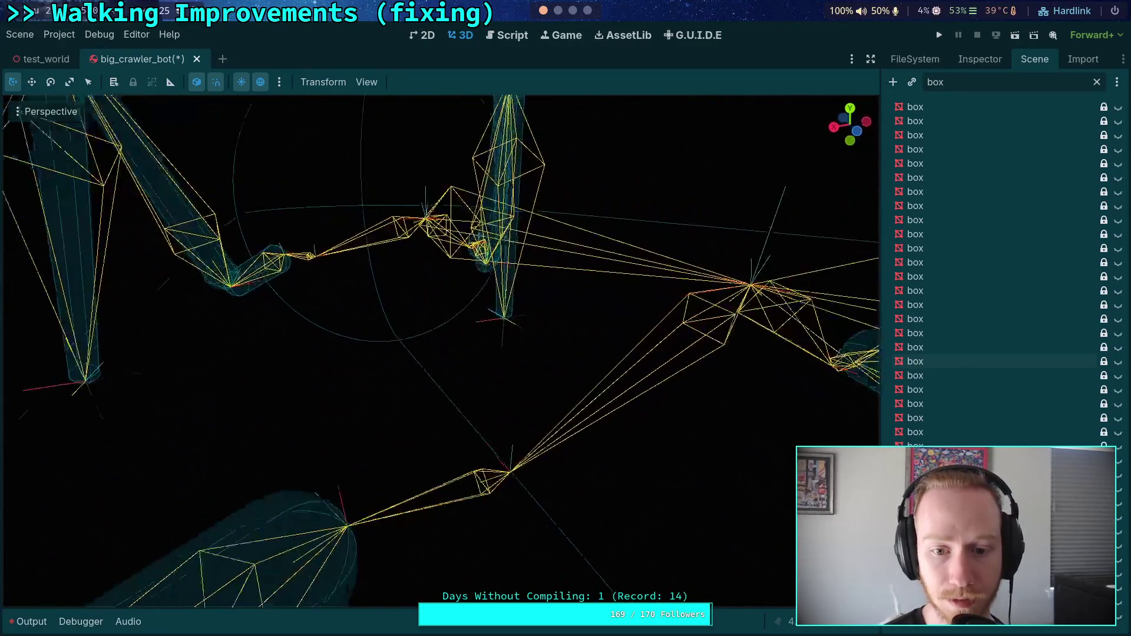
key("w")
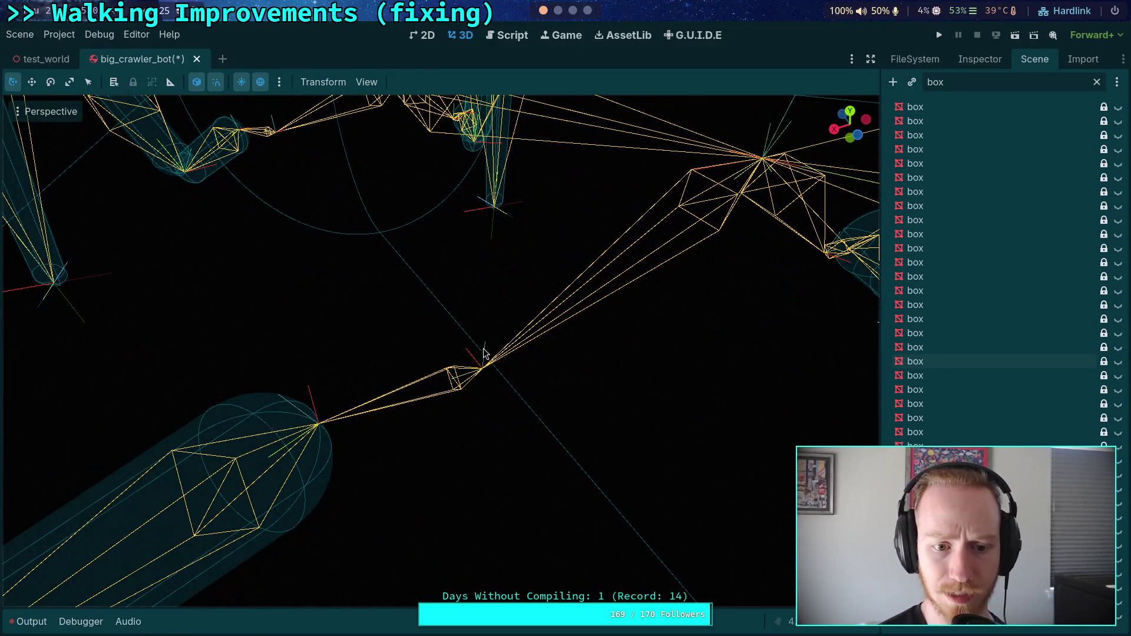
key("w")
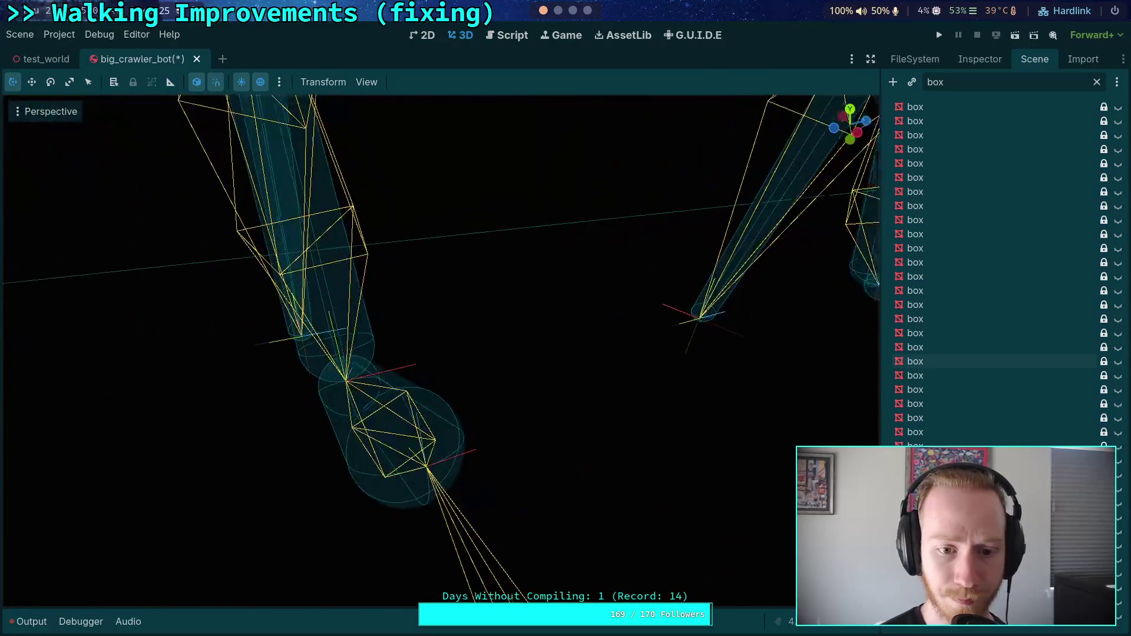
key("s")
key("w")
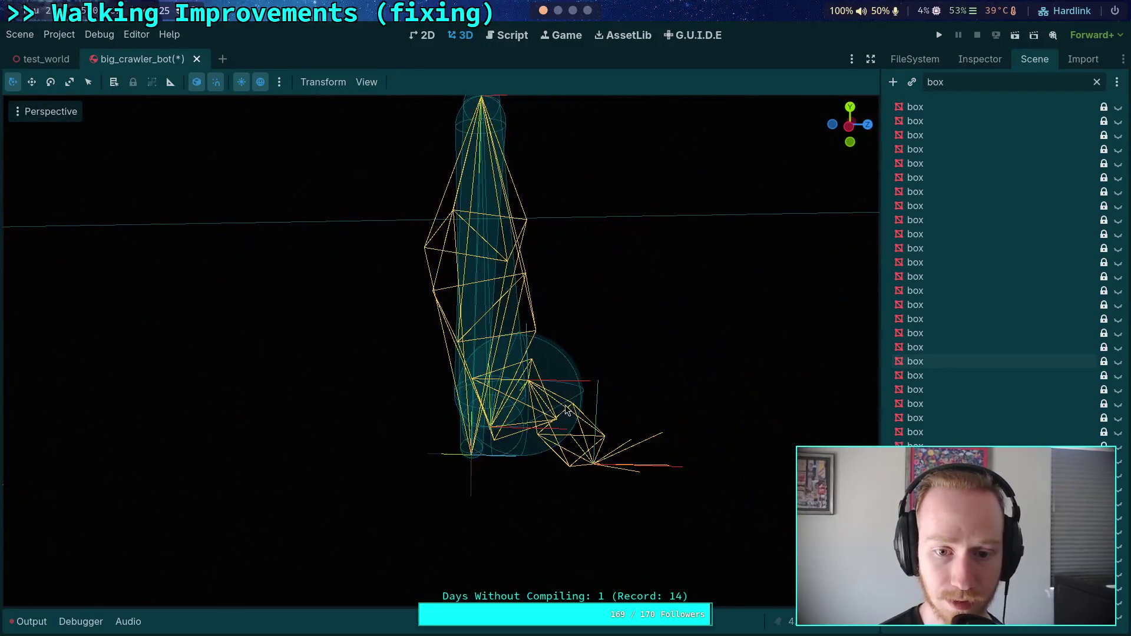
key("KP_7")
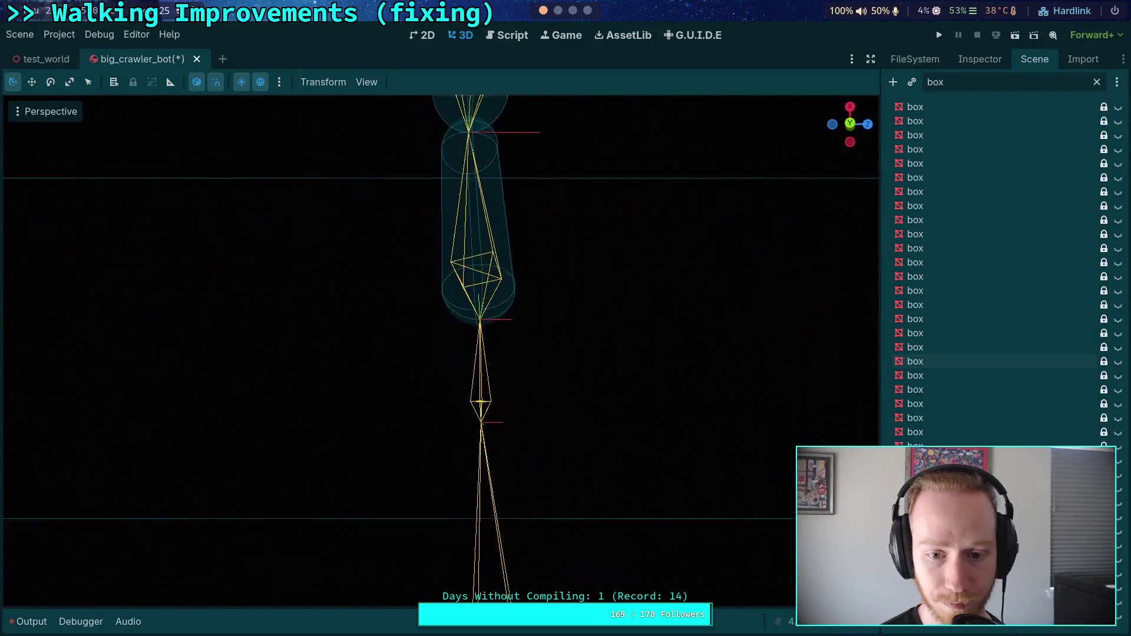
key("s")
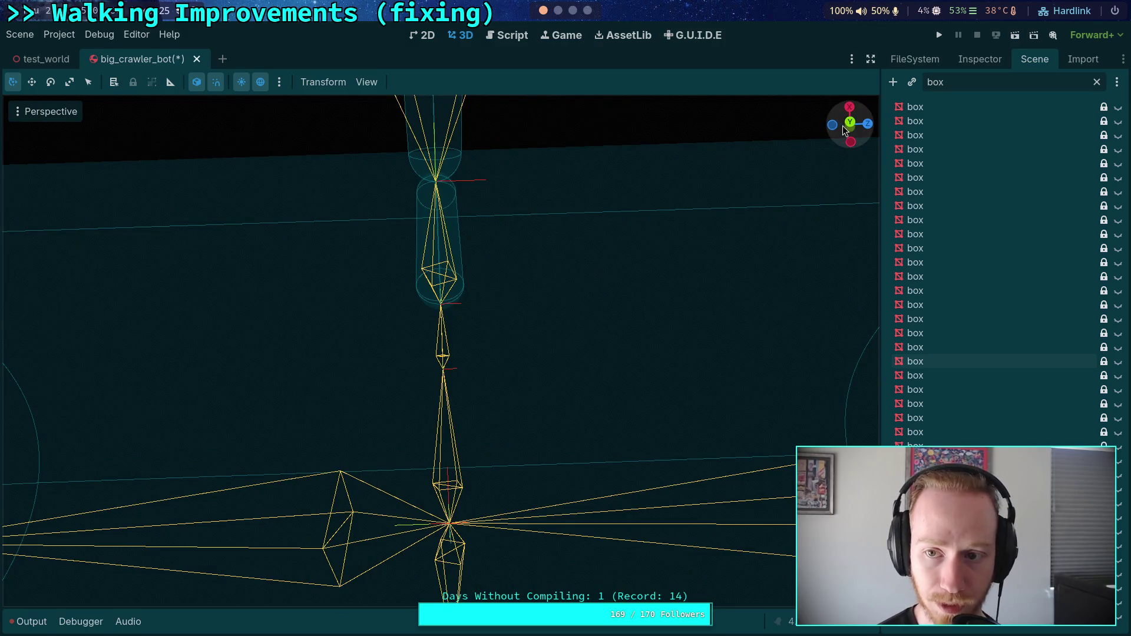
left_click(849, 122)
- Settle on a zoomed front orthographic view of the crawler's legs with both feet visible
scroll(529, 294, "up", 5)
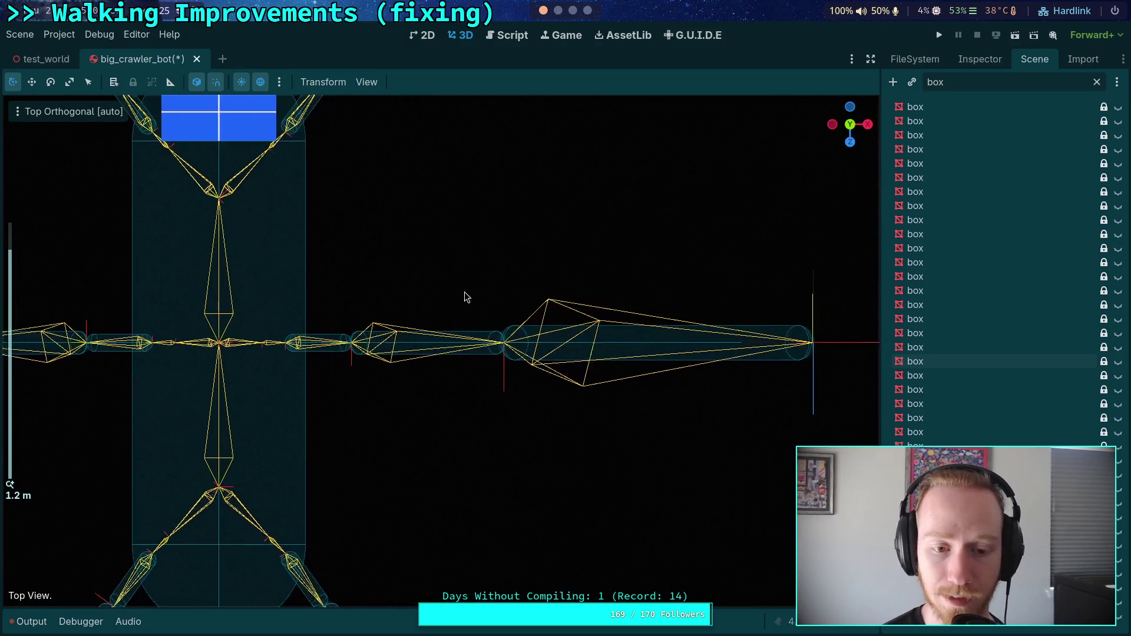
scroll(471, 296, "up", 3)
scroll(366, 349, "down", 4)
scroll(386, 335, "up", 2)
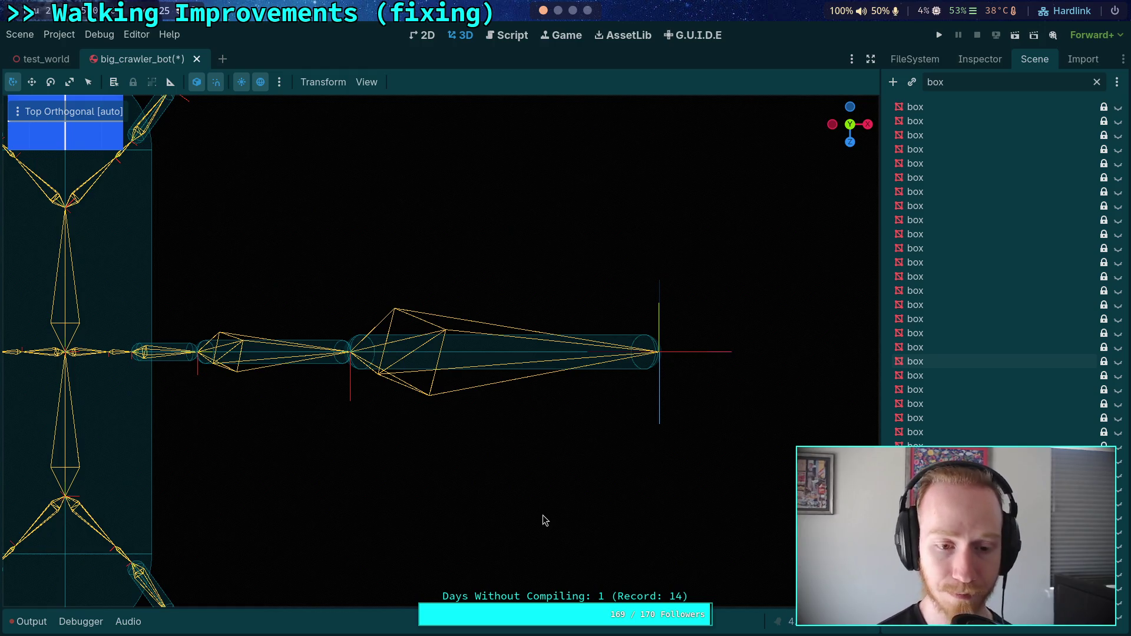
left_click_drag(437, 458, 442, 388)
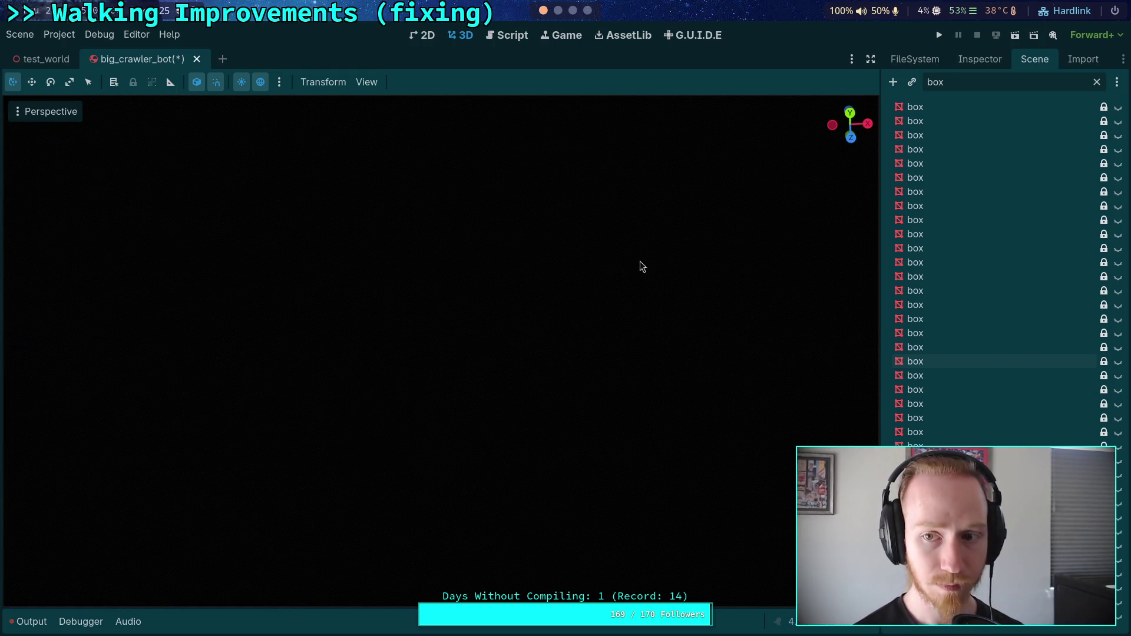
left_click(851, 138)
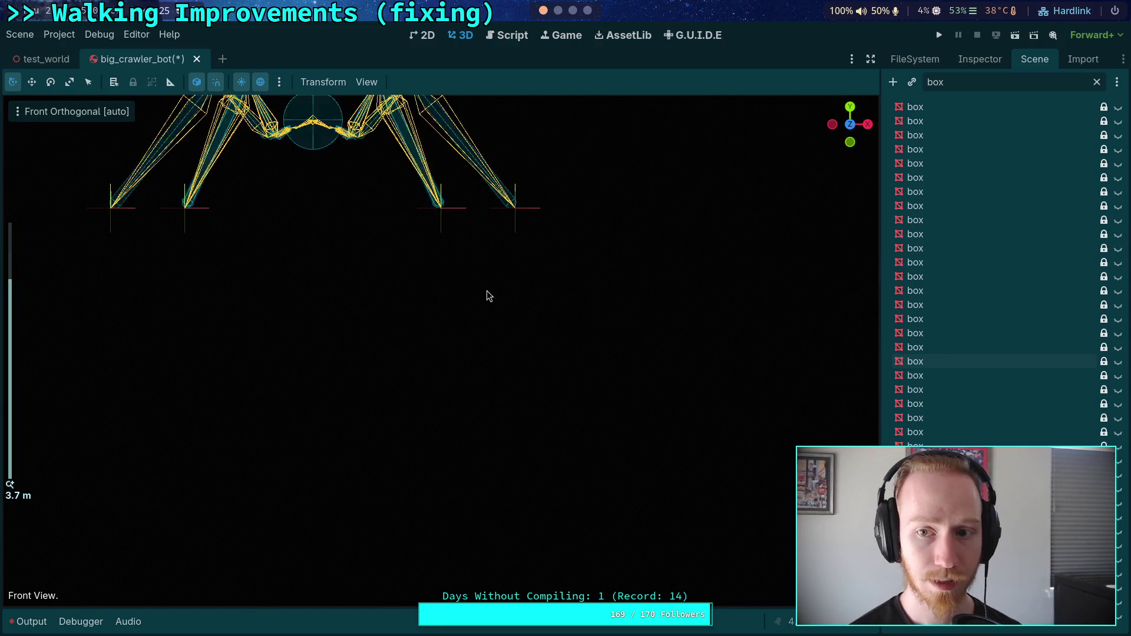
scroll(465, 325, "up", 10)
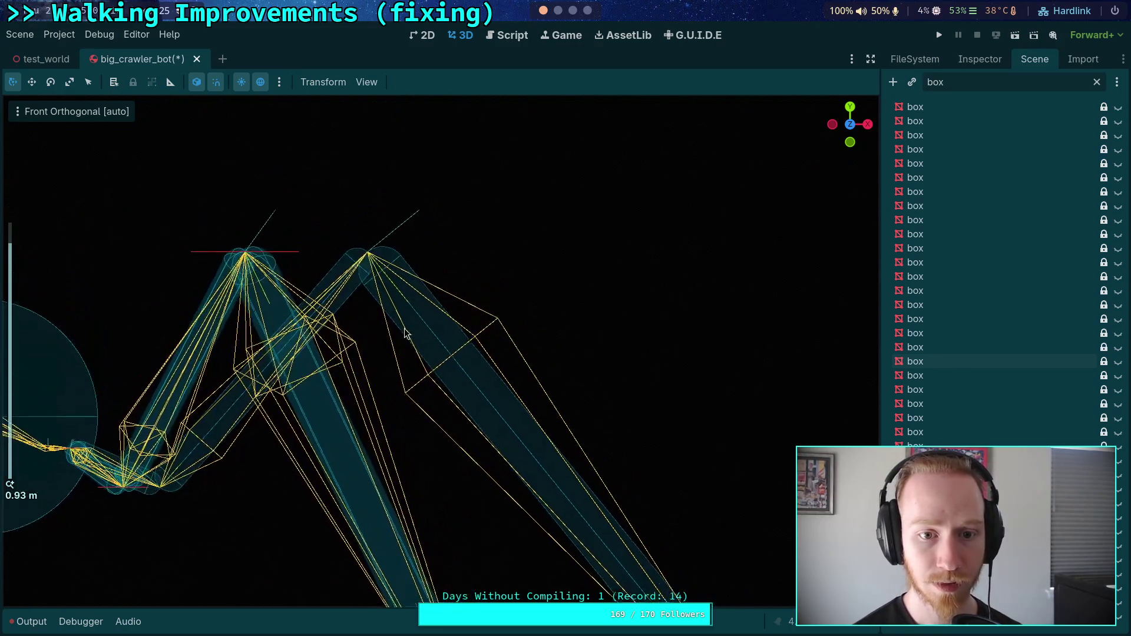
scroll(410, 326, "right", 5)
scroll(377, 277, "down", 3)
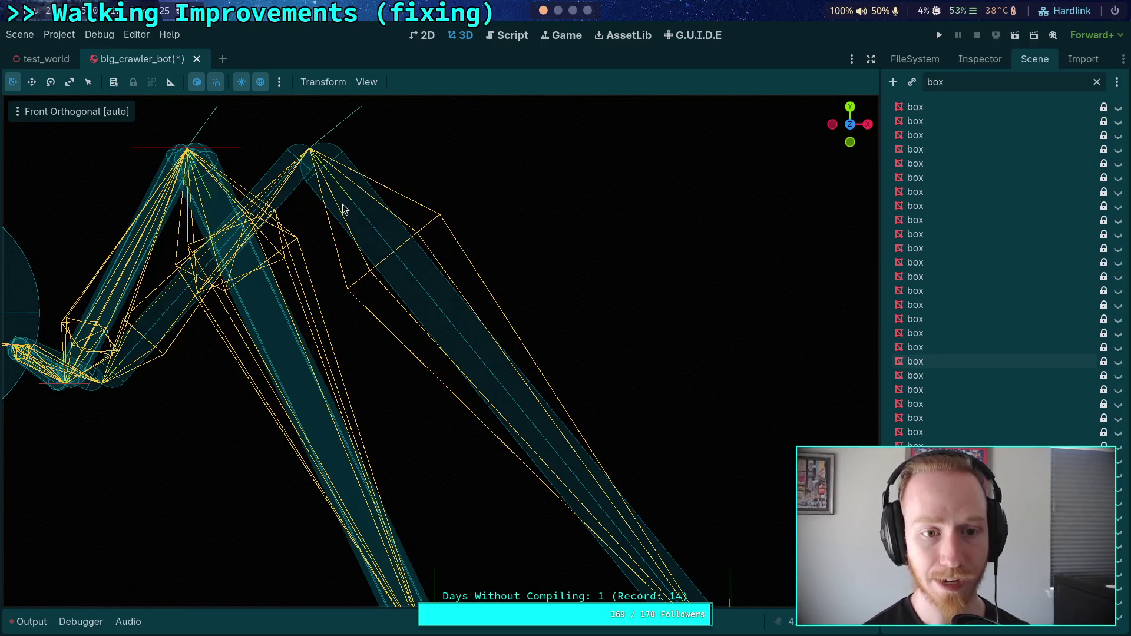
left_click_drag(348, 252, 355, 269)
left_click(851, 130)
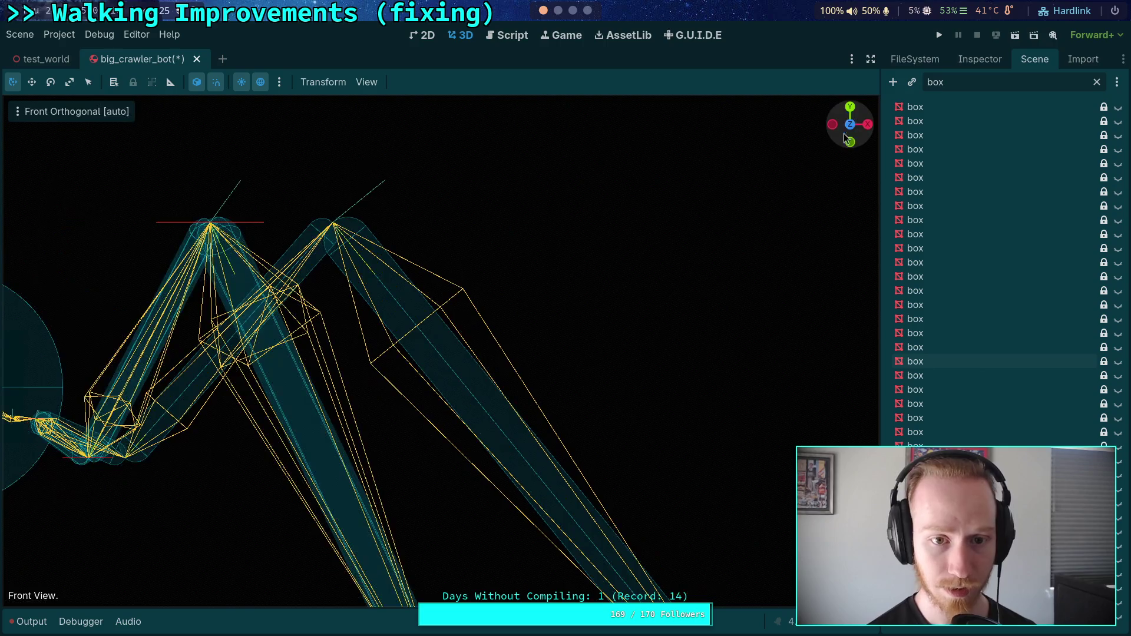
scroll(623, 234, "down", 3)
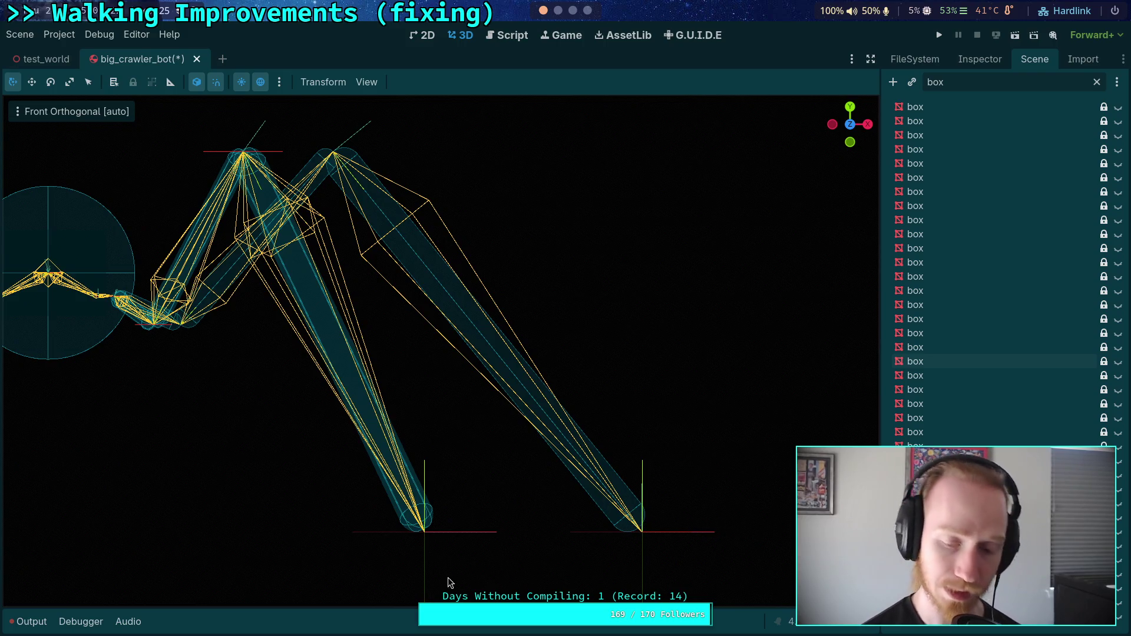
left_click(556, 19)
- In step 2, change the angle to `z_axis_swing_angle` and delete the words 'position of the'
key("super+3")
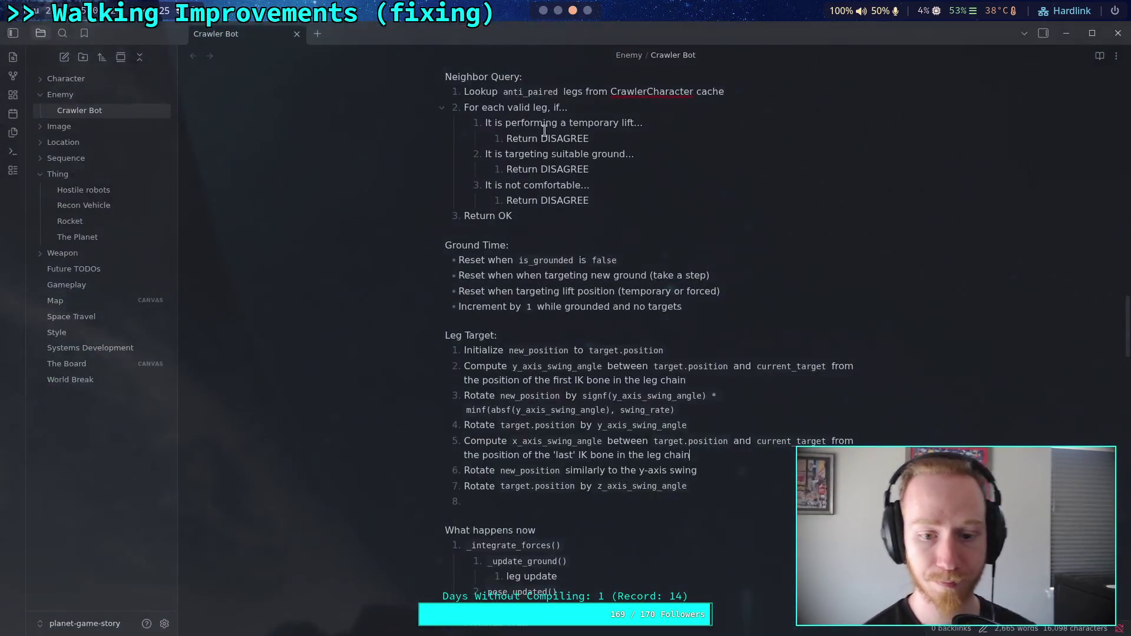
left_click_drag(520, 365, 511, 366)
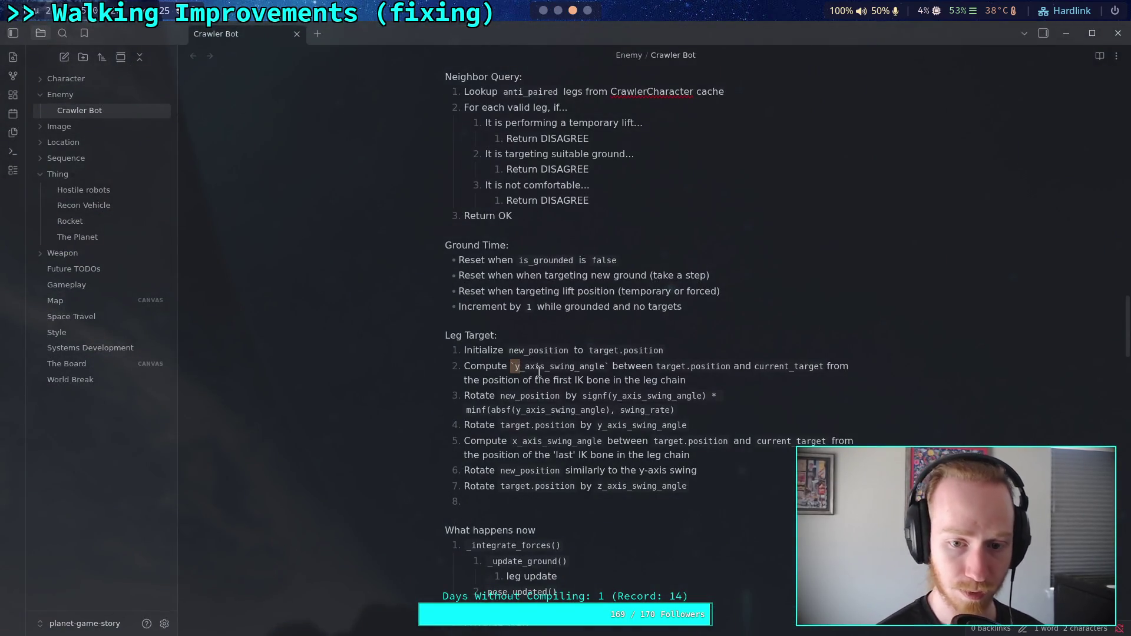
type("`z")
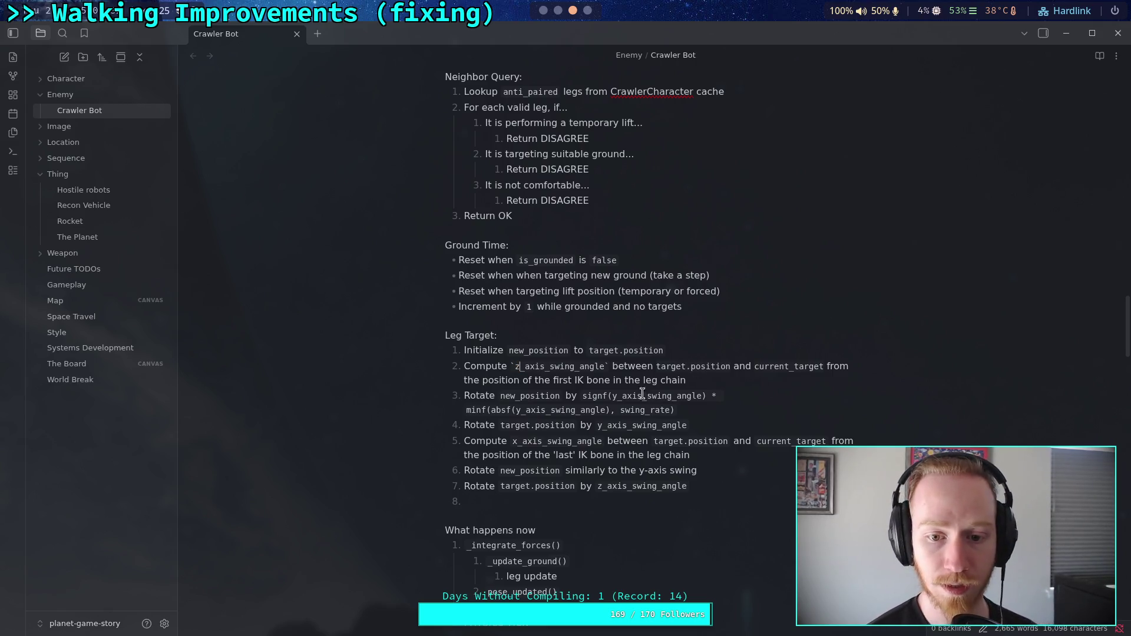
left_click_drag(481, 379, 553, 381)
key("BackSpace")
left_click(679, 382)
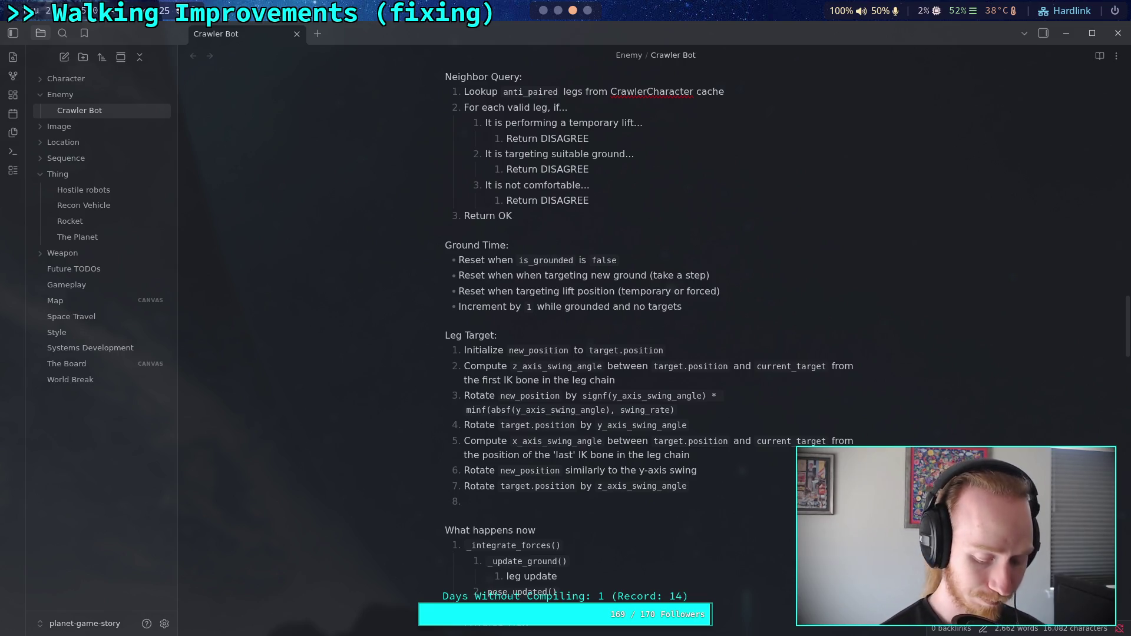
type("(")
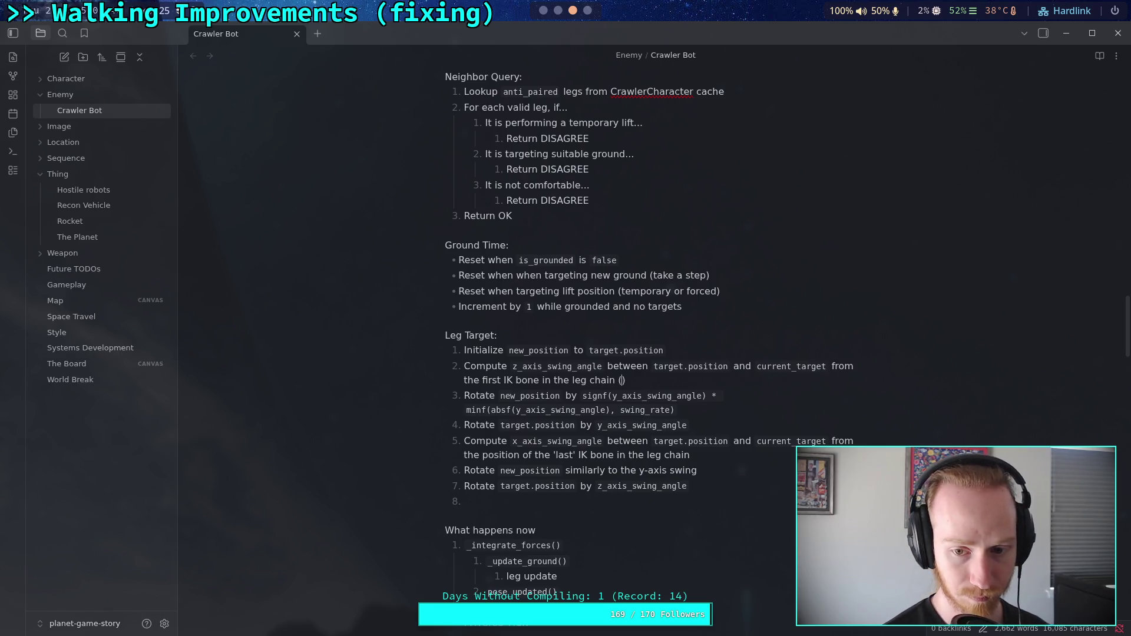
key("BackSpace")
key("BackSpace")
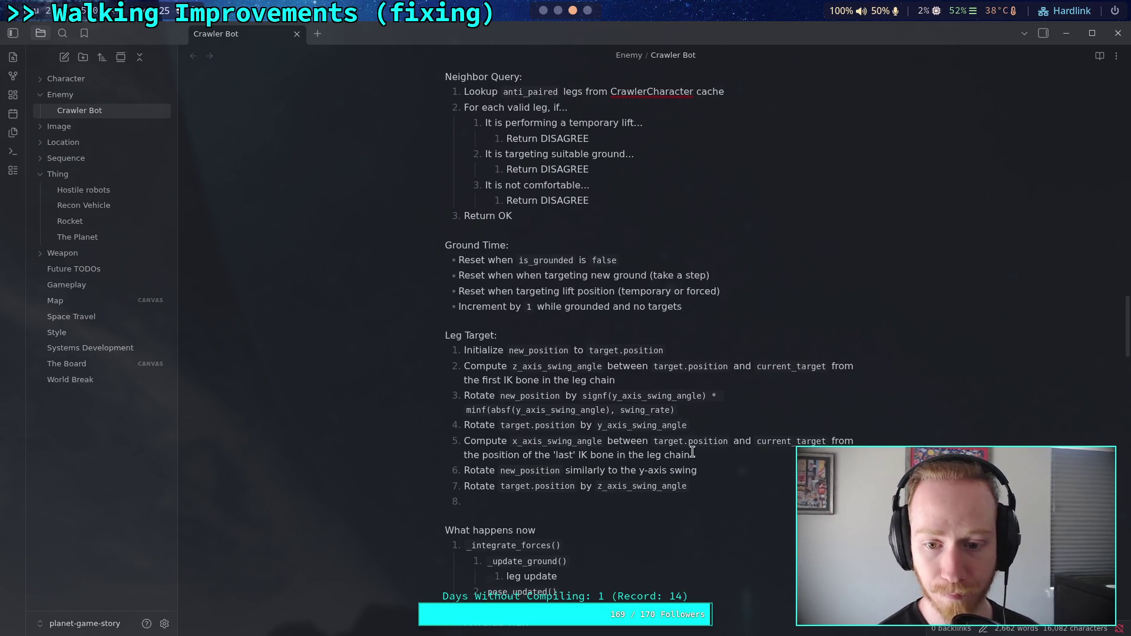
- Replace y_axis_swing_angle with z_axis_swing_angle in step 3's signf/absf formula and step 4's rotation
left_click(617, 400)
key("BackSpace")
type("z")
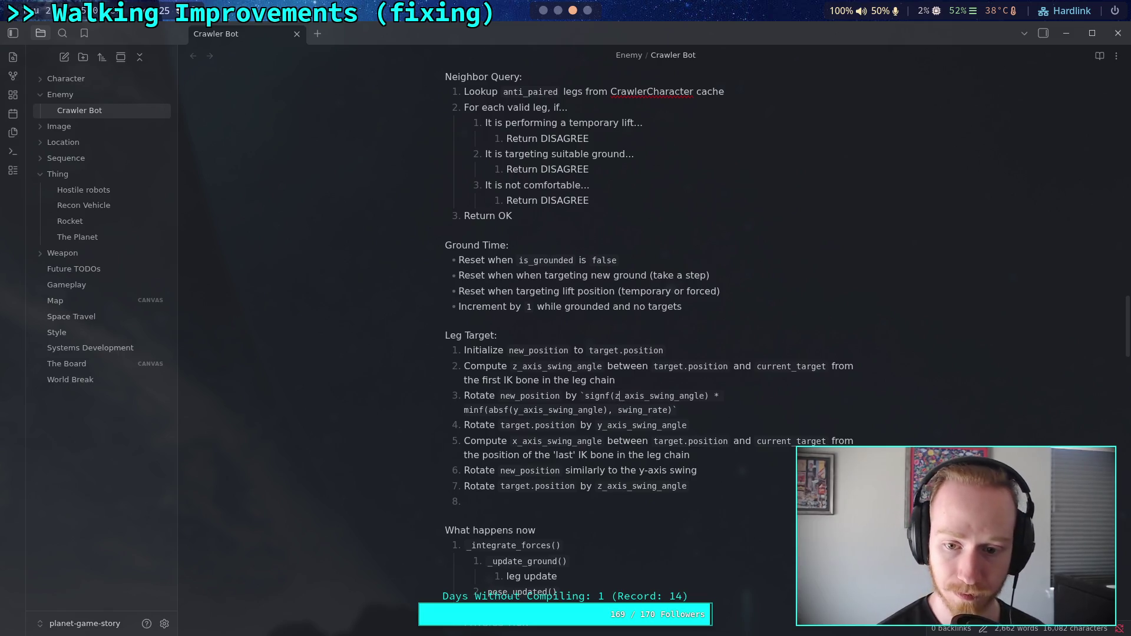
left_click(513, 409)
key("Delete")
type("z")
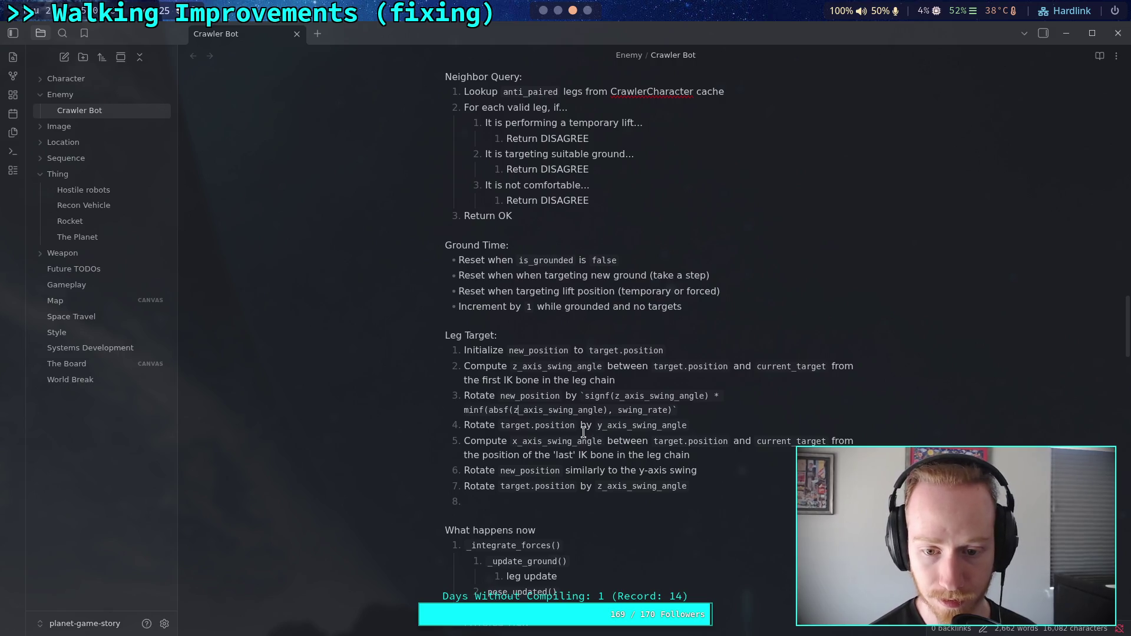
left_click(602, 426)
key("Delete")
type("z")
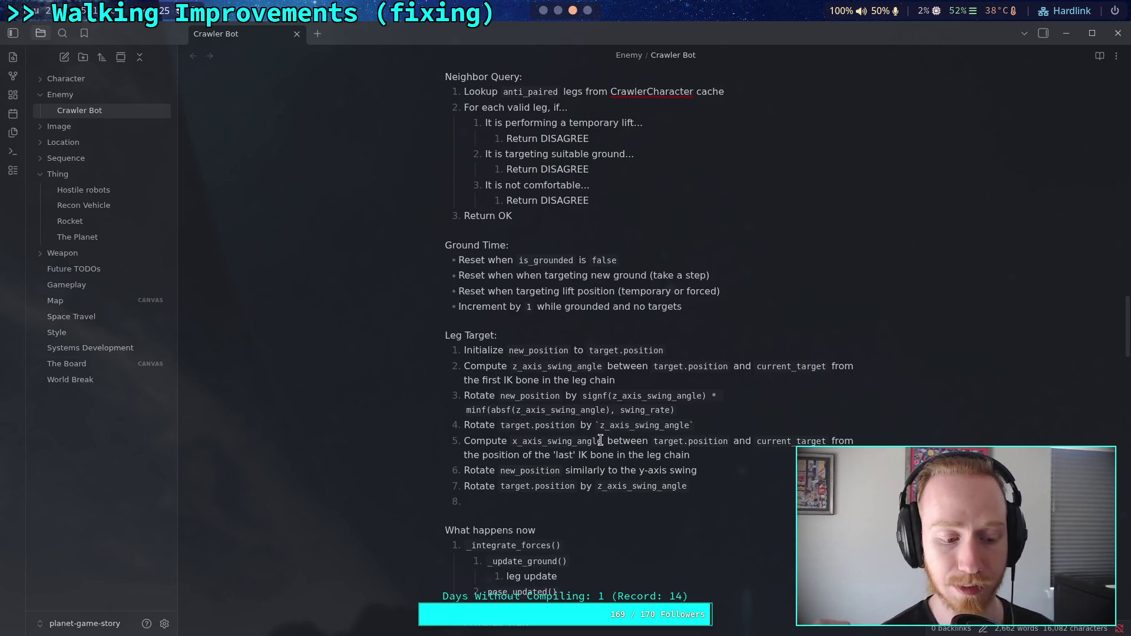
left_click(520, 442)
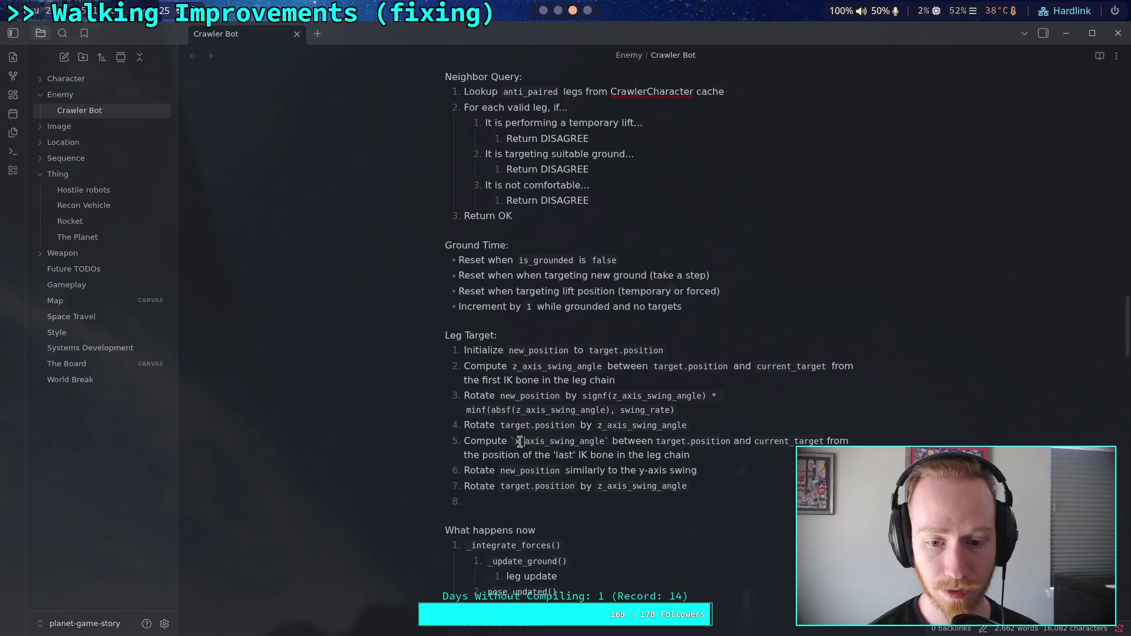
- Revise step 6's axis wording, adding 'by `x_axis_swing_angle`' and replacing y with 'previous'
left_click(656, 457)
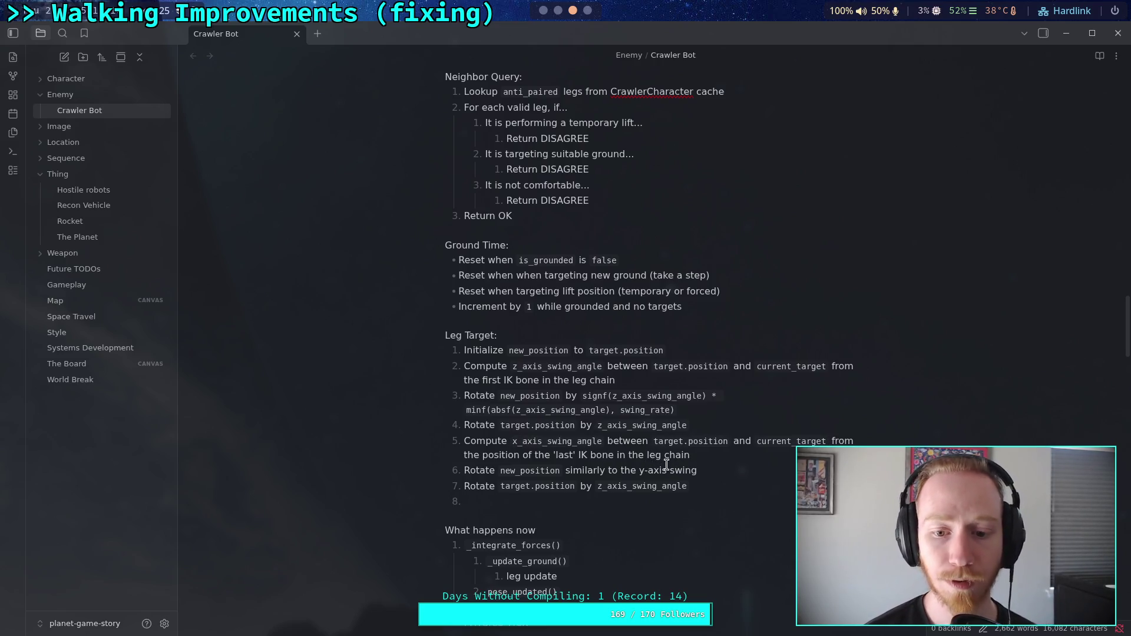
left_click(725, 459)
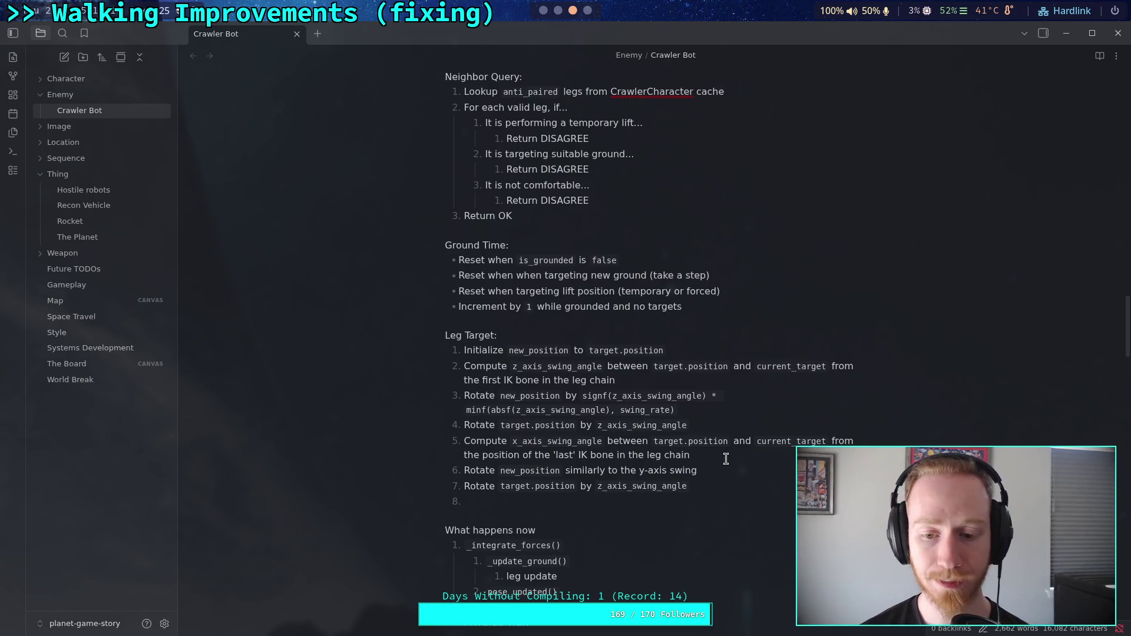
double_click(643, 470)
type("y")
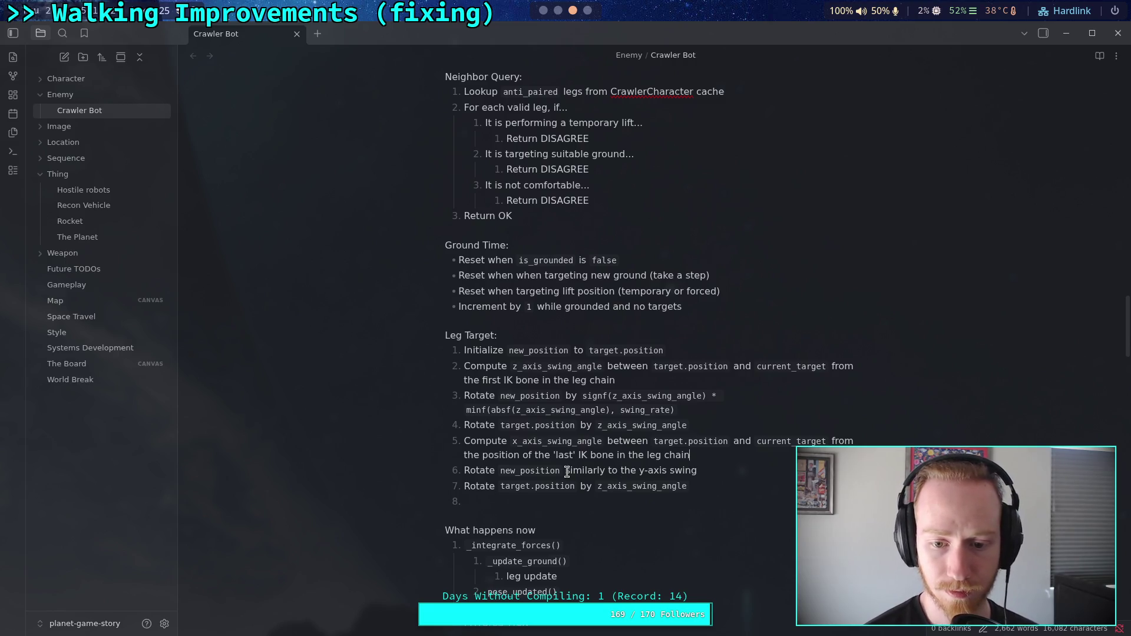
type("by `x")
type("_axis")
type("_swing_angle ")
type("`")
left_click_drag(756, 465, 753, 465)
type("previou")
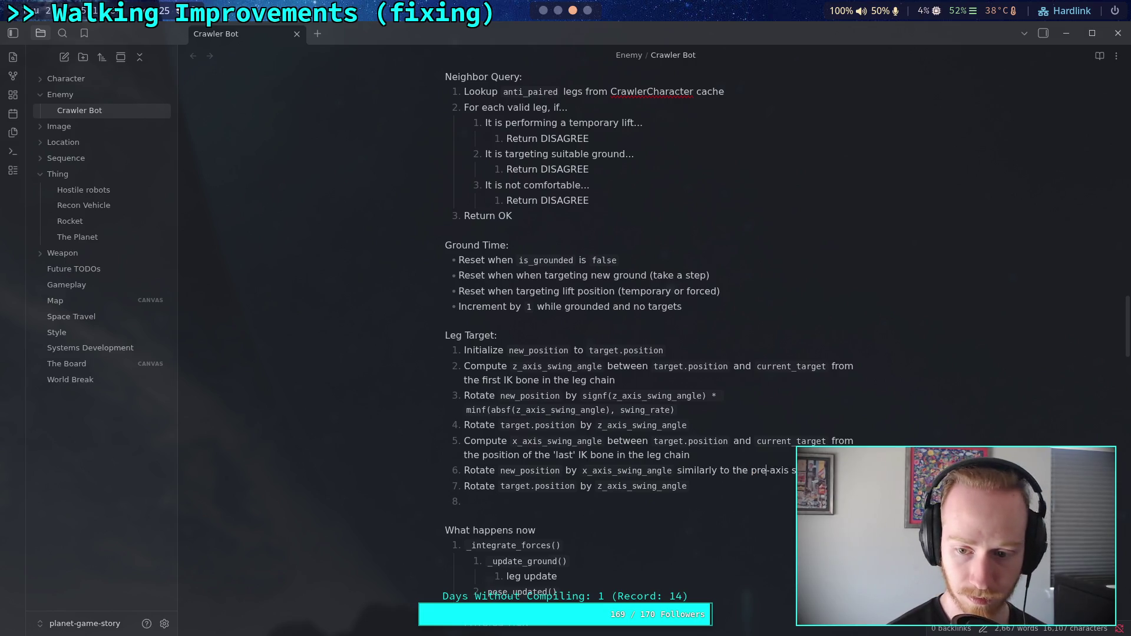
type("s")
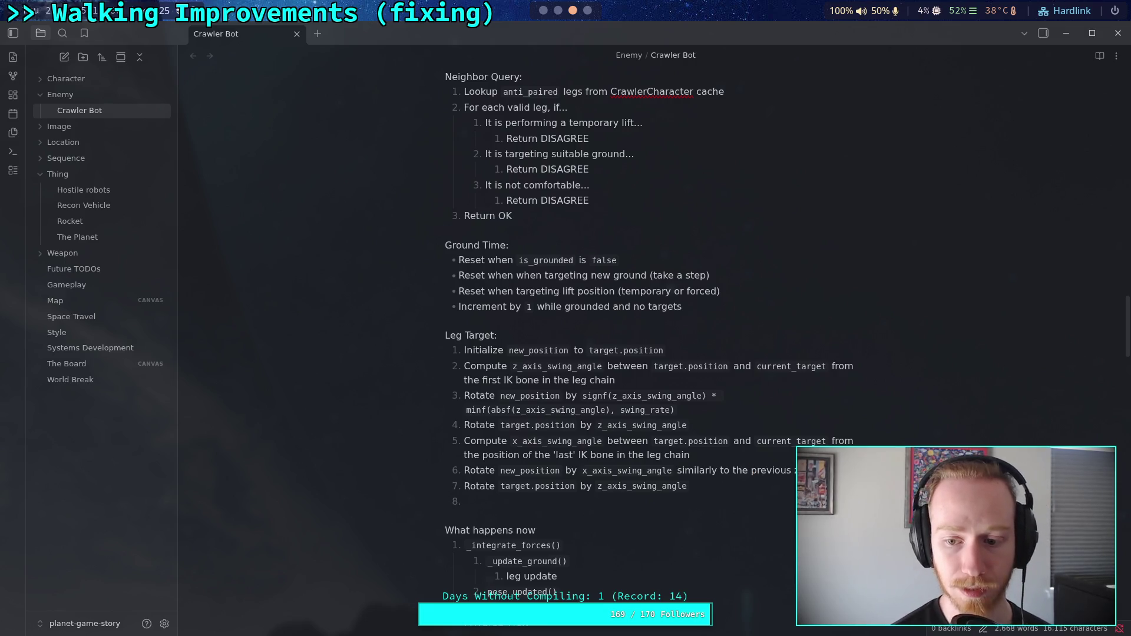
key("Down")
key("Down")
key("Down")
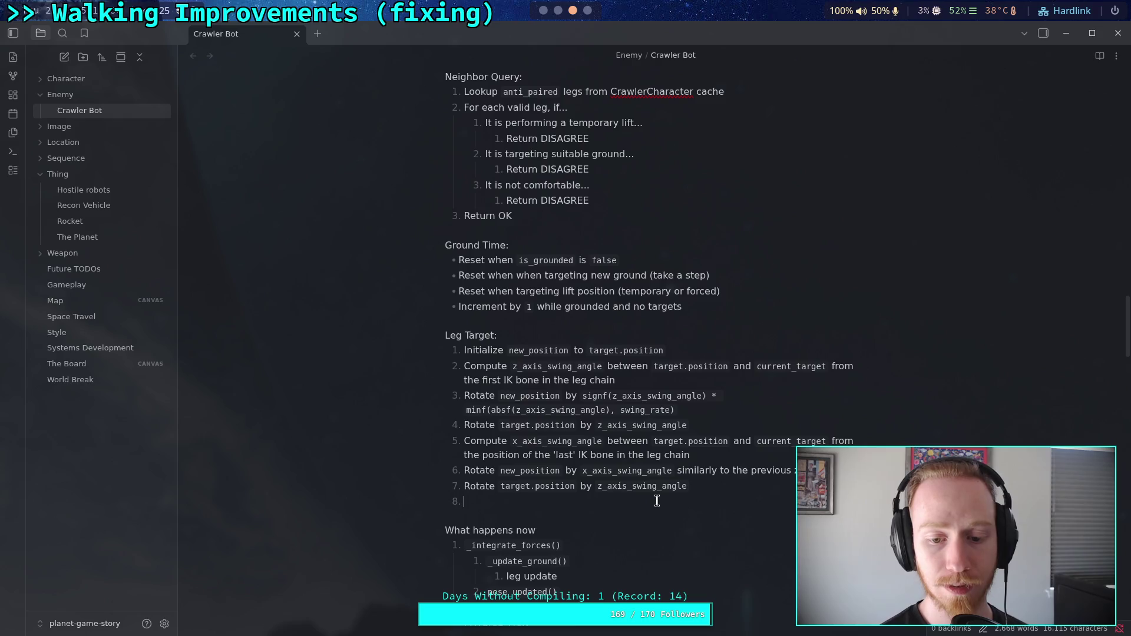
- Rename step 7's angle to x_axis_swing_angle and end it with an inline `new_position` reference
left_click(609, 486)
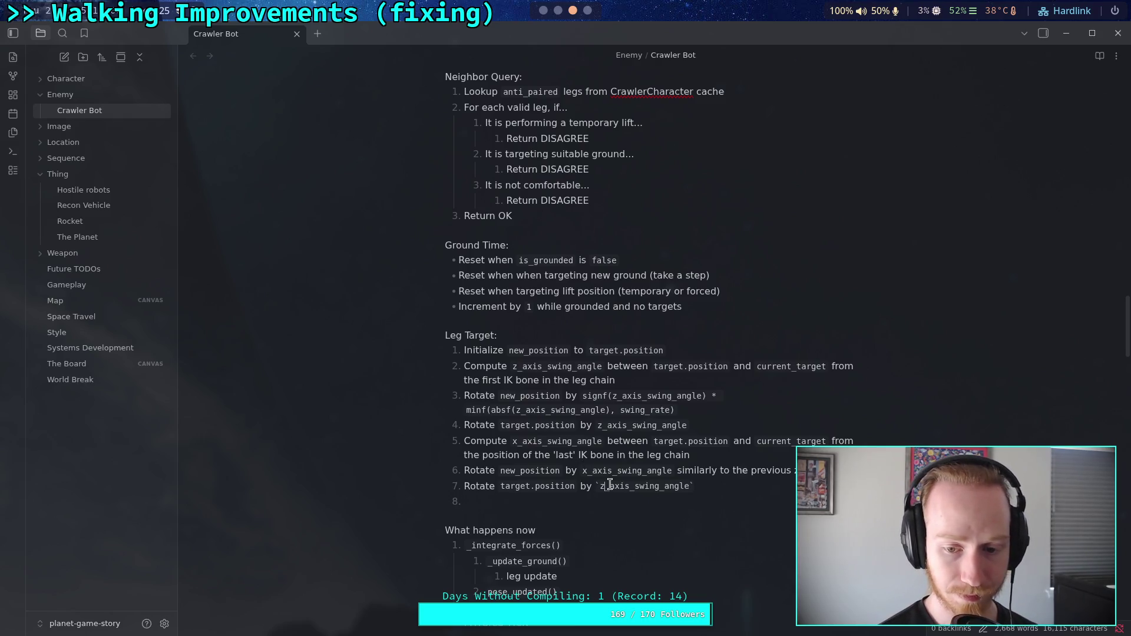
key("BackSpace")
type("x")
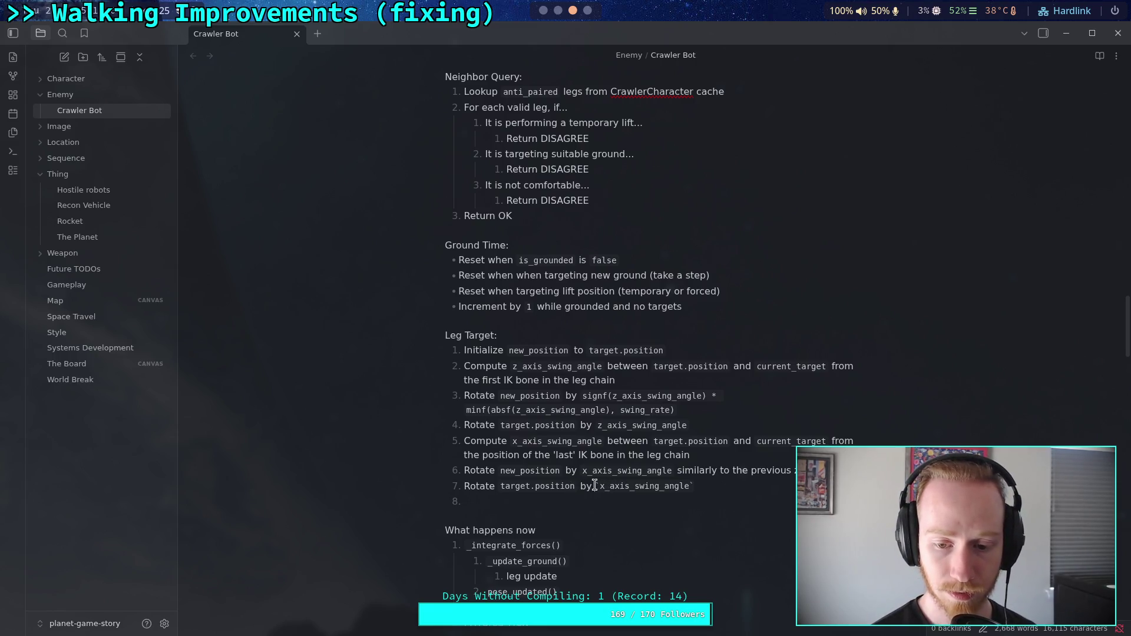
left_click(727, 488)
type("similar")
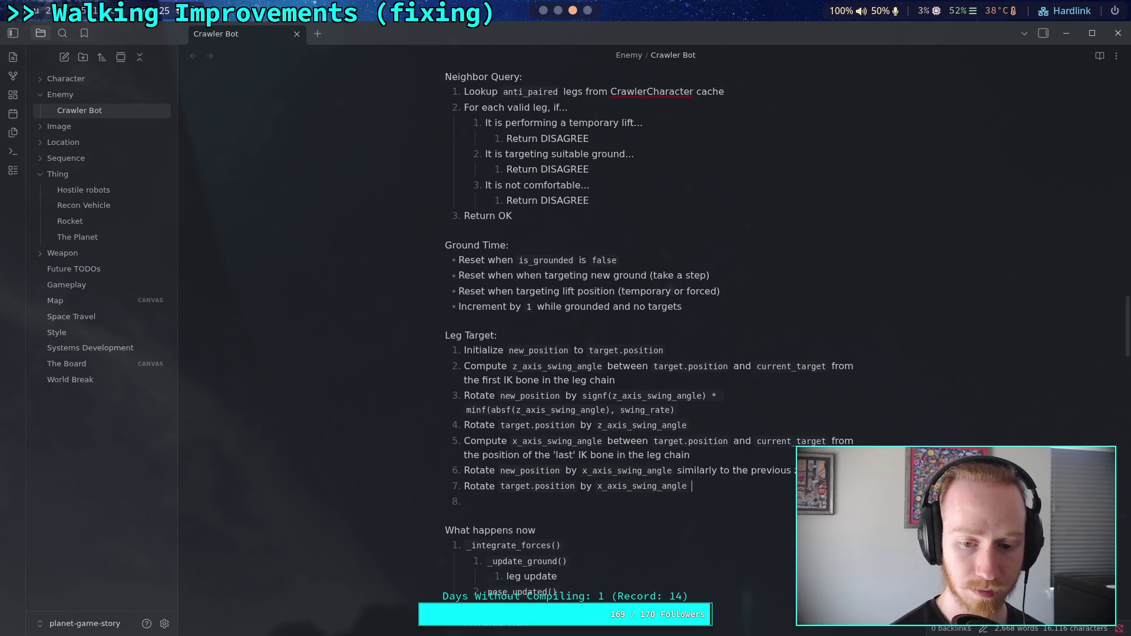
type("ly to the prev")
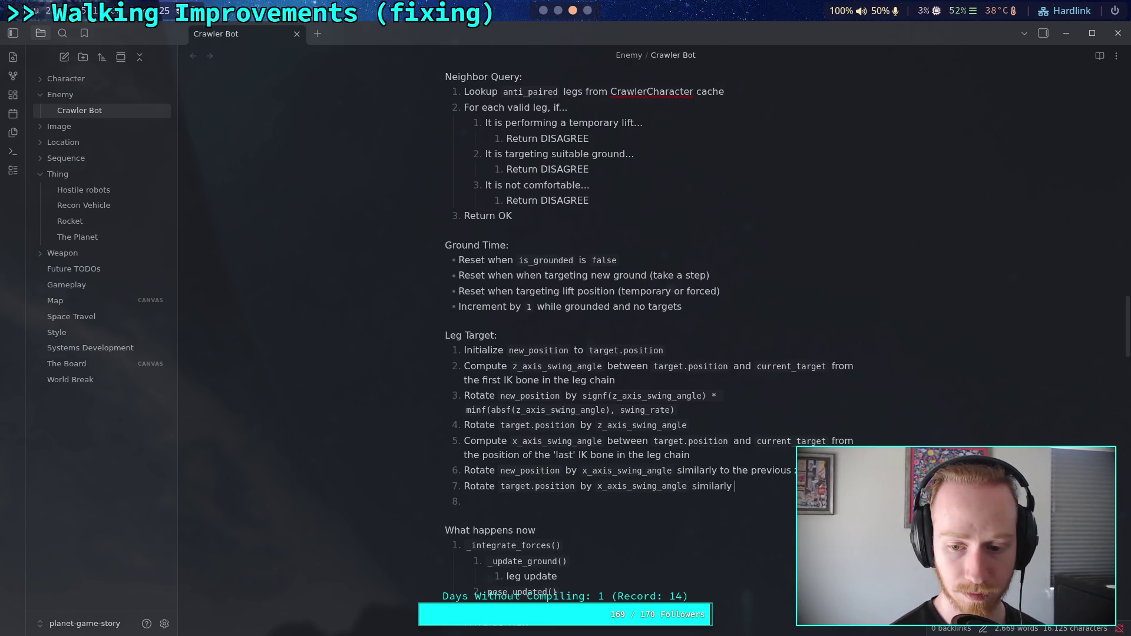
key("BackSpace")
key("BackSpace")
key("BackSpace")
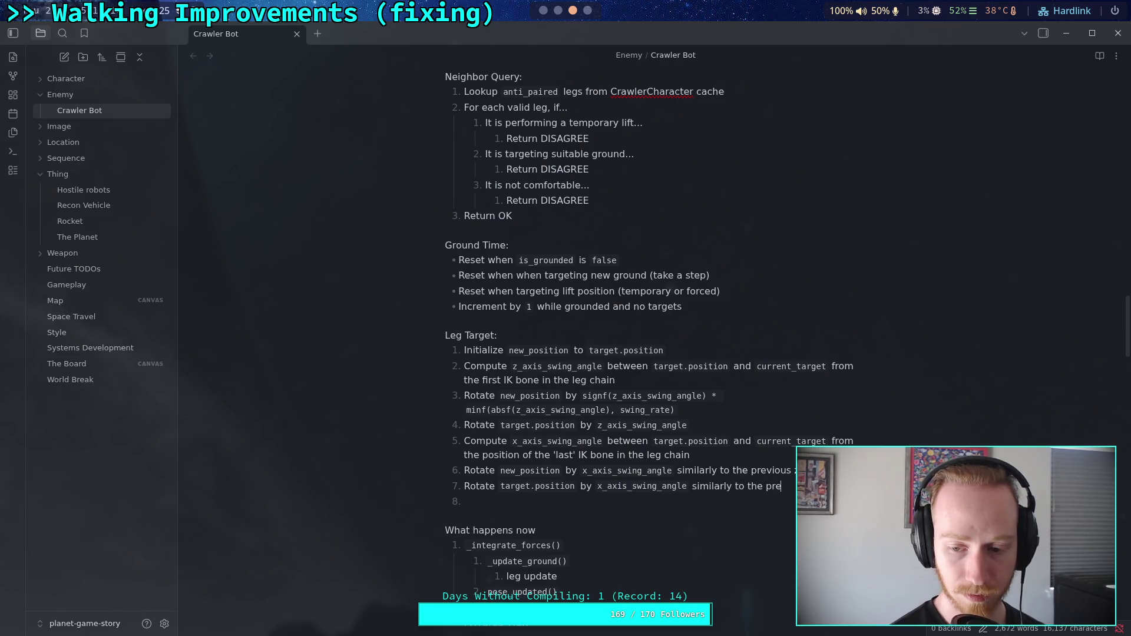
type("`new_posit")
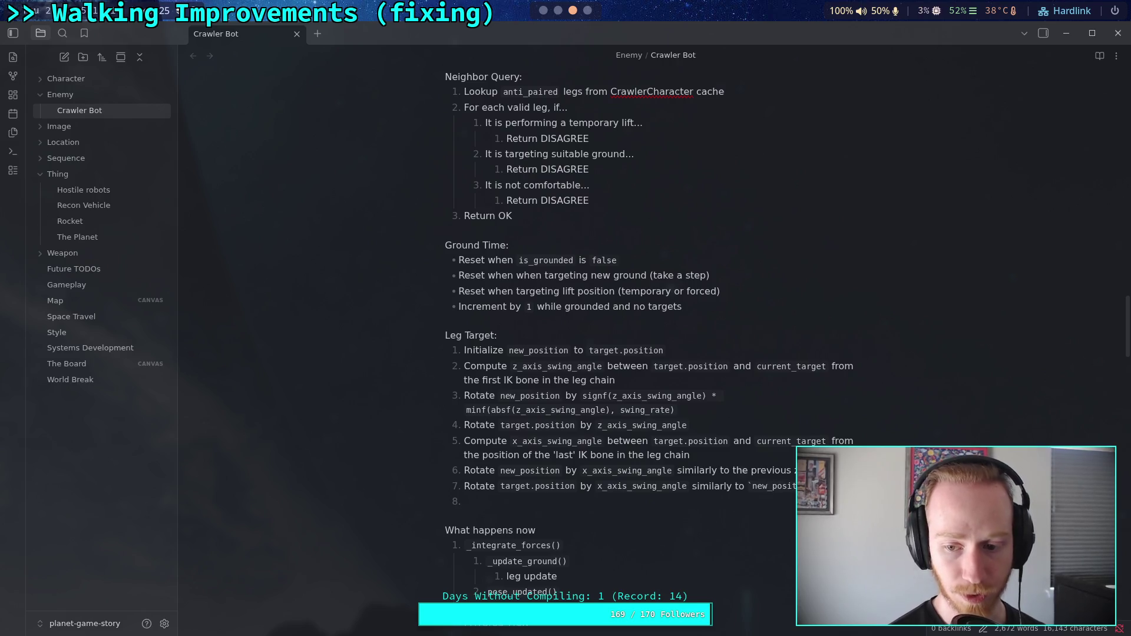
left_click(464, 501)
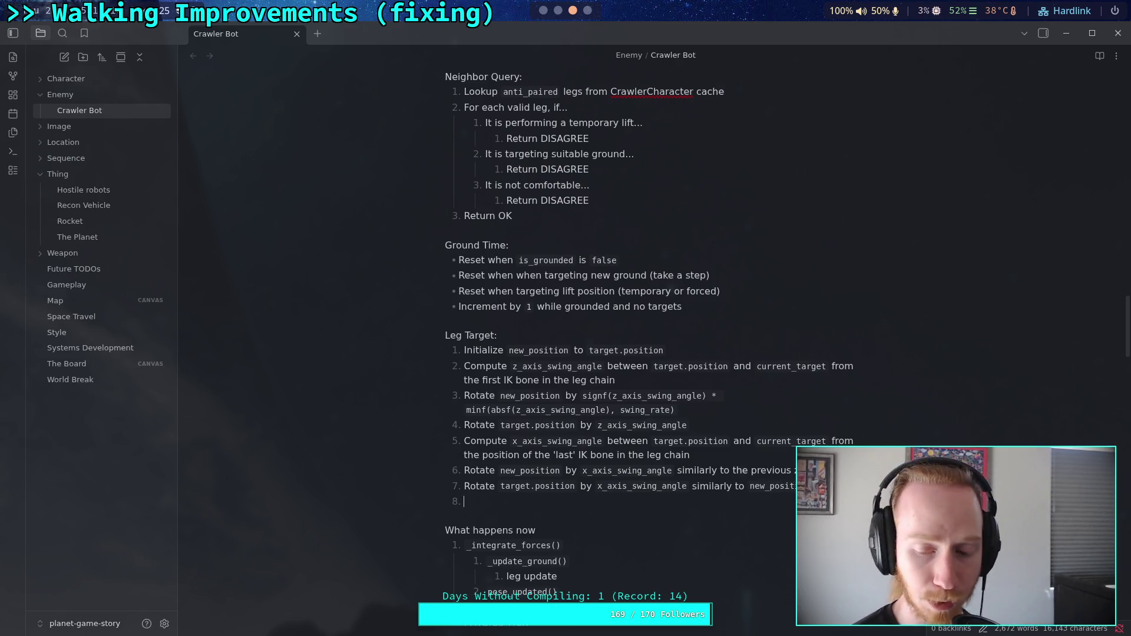
key("super+1")
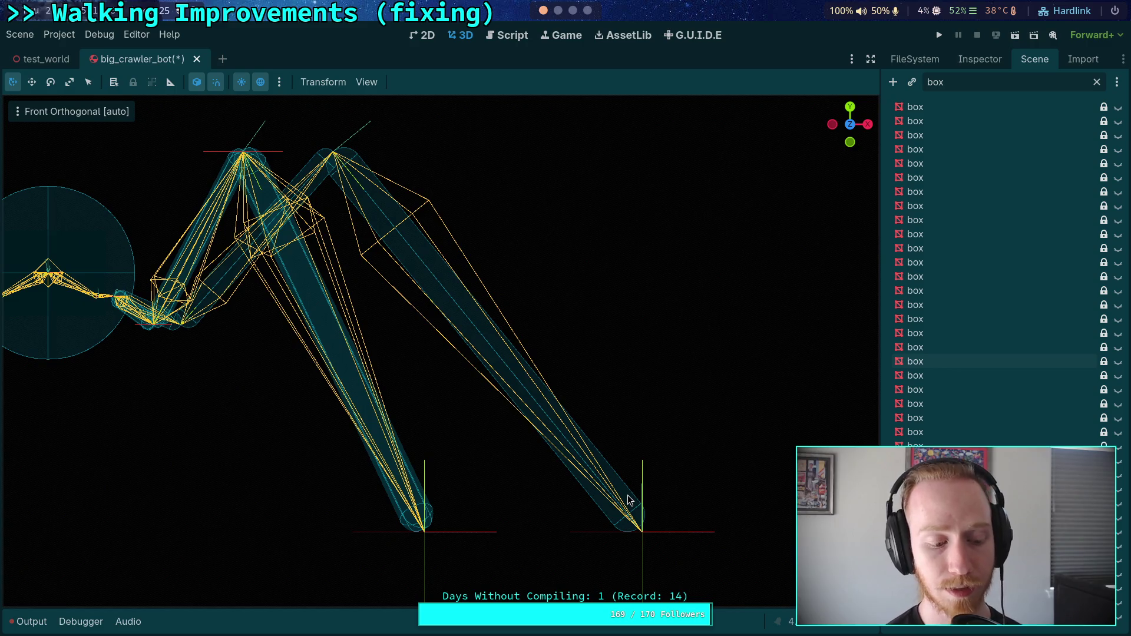
- Go back through the terminal workspace to the Crawler Bot note in Obsidian
left_click(558, 10)
left_click(570, 12)
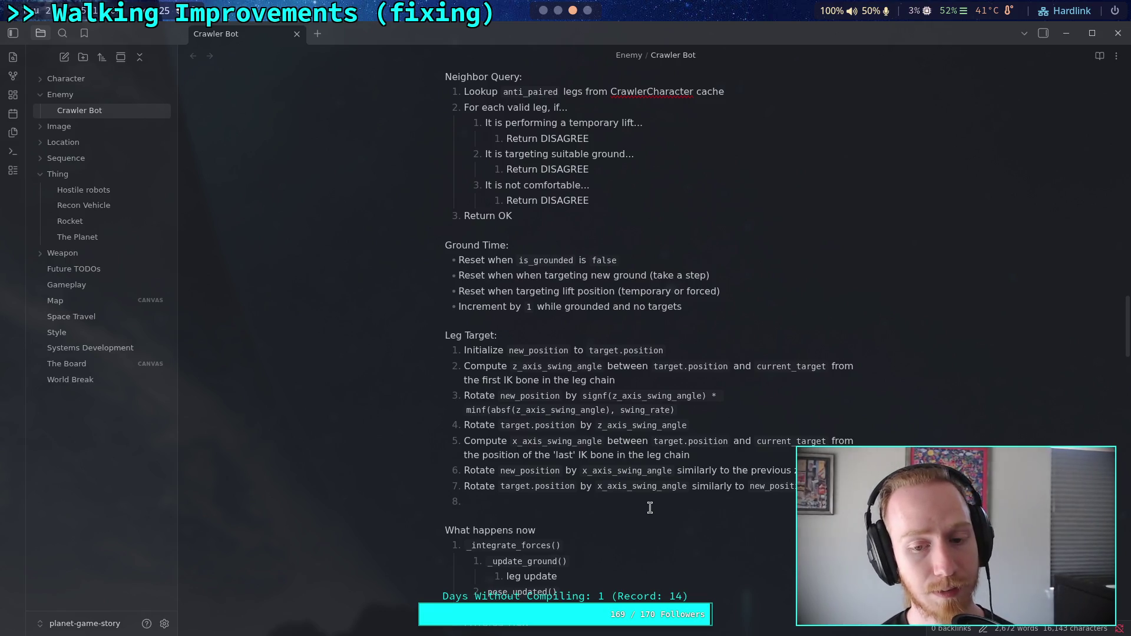
- Leave Obsidian for the terminal showing the CrawlerLeg.gd commit pushed to master
scroll(546, 13, "up", 2)
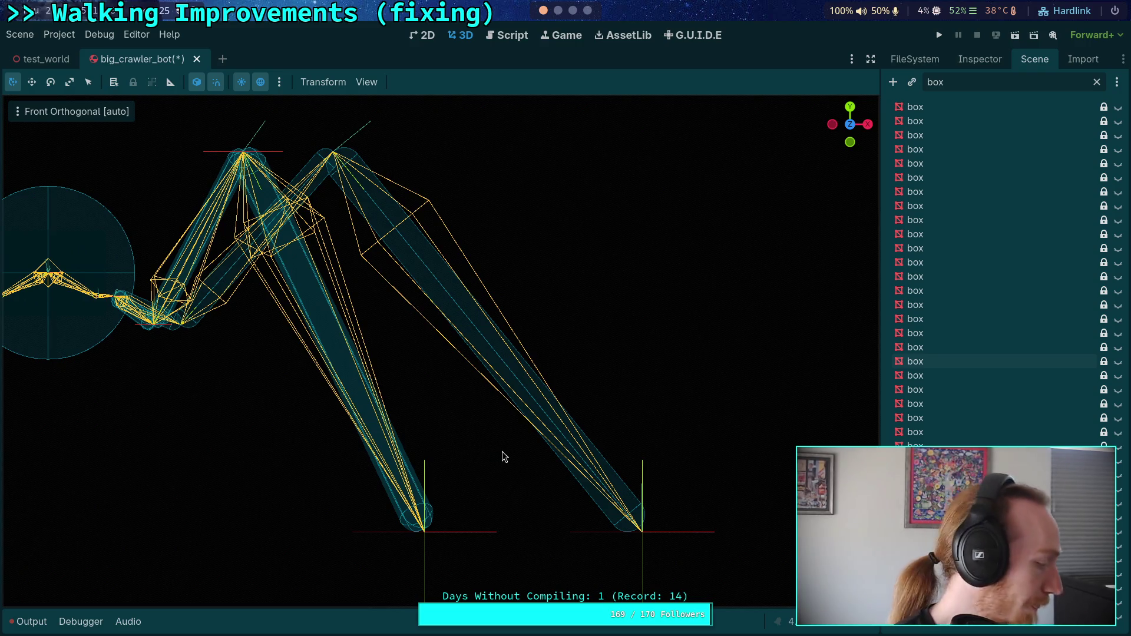
key("super+2")
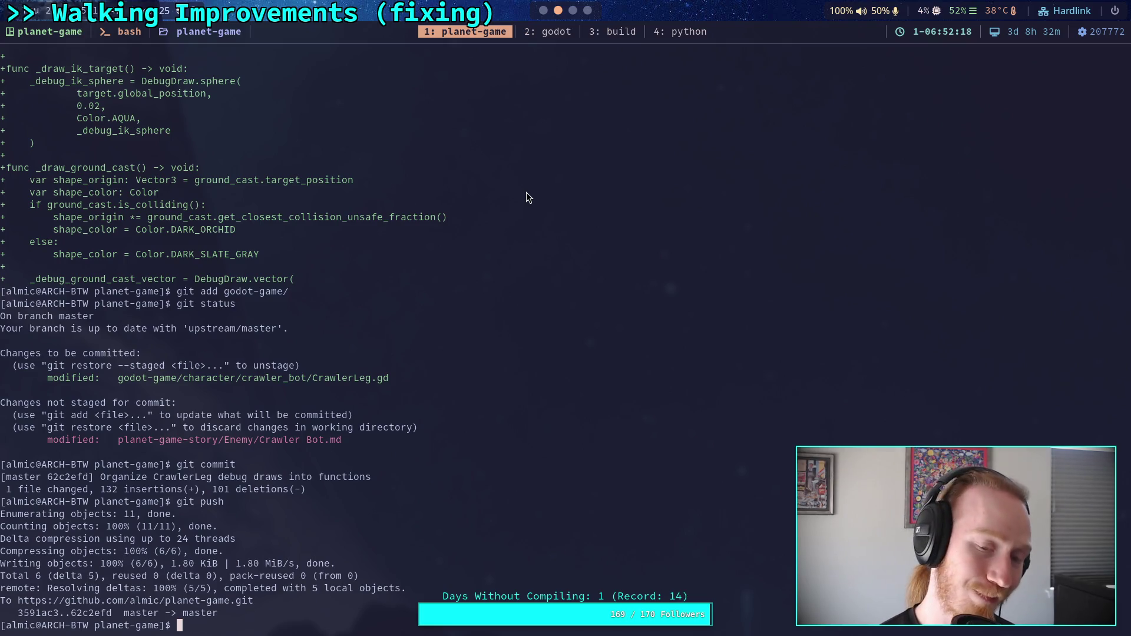
- Return from the git output to the big_crawler_bot scene in the Godot editor
key("super+1")
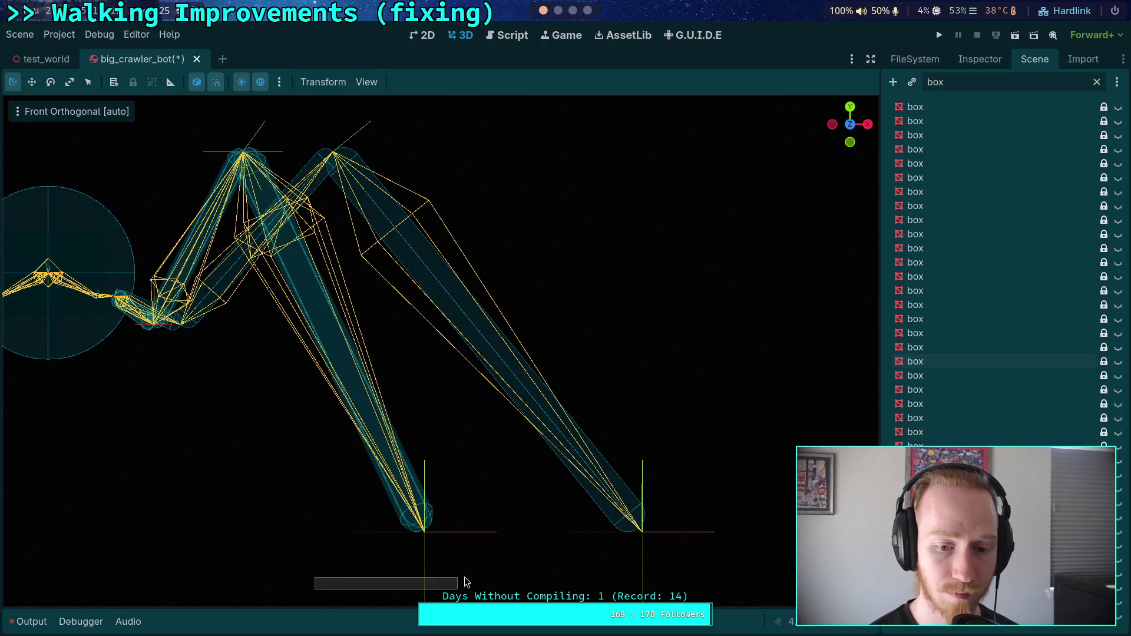
- Clear the 'box' Scene tree filter and hide BR_Target in the viewport
left_click(428, 538)
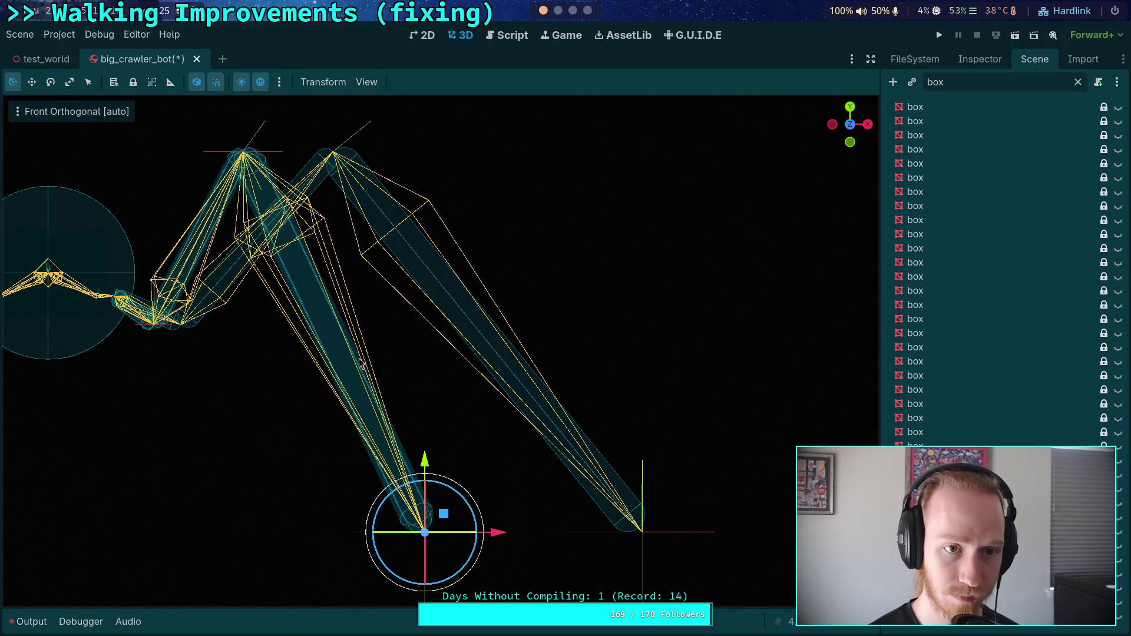
left_click(367, 82)
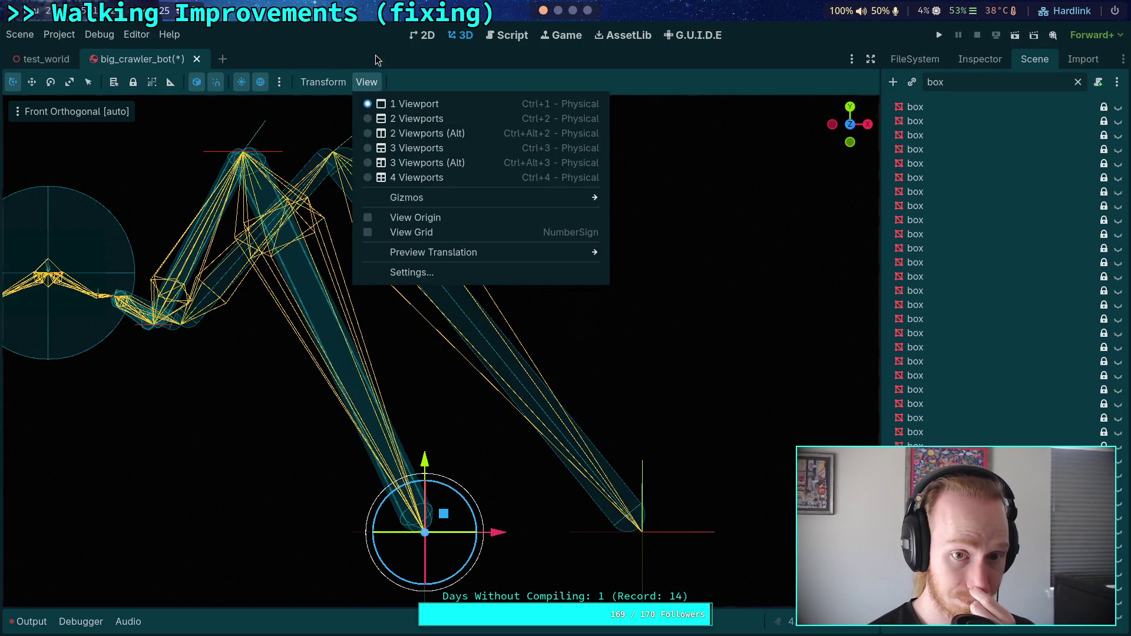
left_click(377, 60)
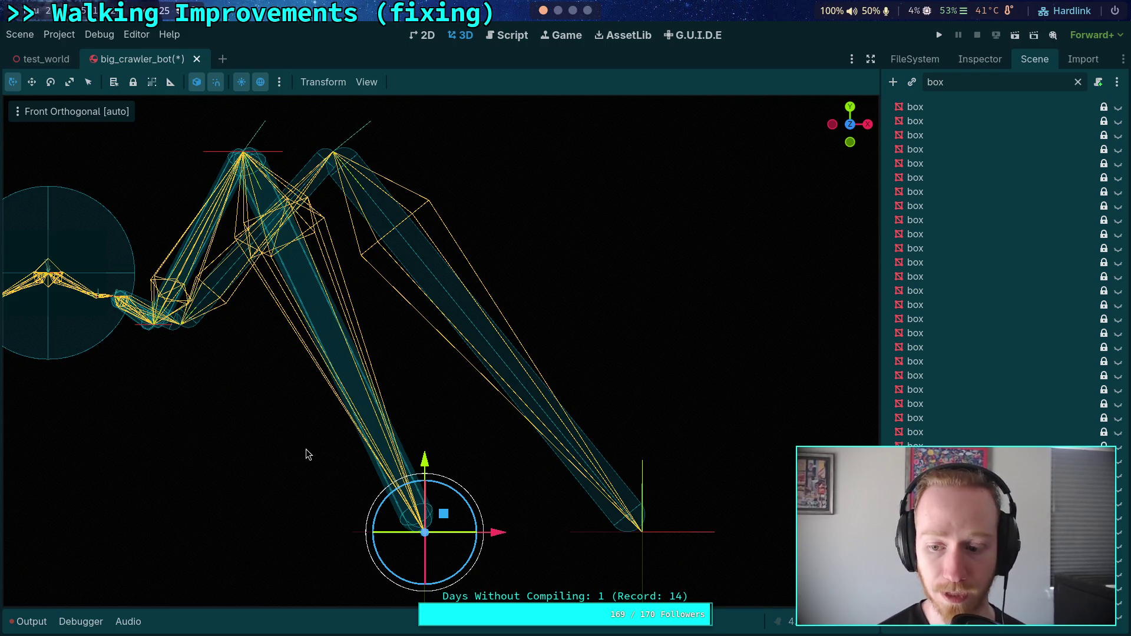
left_click(1078, 82)
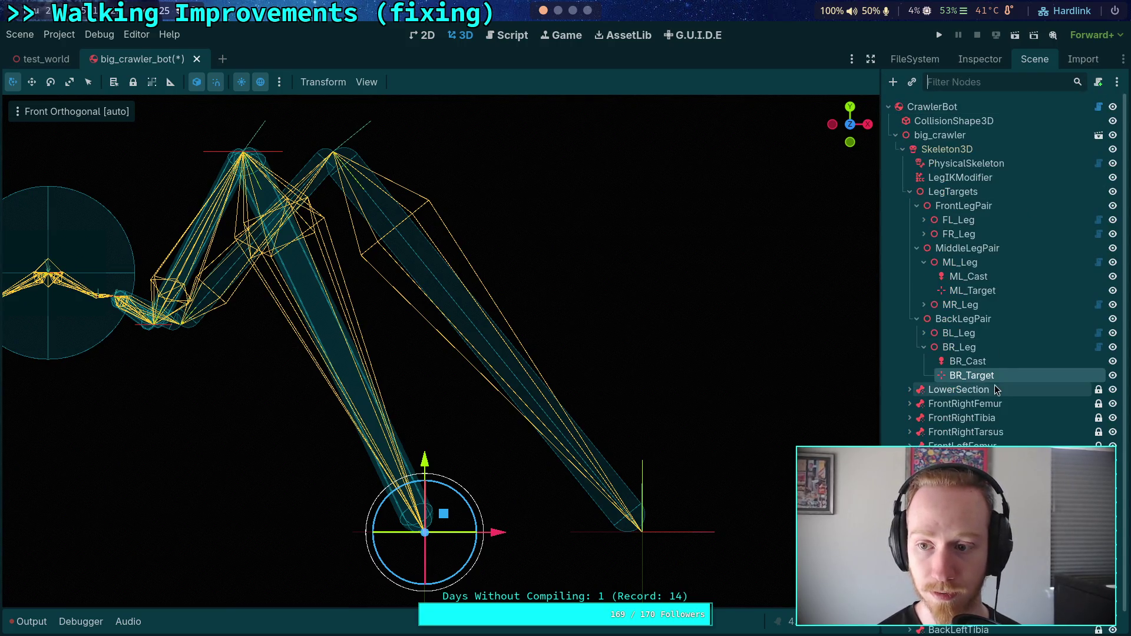
left_click(1114, 377)
left_click(440, 377)
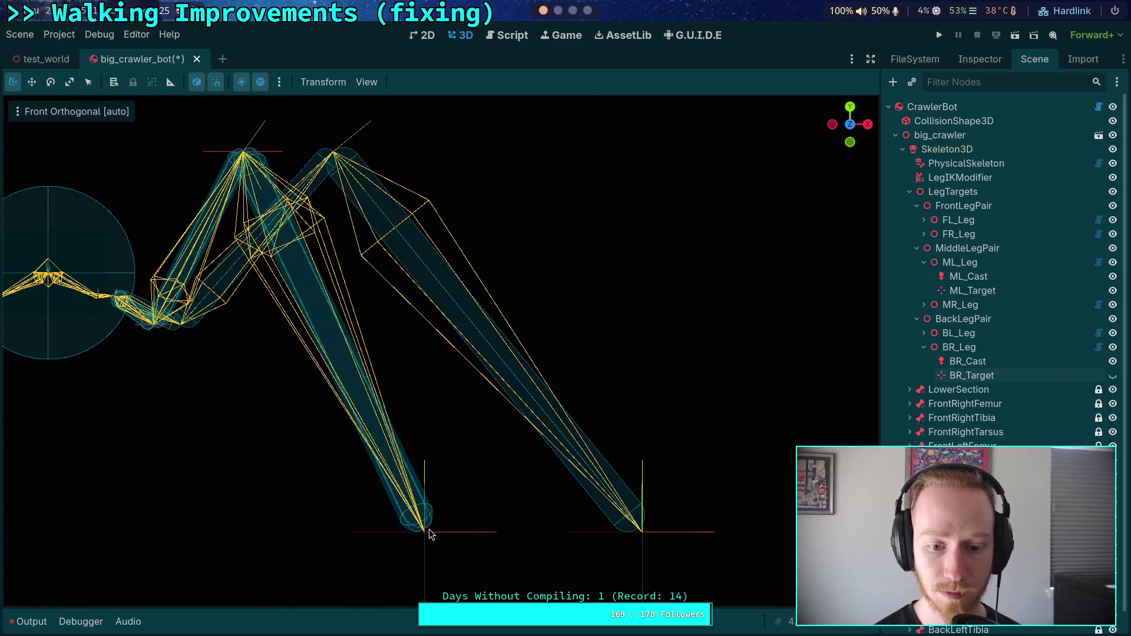
left_click(428, 529)
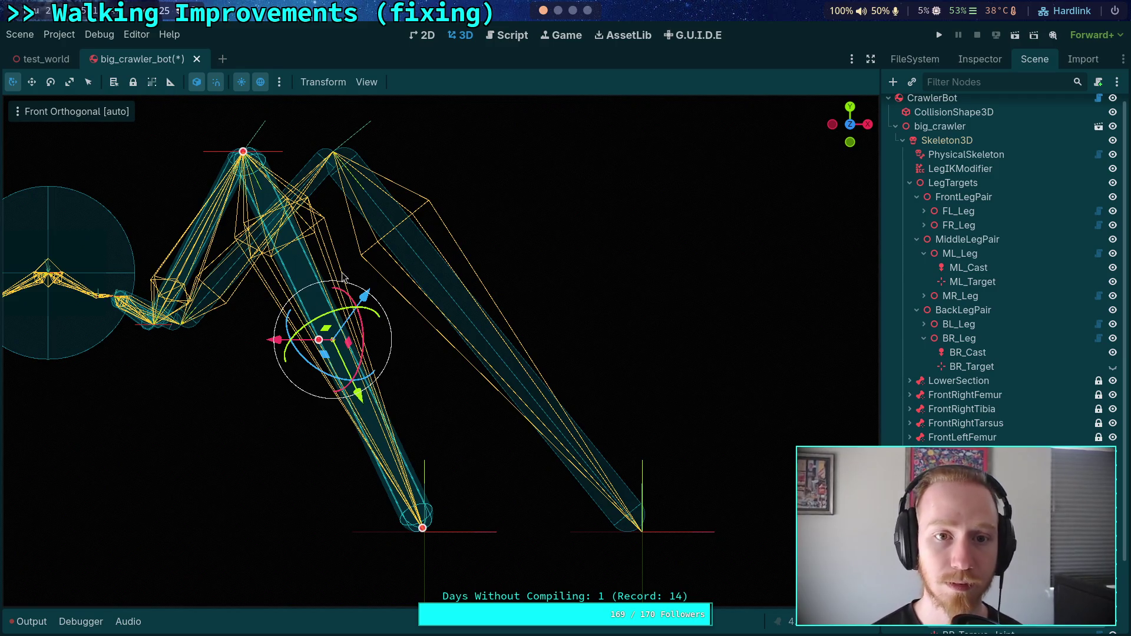
- Browse the viewport display and preview environment menus, then open Editor Settings
left_click(136, 36)
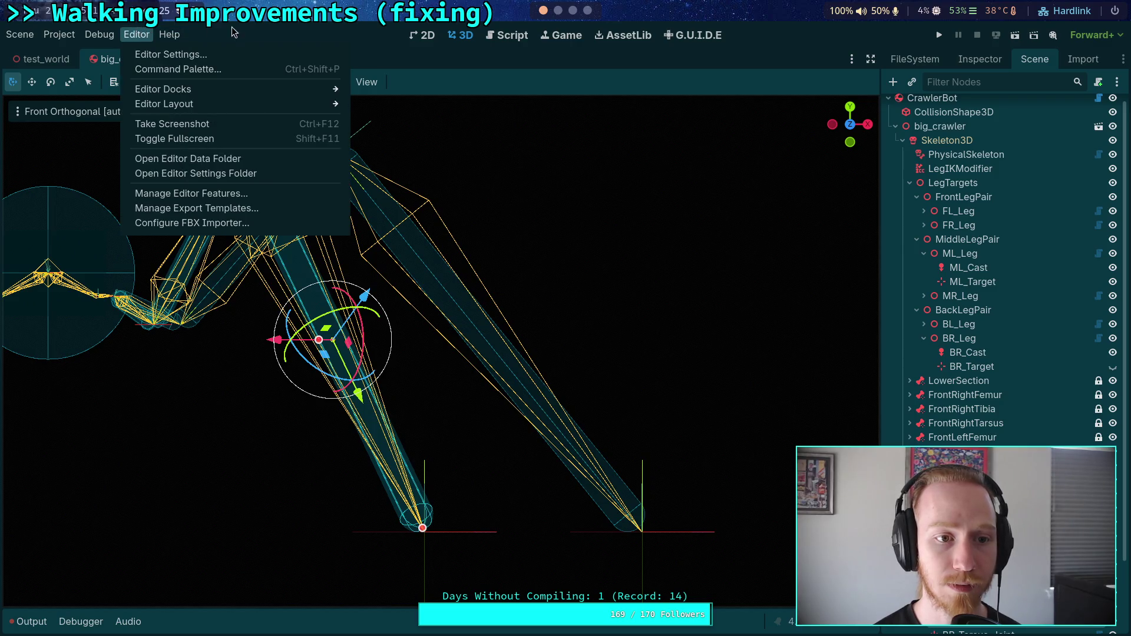
left_click(366, 82)
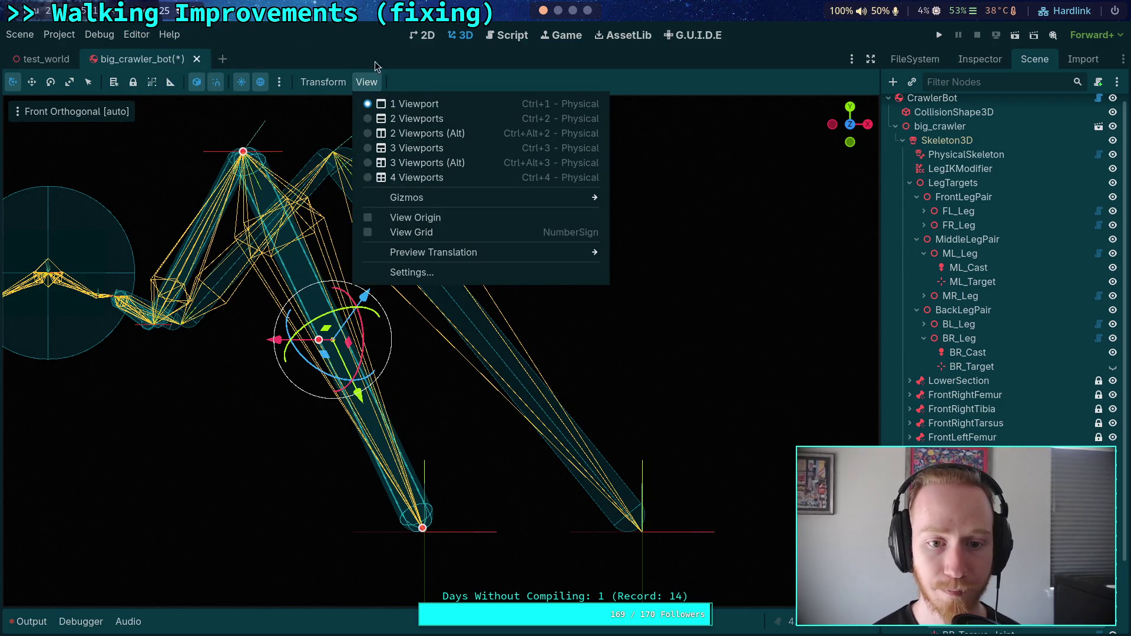
left_click(377, 66)
left_click(279, 83)
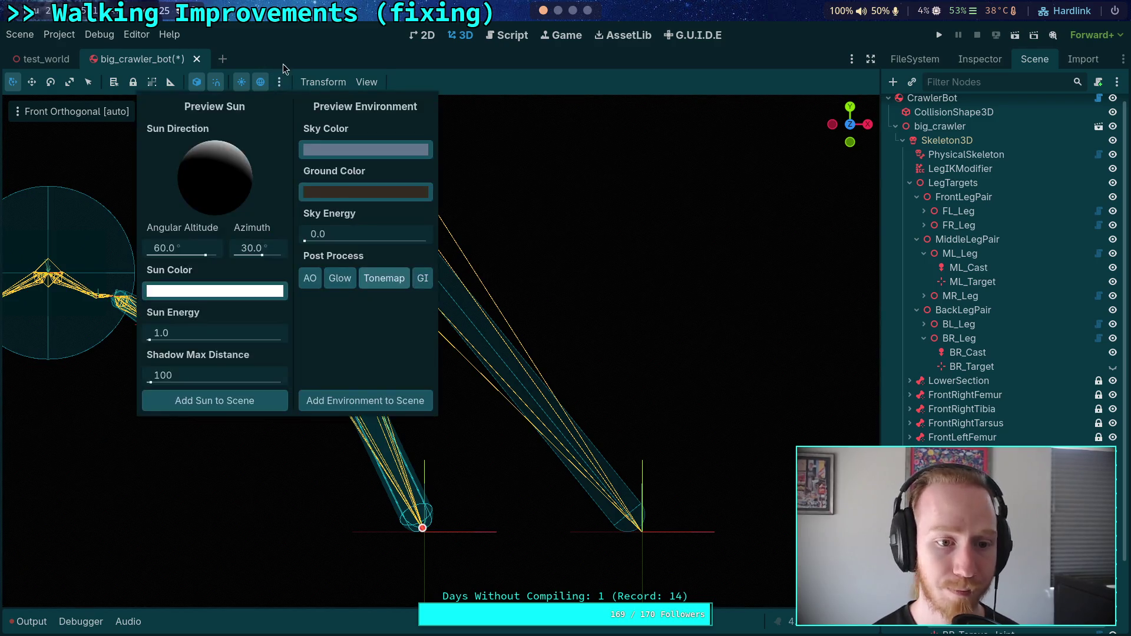
left_click(281, 53)
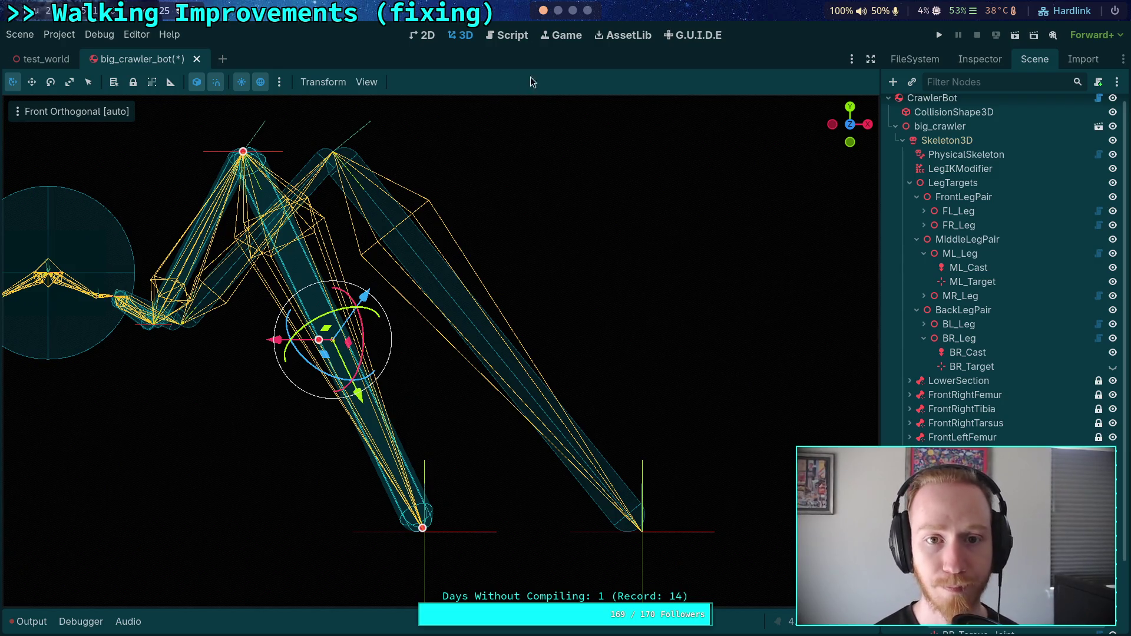
left_click(74, 34)
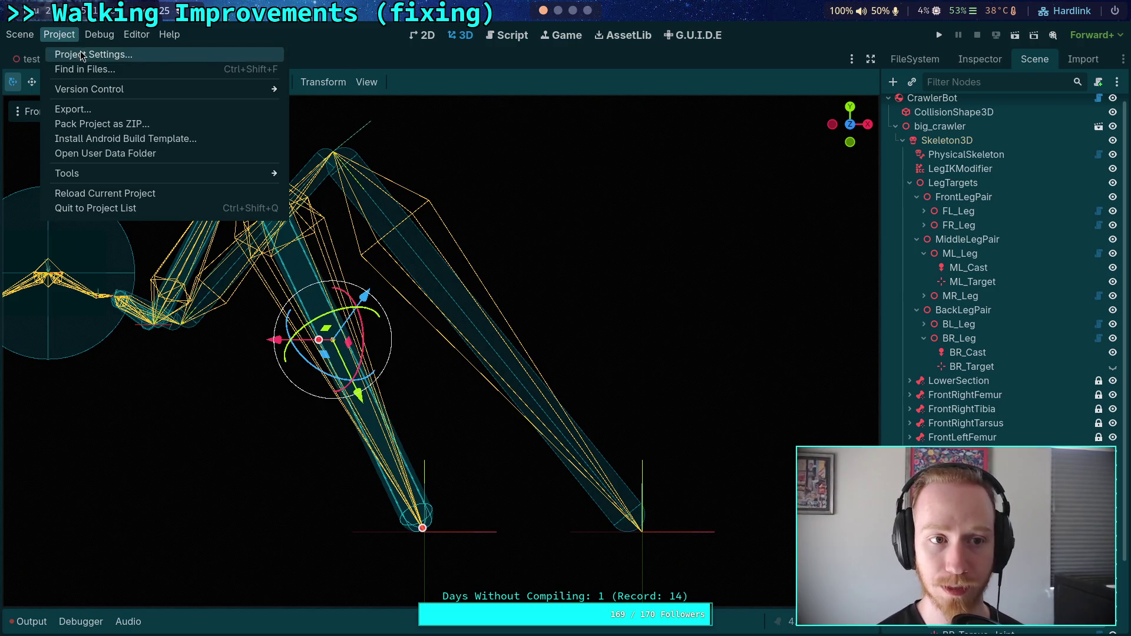
left_click(163, 53)
left_click(212, 51)
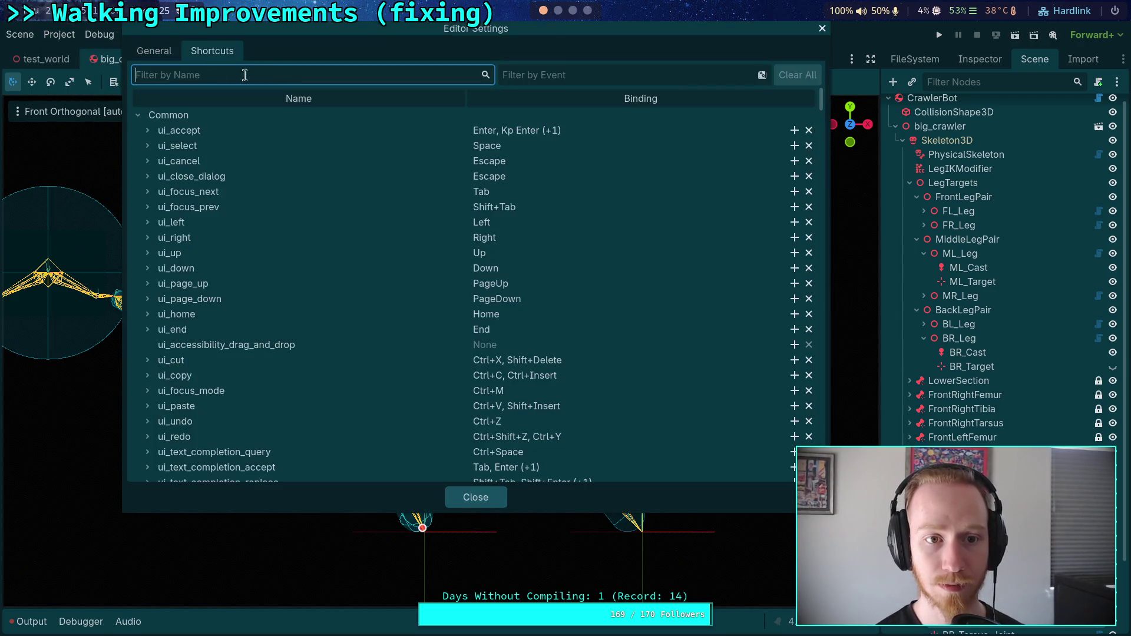
type("visi")
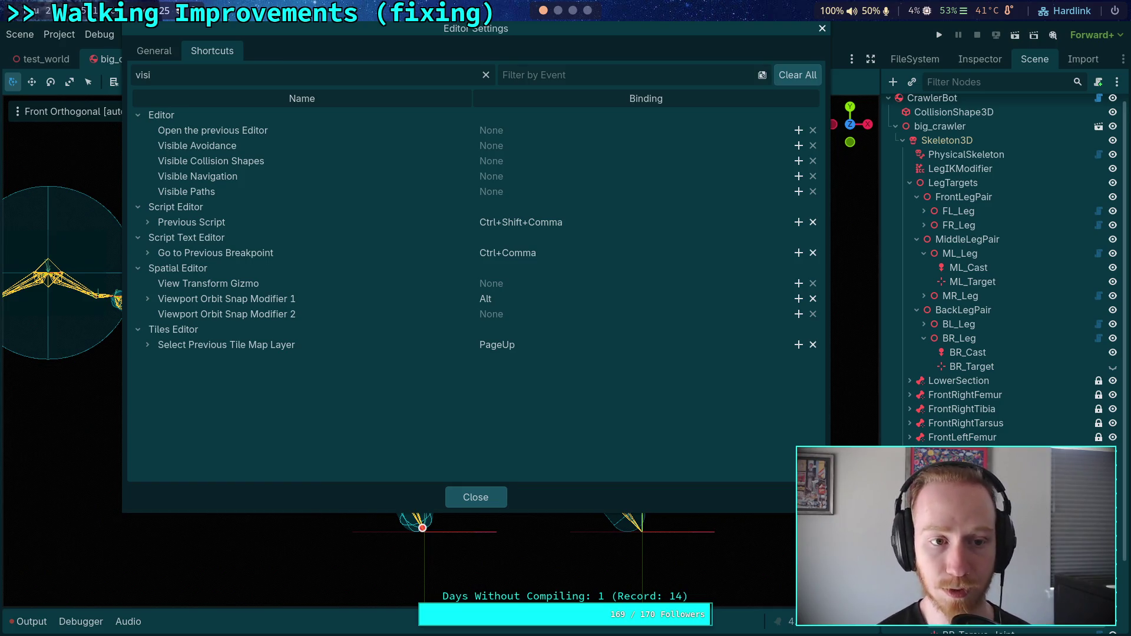
key("BackSpace")
key("BackSpace")
key("BackSpace")
type("hide")
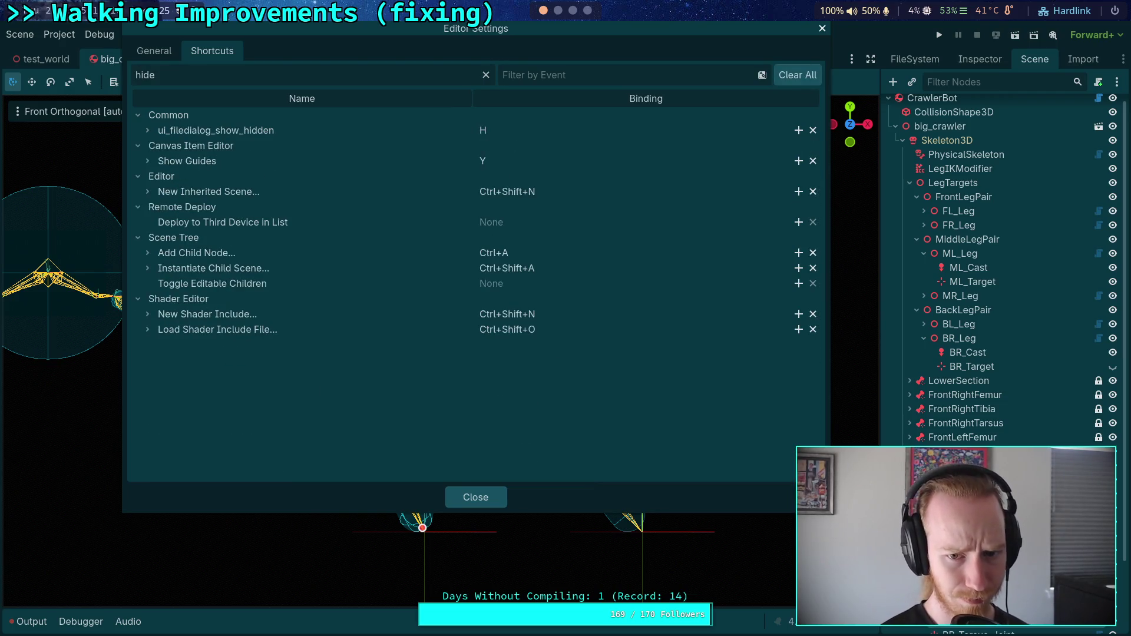
key("BackSpace")
key("BackSpace")
key("BackSpace")
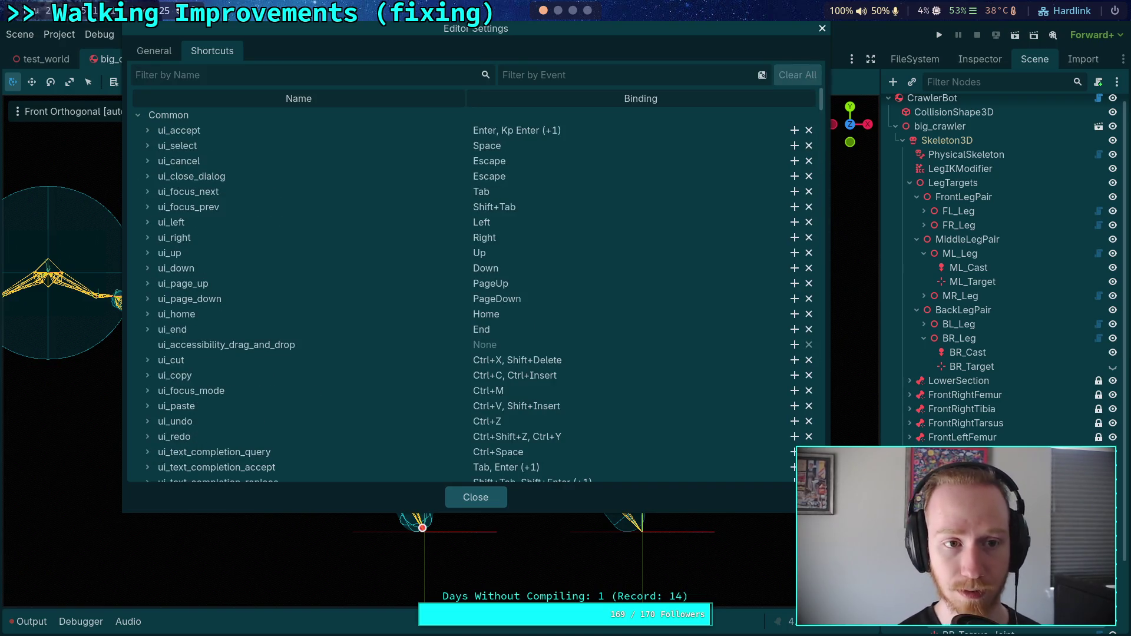
type("hide")
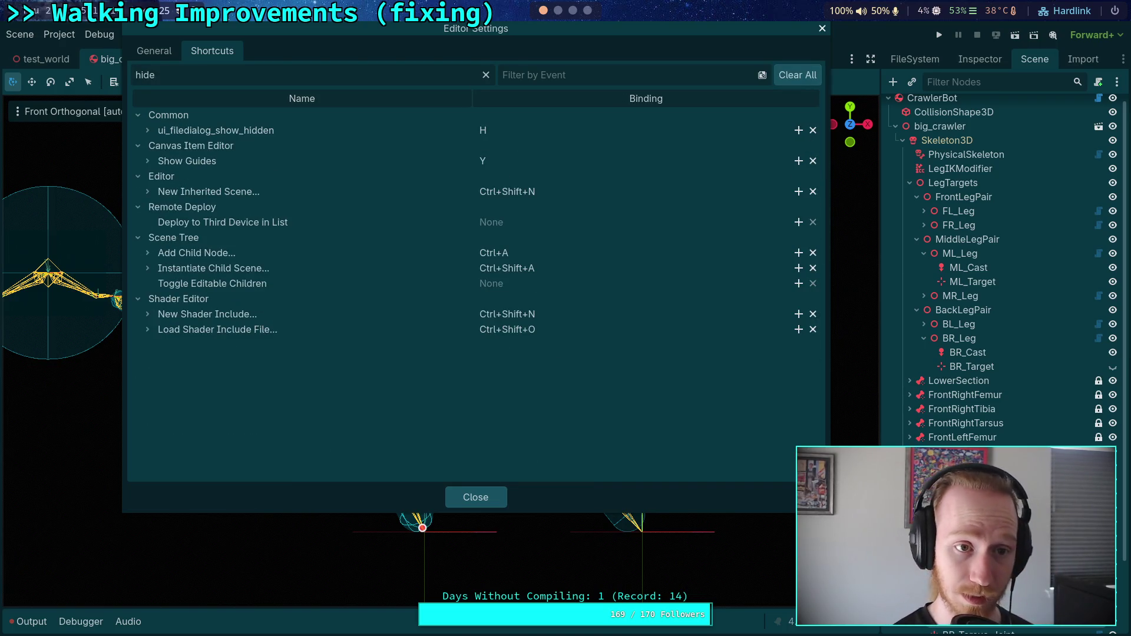
key("BackSpace")
key("BackSpace")
key("BackSpace")
type("toggle")
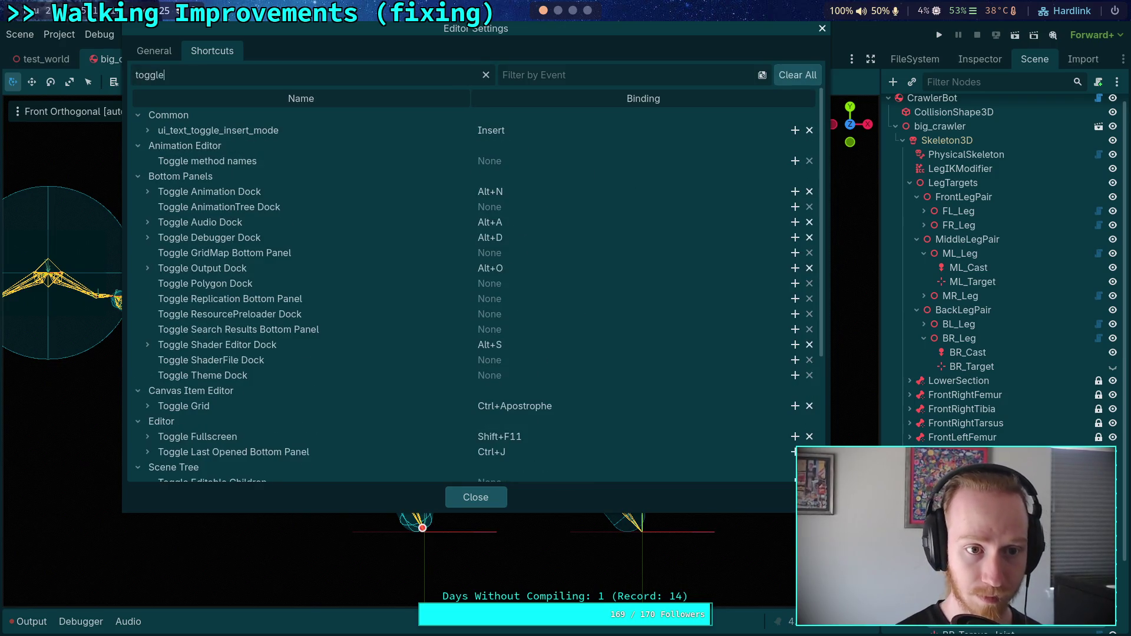
scroll(384, 362, "down", 5)
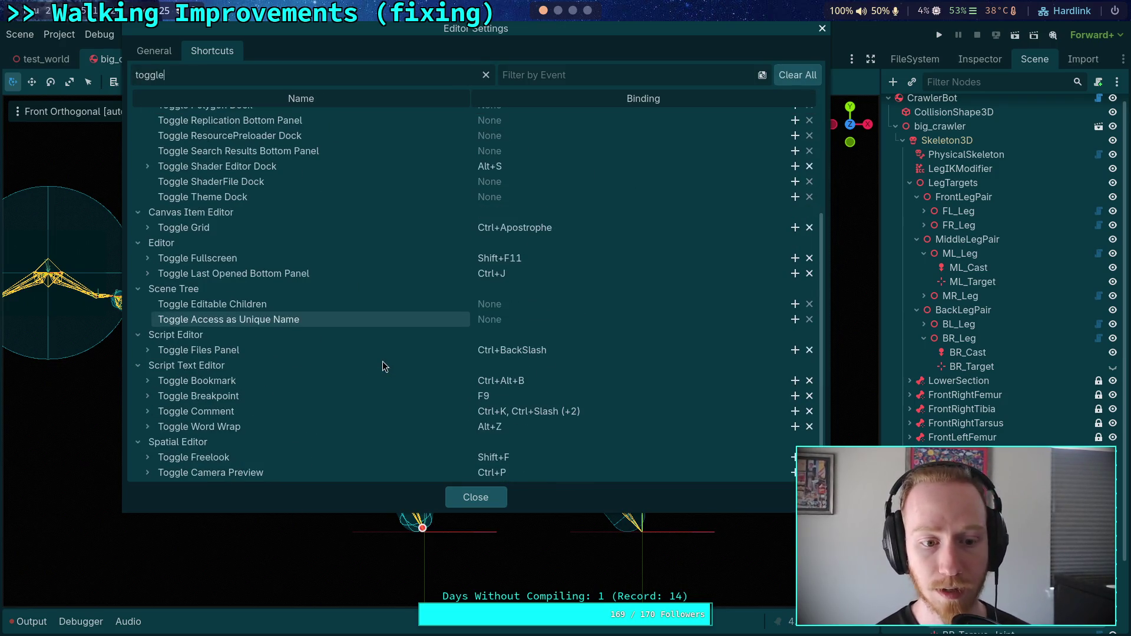
scroll(384, 366, "up", 5)
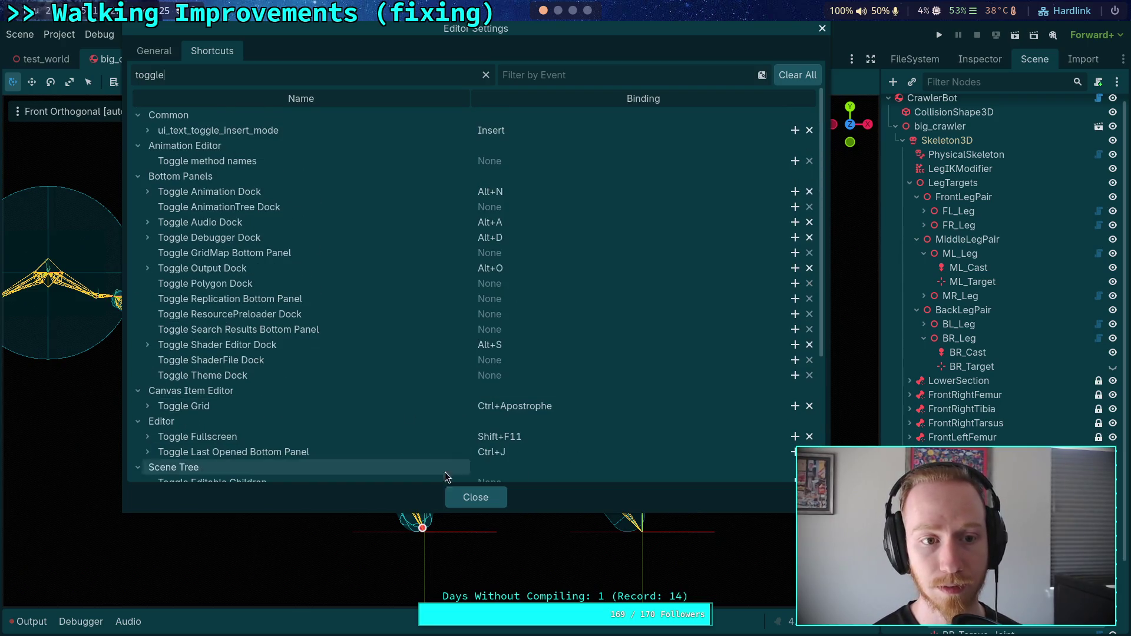
scroll(391, 425, "down", 5)
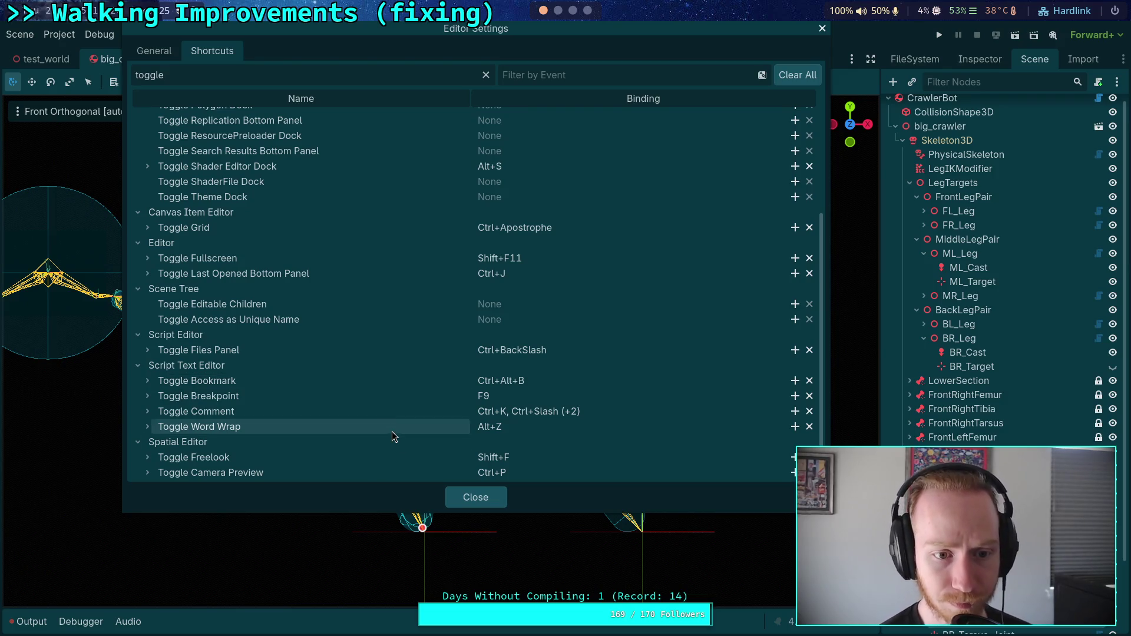
left_click(476, 497)
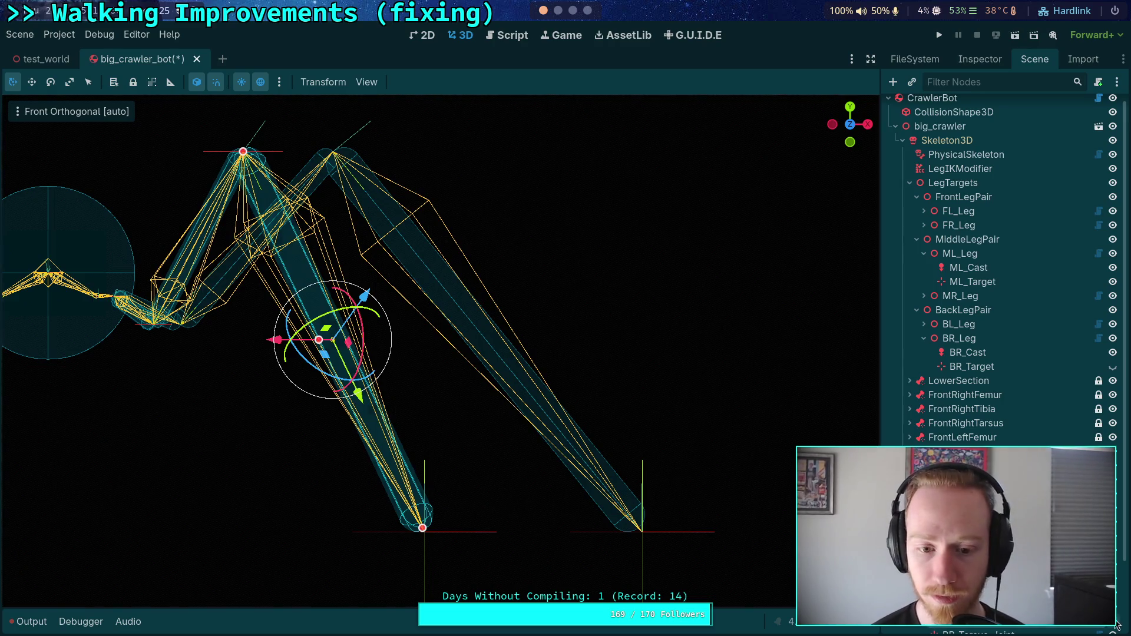
- Hide the front-right leg body's and tibia's collision shapes
left_click(410, 499)
left_click(424, 501)
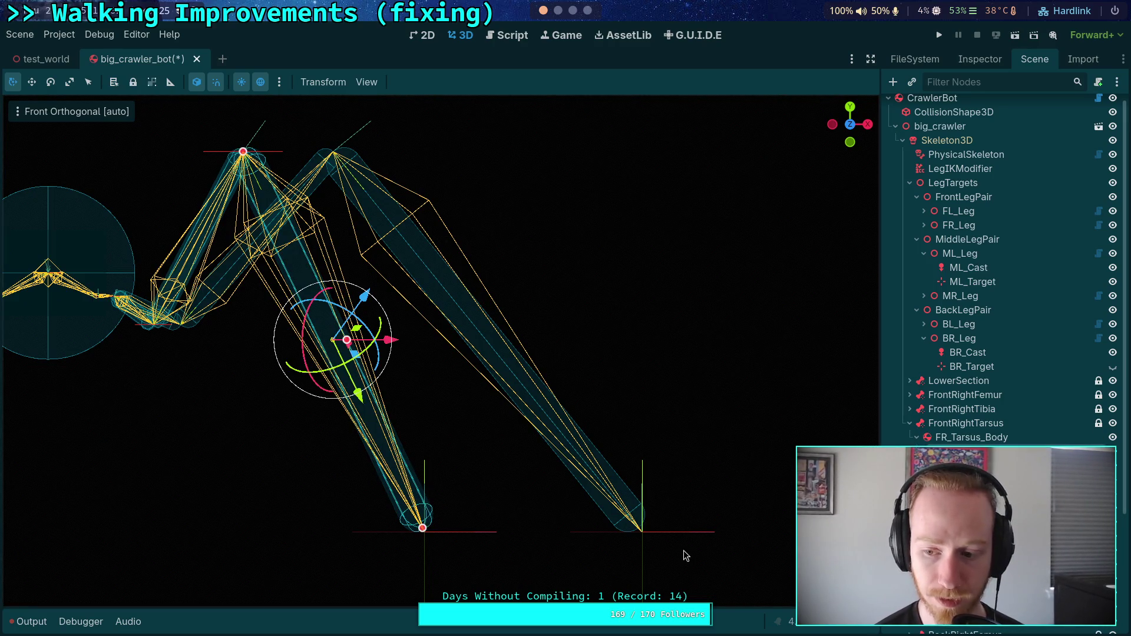
left_click(428, 557)
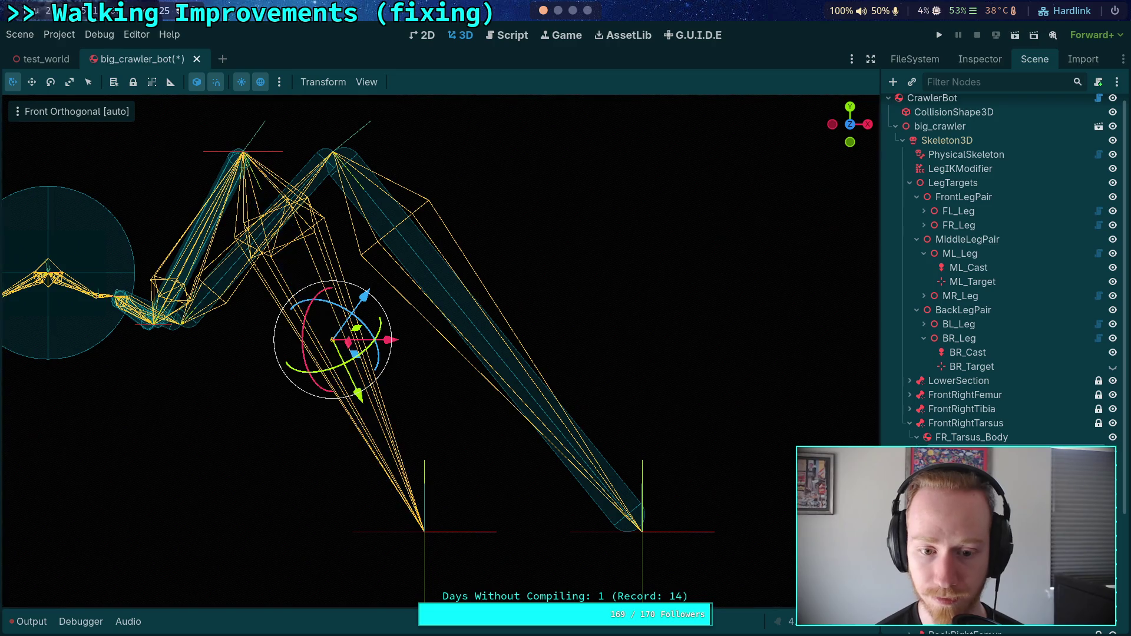
left_click(434, 535)
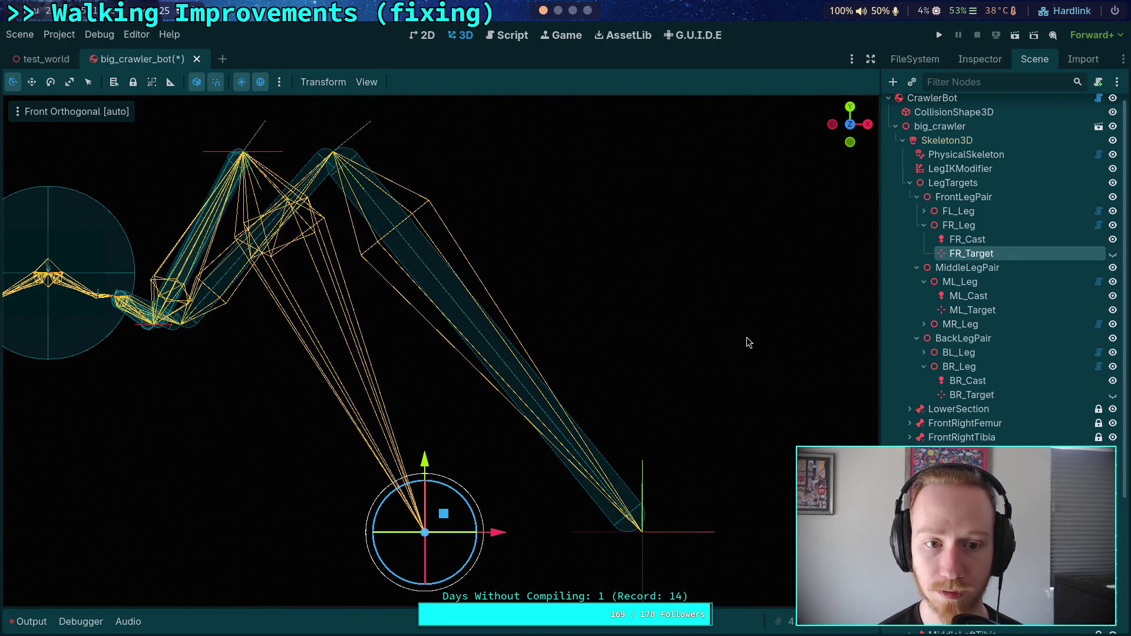
left_click(229, 172)
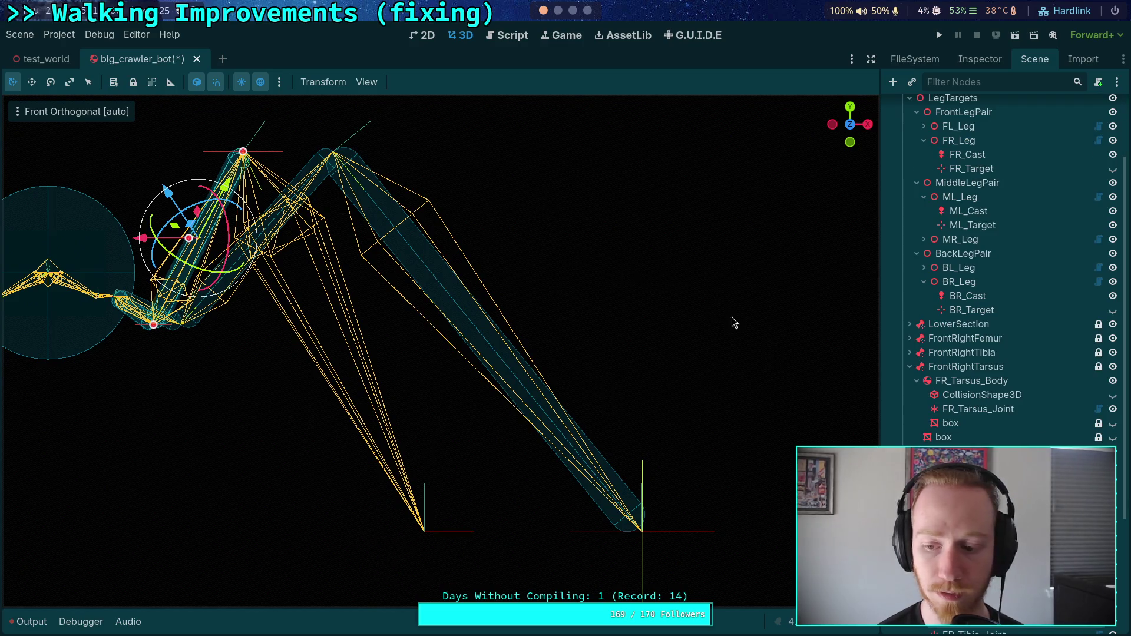
left_click(235, 164)
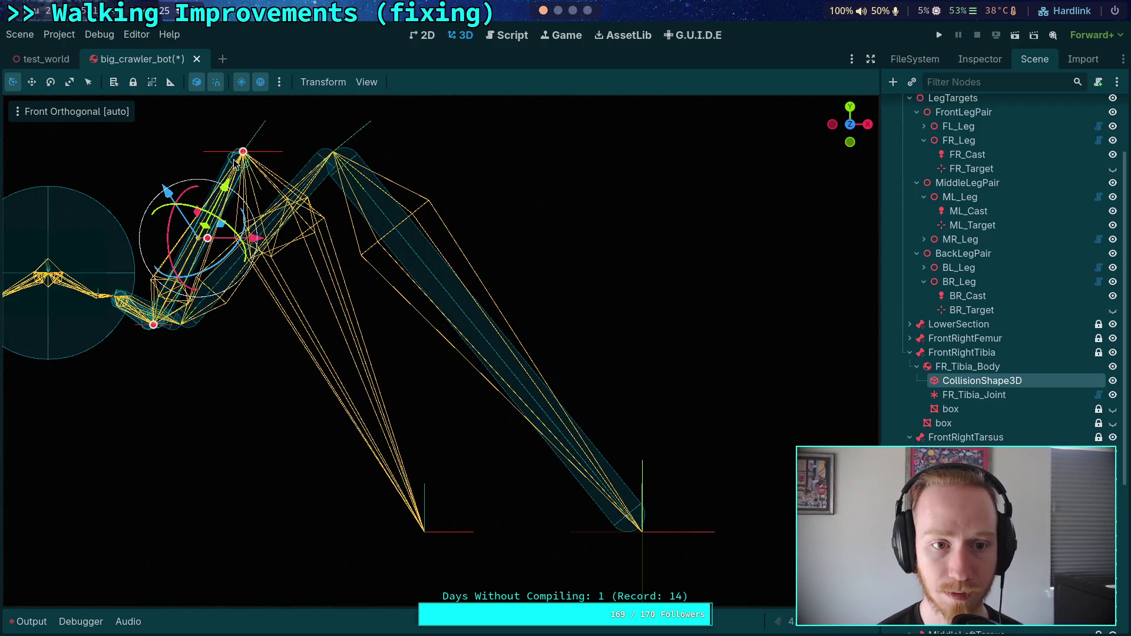
left_click(1113, 381)
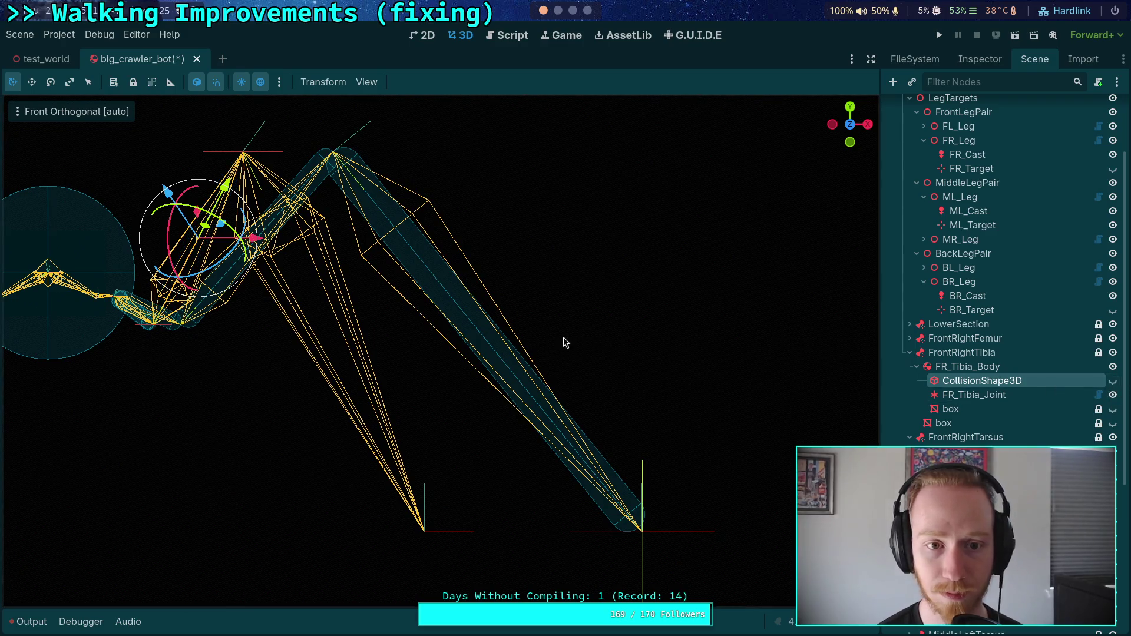
- Hide the femur's CollisionShape3D too, then deselect
left_click(146, 334)
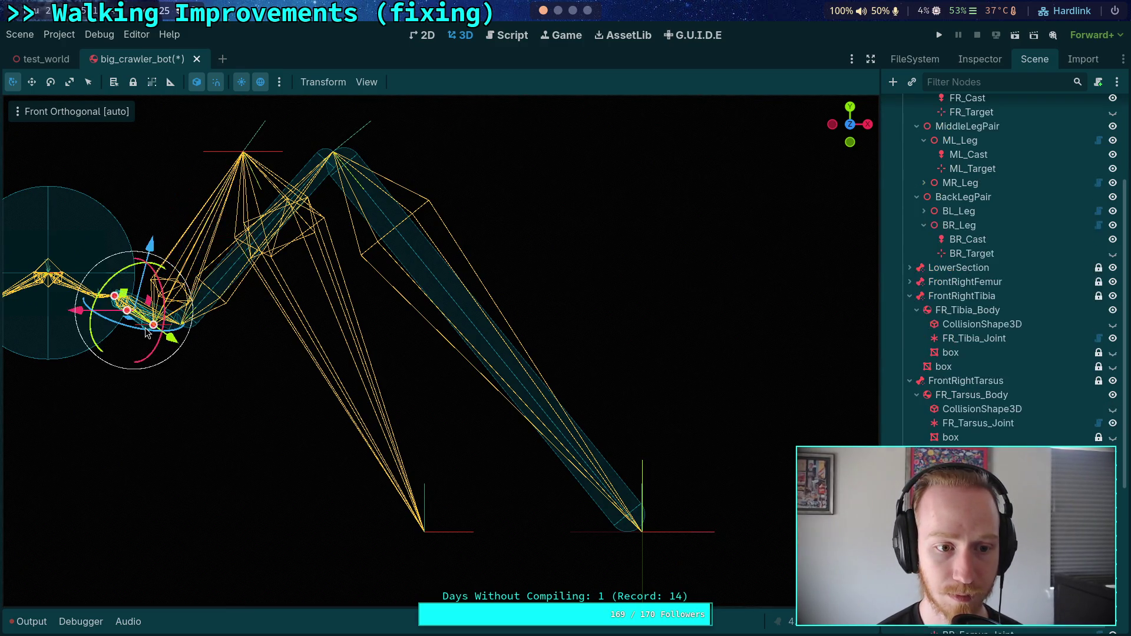
left_click(277, 408)
left_click(147, 334)
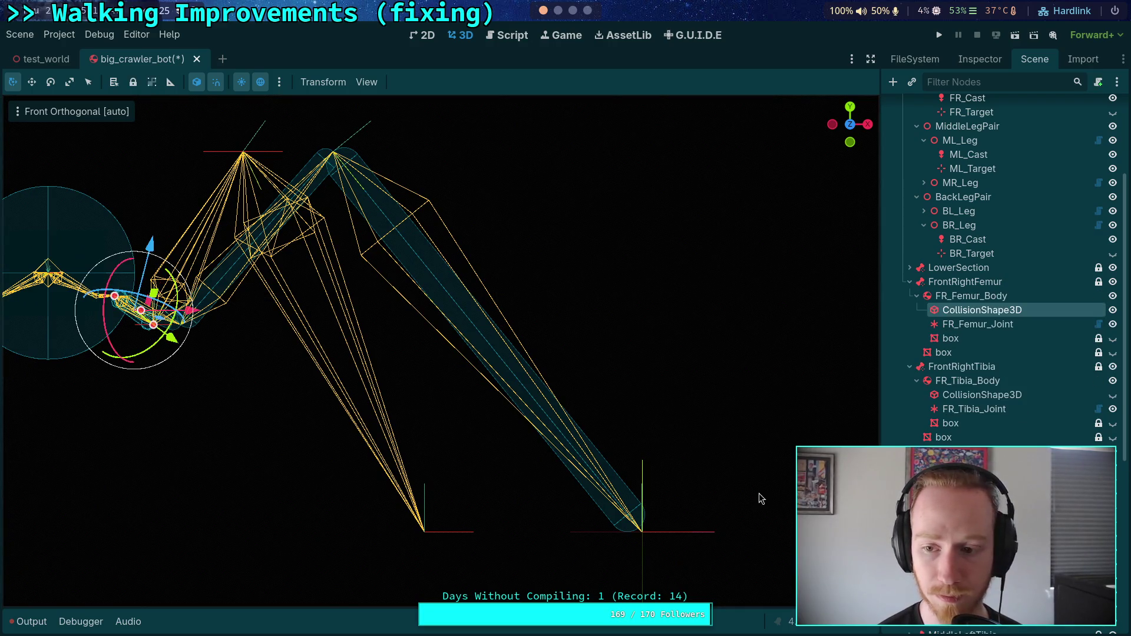
left_click(1112, 309)
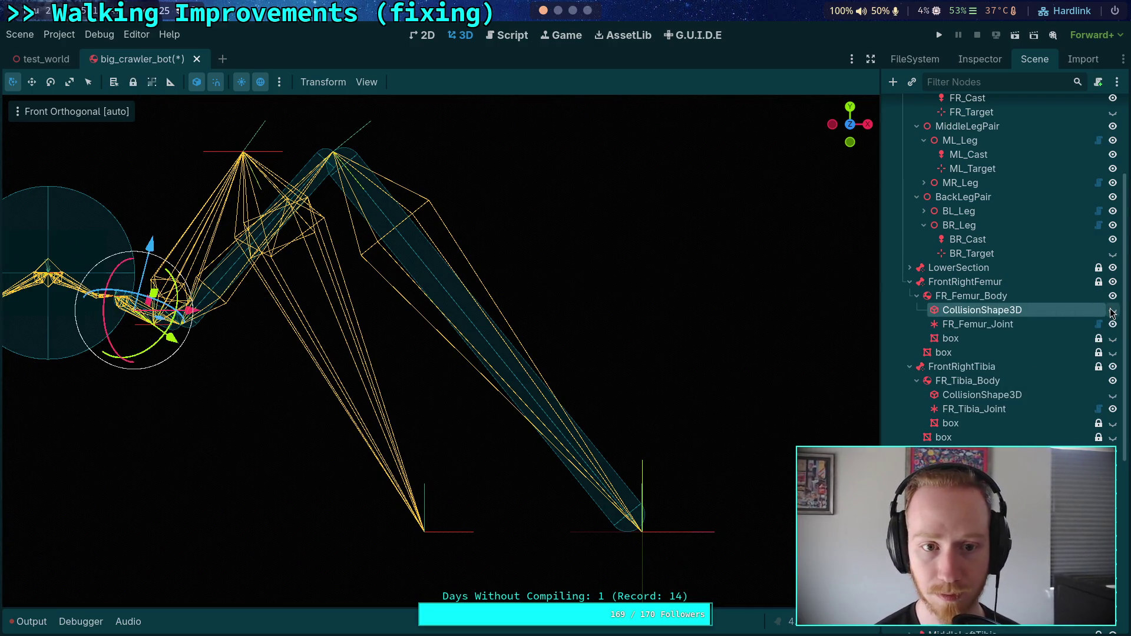
left_click(304, 439)
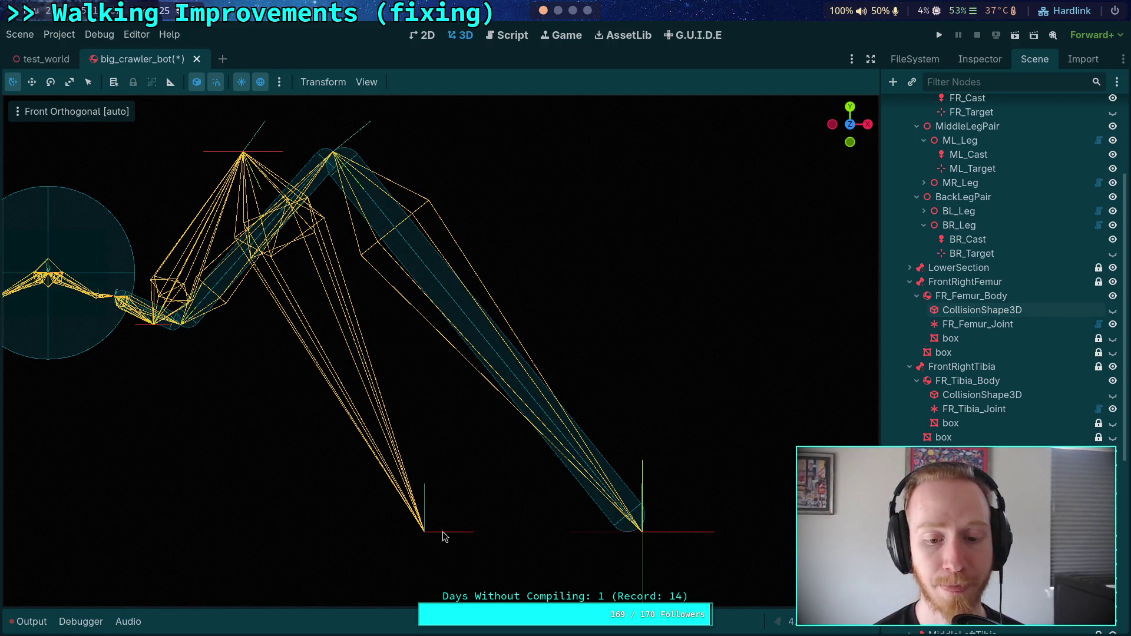
scroll(990, 294, "up", 5)
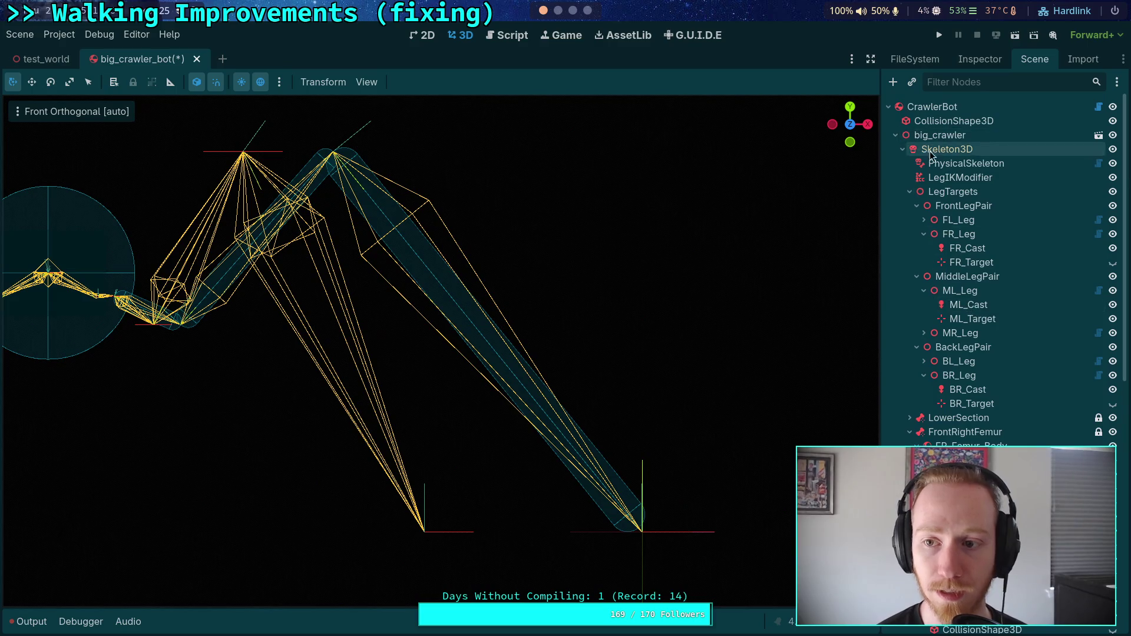
- Activate the LegIKModifier and drag FR_Target down and left of the foot
left_click(960, 177)
left_click(969, 65)
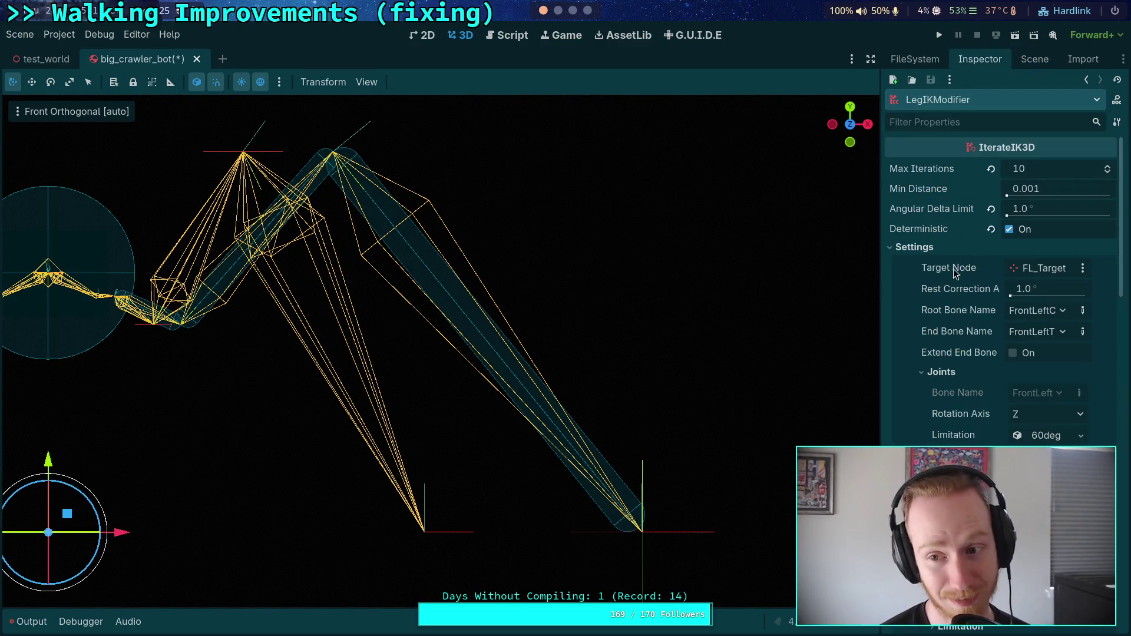
left_click(928, 252)
left_click(1024, 333)
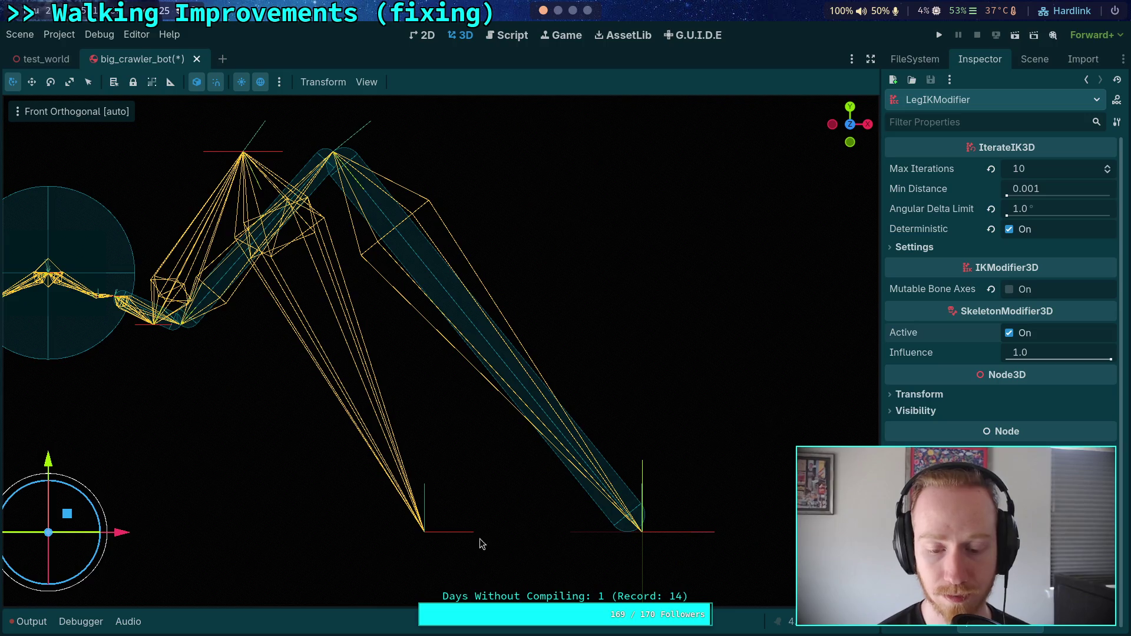
left_click(444, 535)
left_click_drag(463, 501, 381, 574)
left_click(1028, 59)
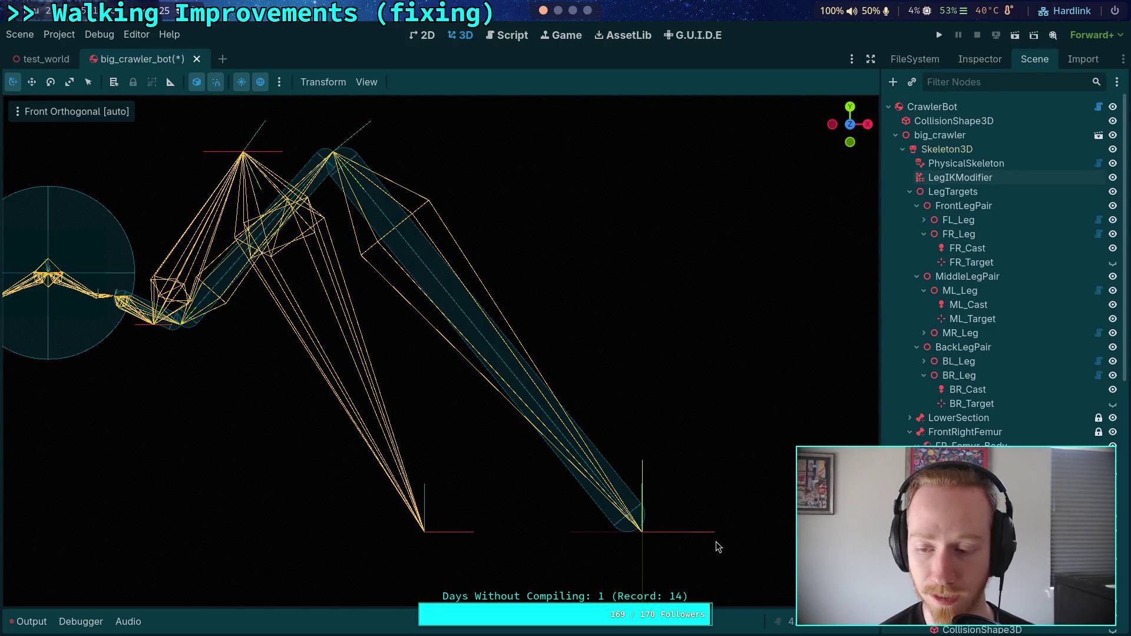
left_click(970, 262)
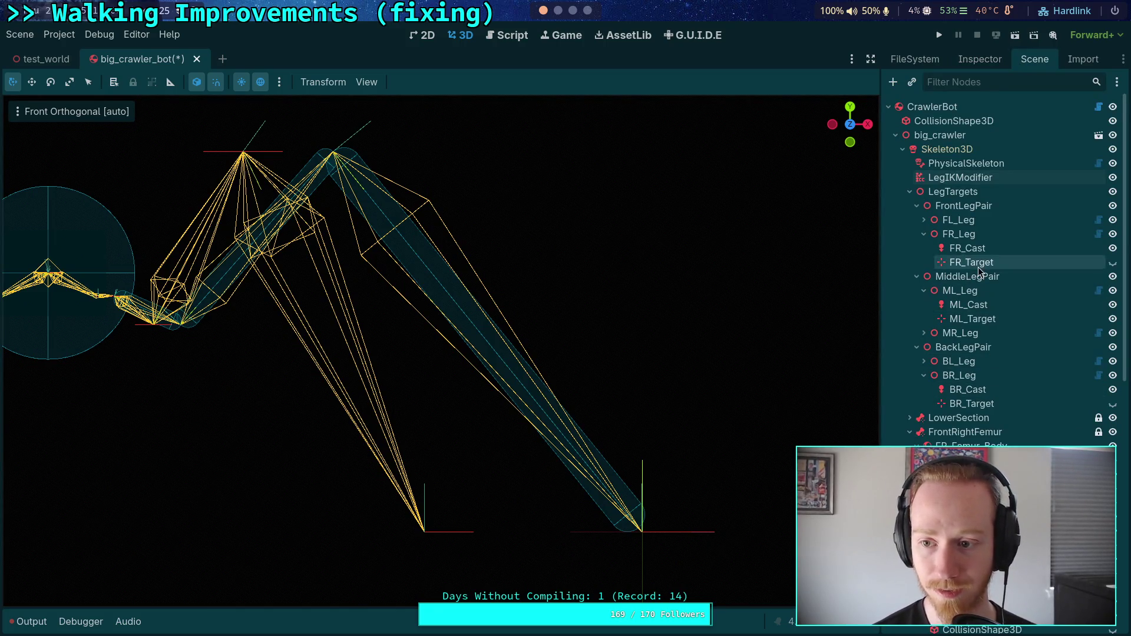
left_click_drag(443, 514, 271, 542)
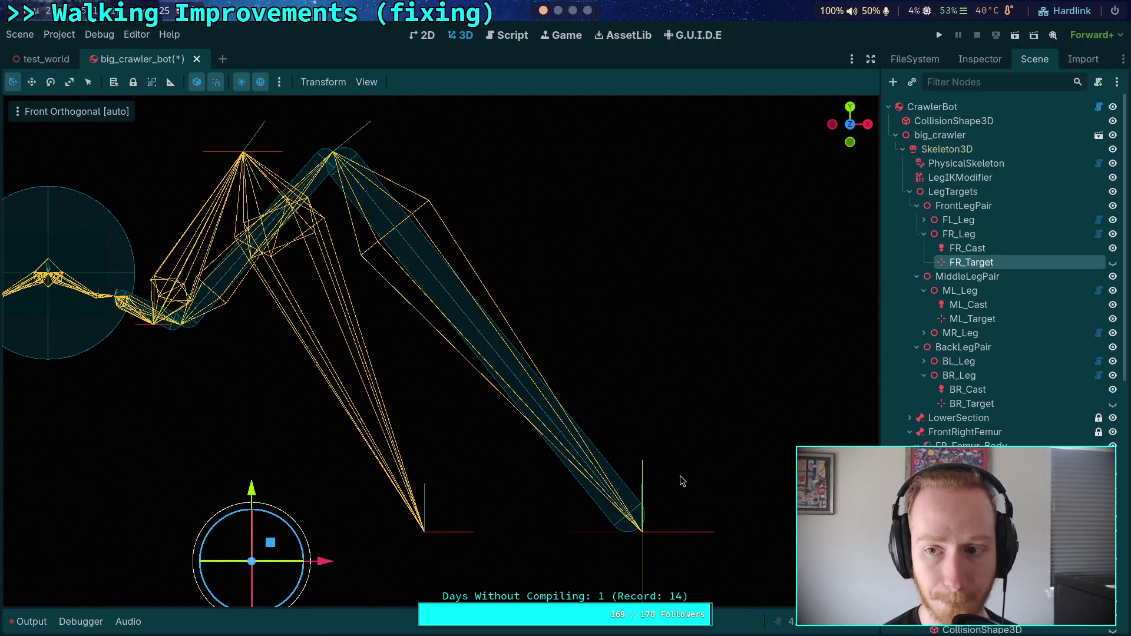
- Toggle the IK modifier off and on and drag the foot target further lower left
left_click(960, 178)
left_click(977, 60)
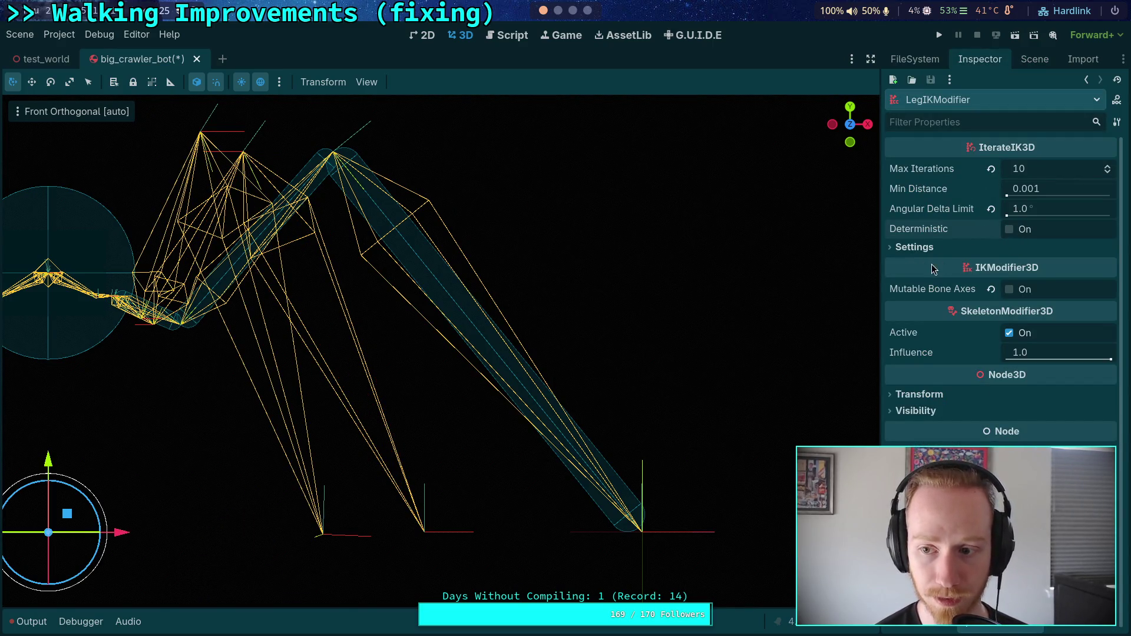
left_click(1009, 333)
left_click(1009, 333)
left_click(1014, 334)
left_click(1014, 333)
mouse_move(67, 514)
left_mouse_down()
mouse_move(443, 539)
mouse_move(297, 551)
mouse_move(267, 540)
mouse_move(153, 572)
left_mouse_up()
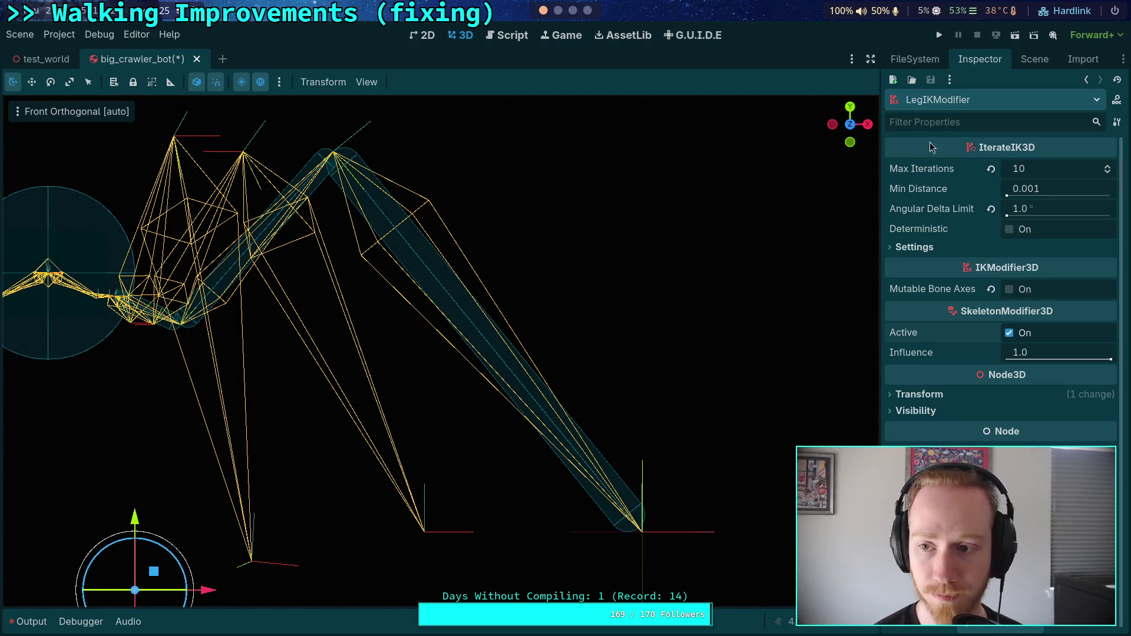
- Undo the foot target moves, deactivate the LegIKModifier, and select a leg collision shape
left_click(1037, 64)
left_click(957, 166)
left_click(957, 177)
left_click(990, 64)
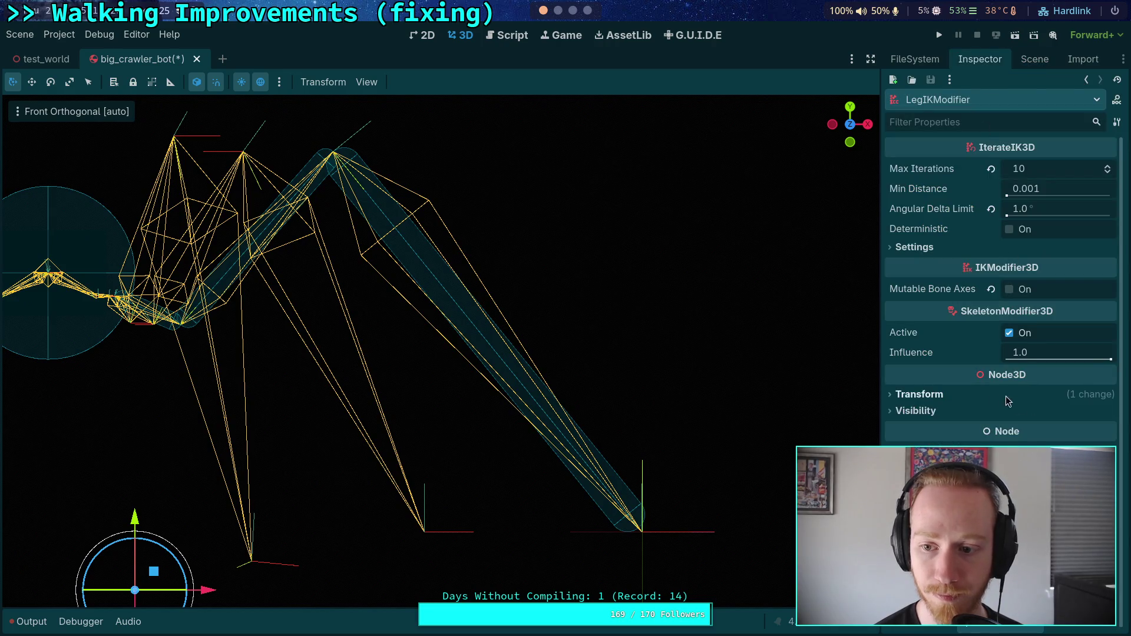
left_click(1010, 333)
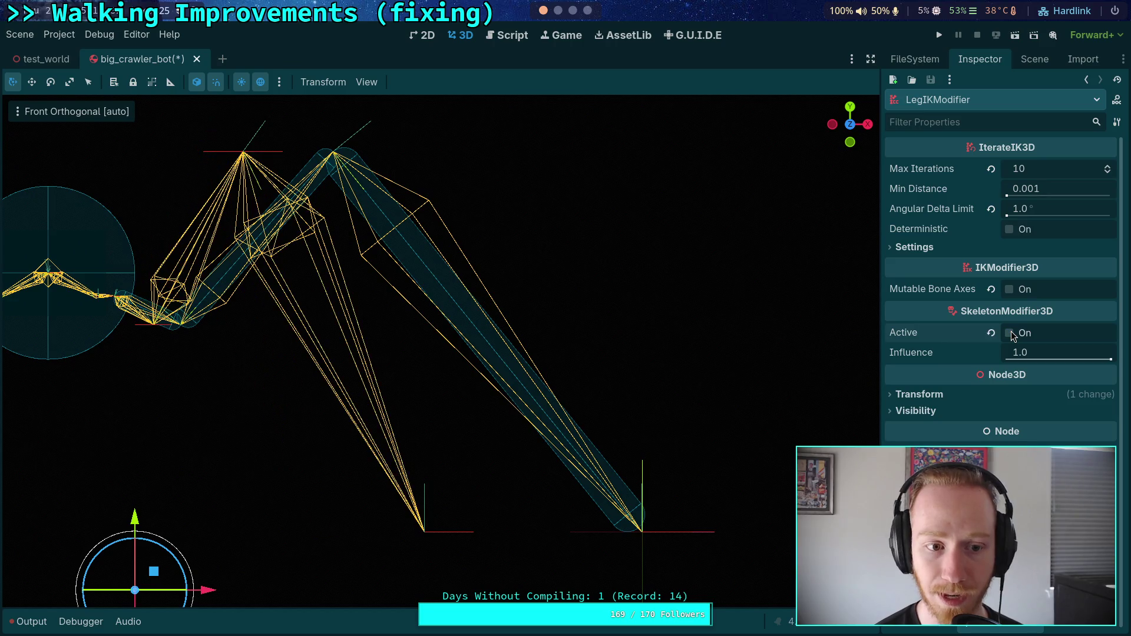
left_click(1010, 333)
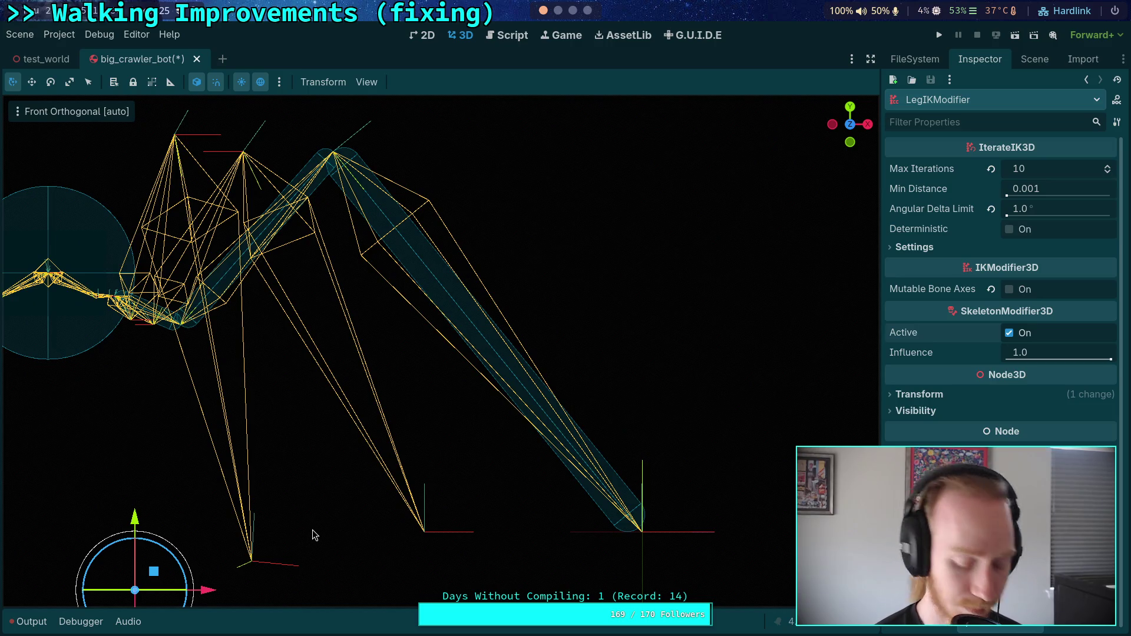
key("ctrl+z")
key("ctrl+z")
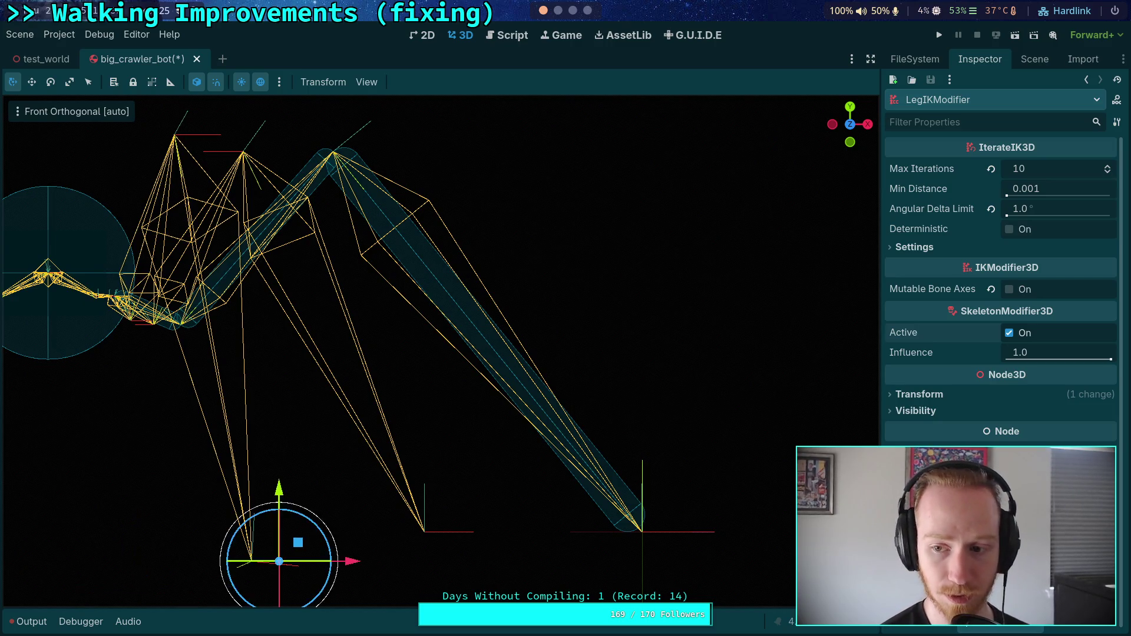
left_click(1009, 333)
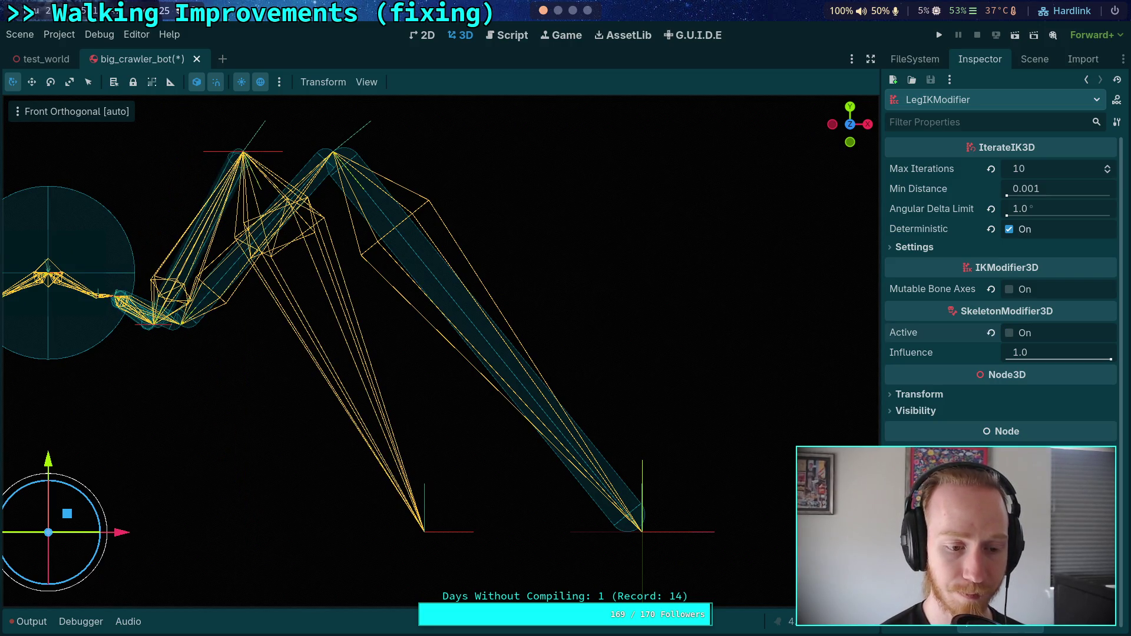
left_click(193, 259)
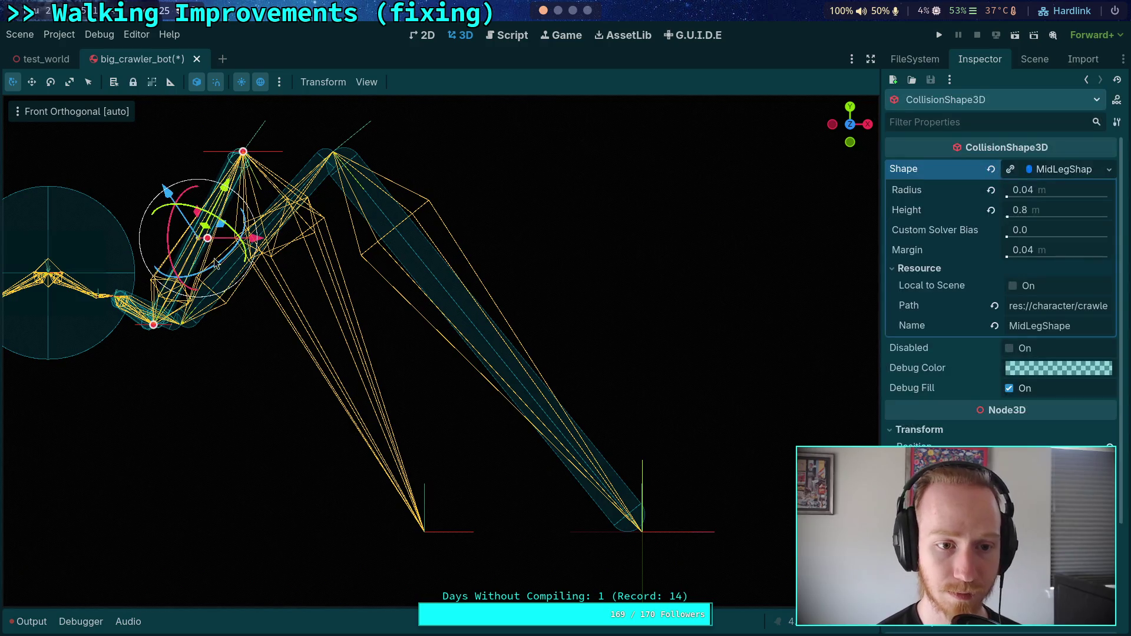
- Pick the femur collision shape, deselect everything, and mark the leg viewport region for a screenshot
scroll(1098, 415, "down", 4)
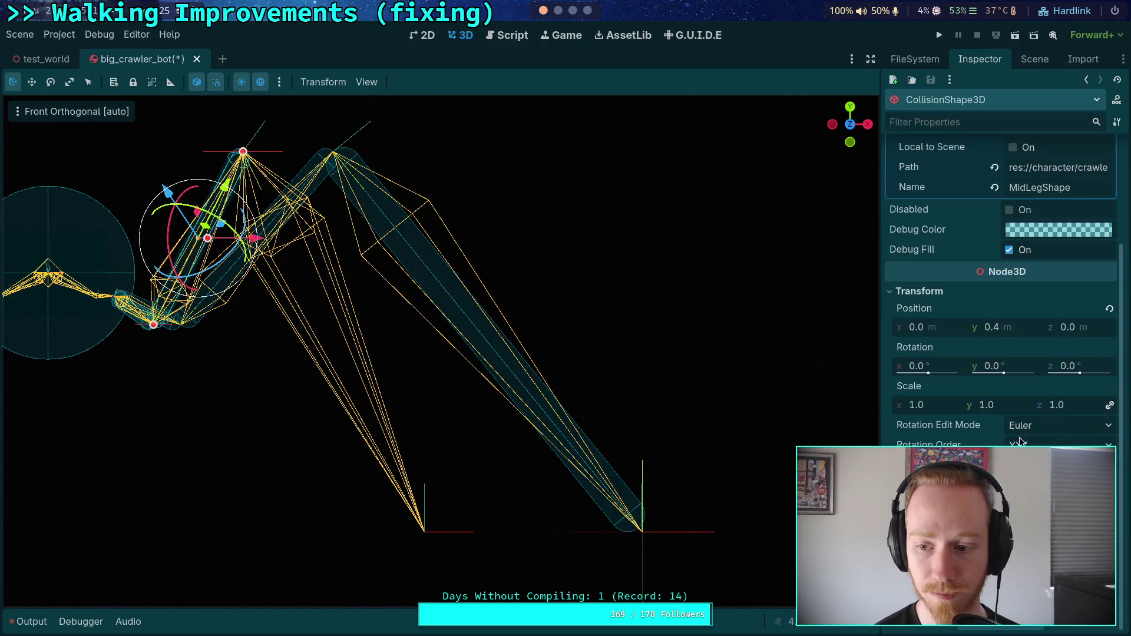
left_click(1032, 59)
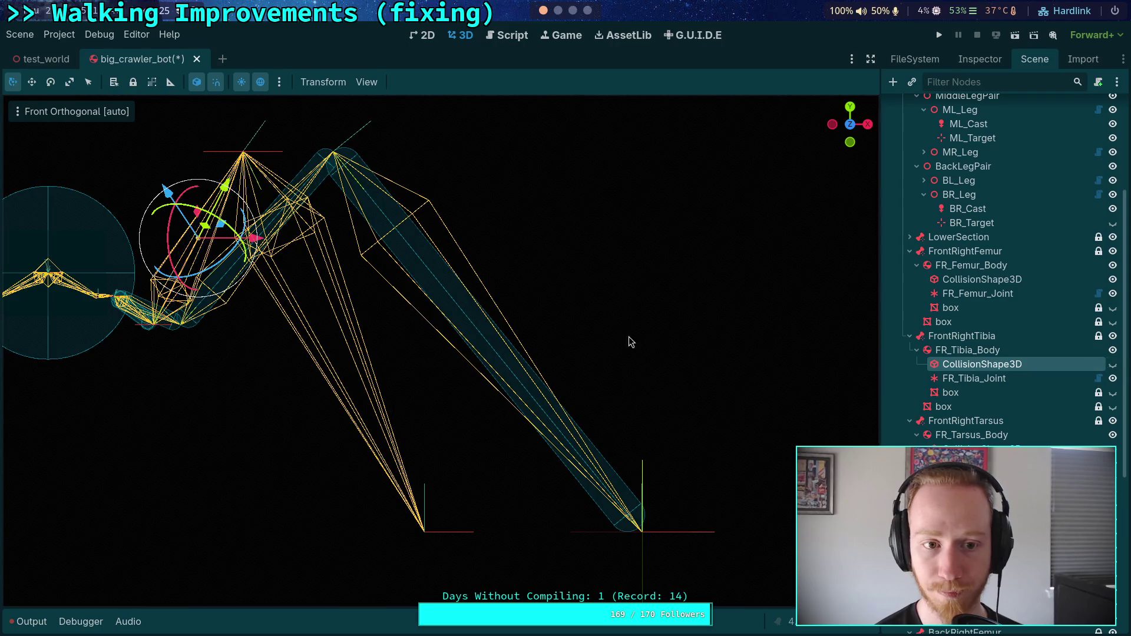
left_click(313, 178)
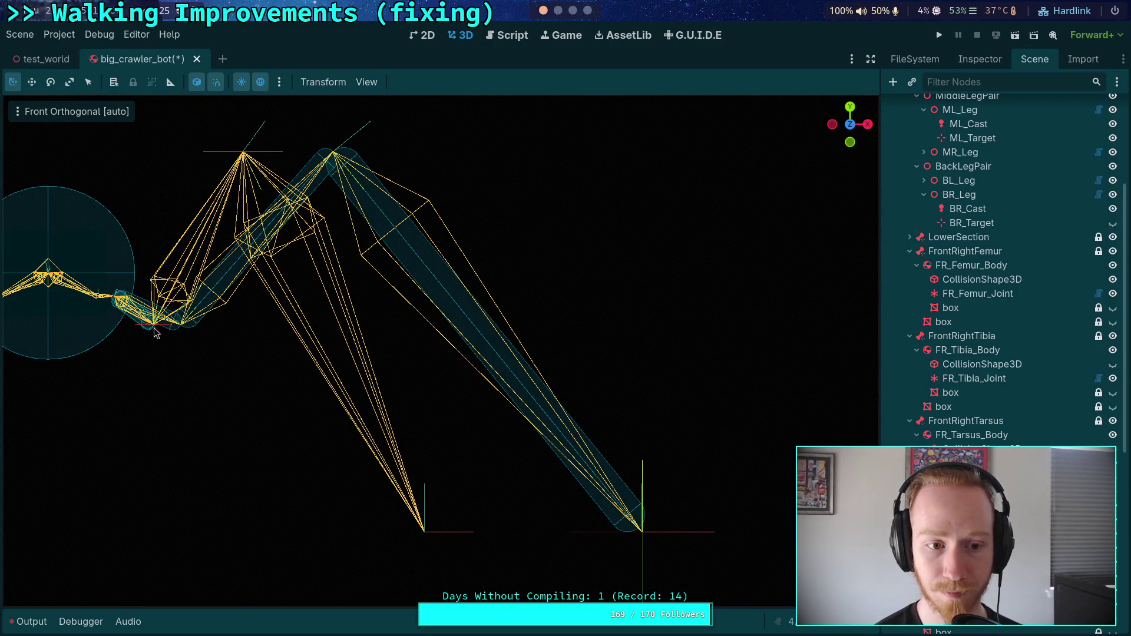
left_click(153, 332)
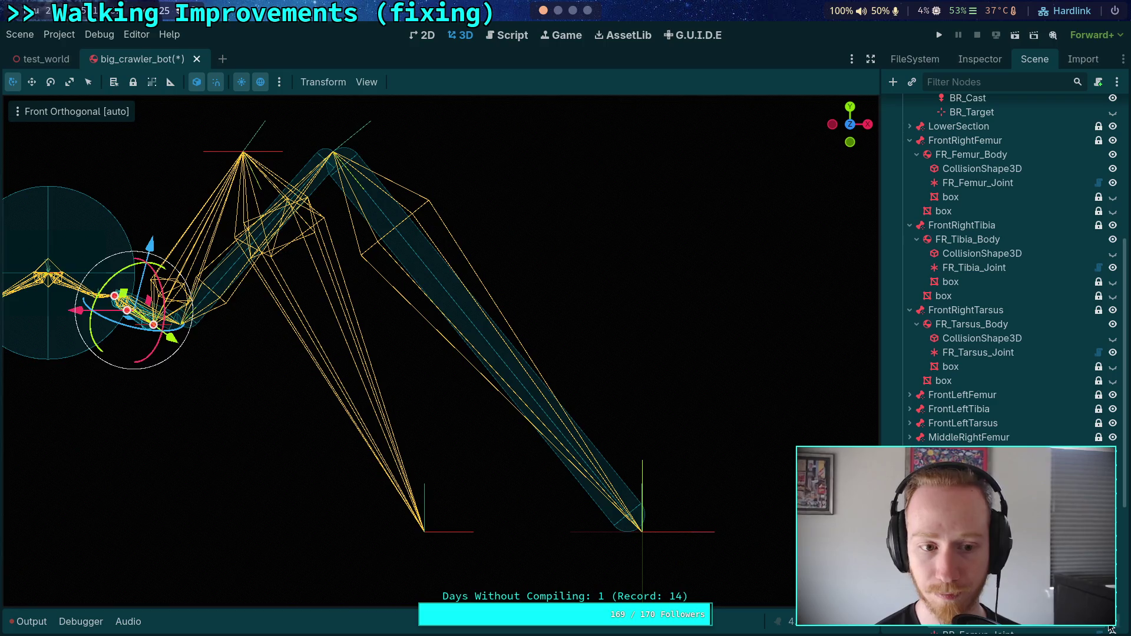
left_click(151, 336)
left_click(149, 335)
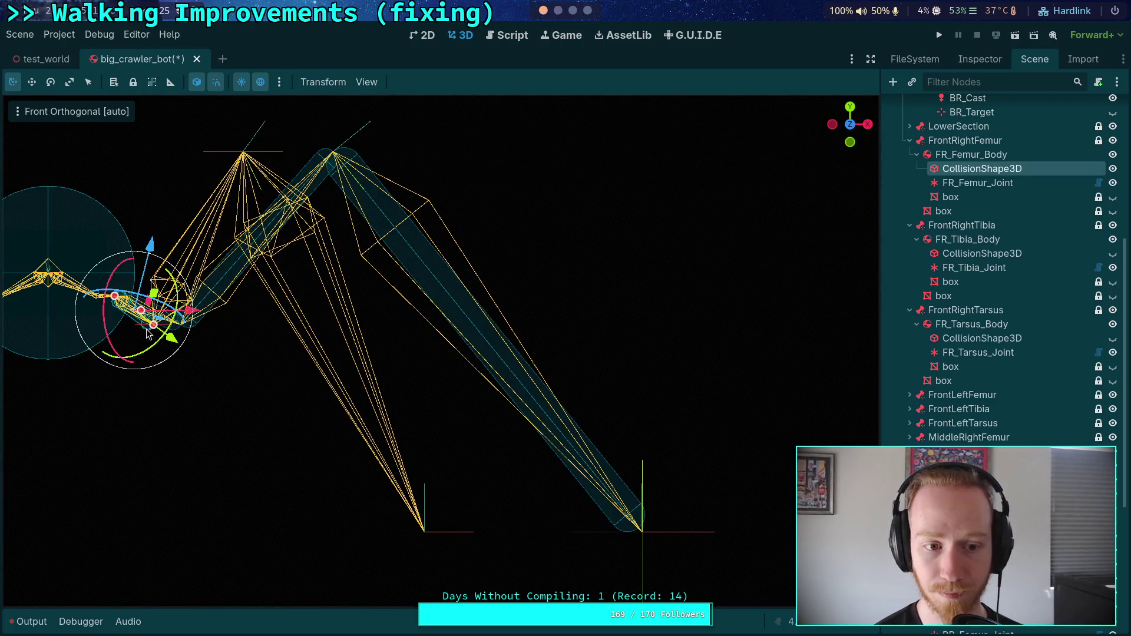
left_click(630, 316)
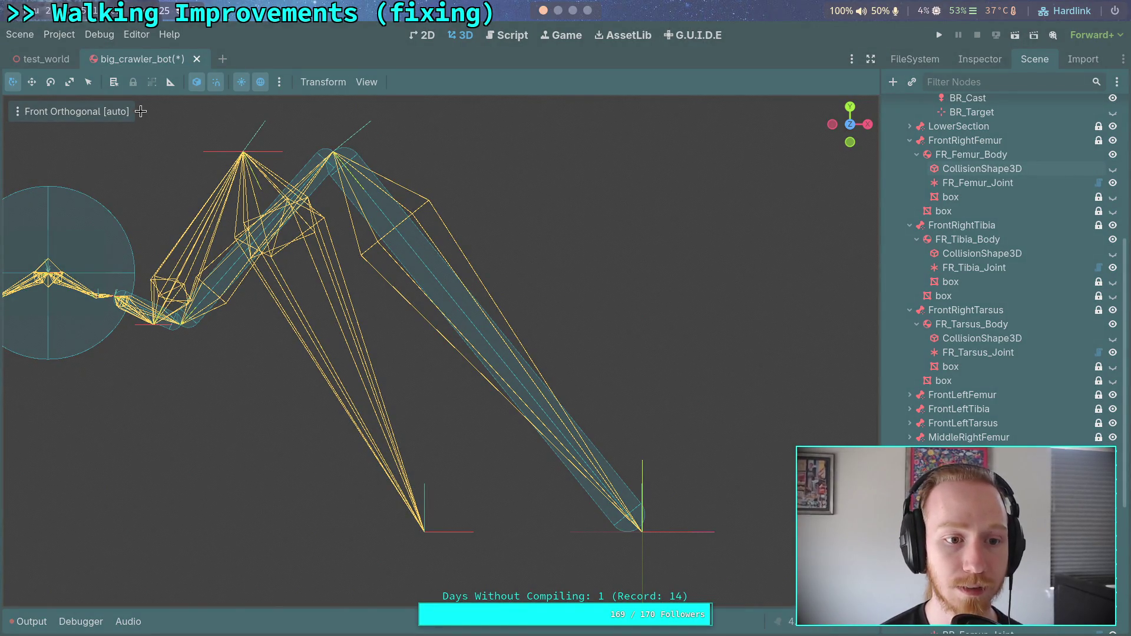
mouse_move(90, 594)
left_mouse_down()
mouse_move(355, 422)
mouse_move(746, 95)
mouse_move(714, 95)
mouse_move(723, 100)
left_mouse_up()
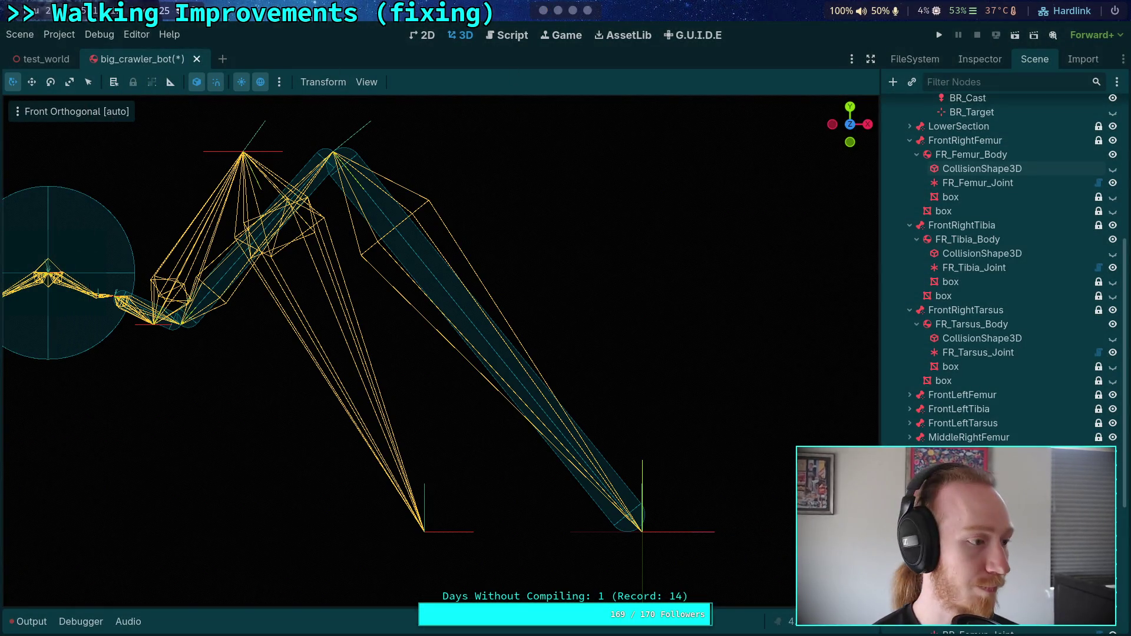
- Move from the Float Toy workspace to an empty workspace 5
left_click(589, 11)
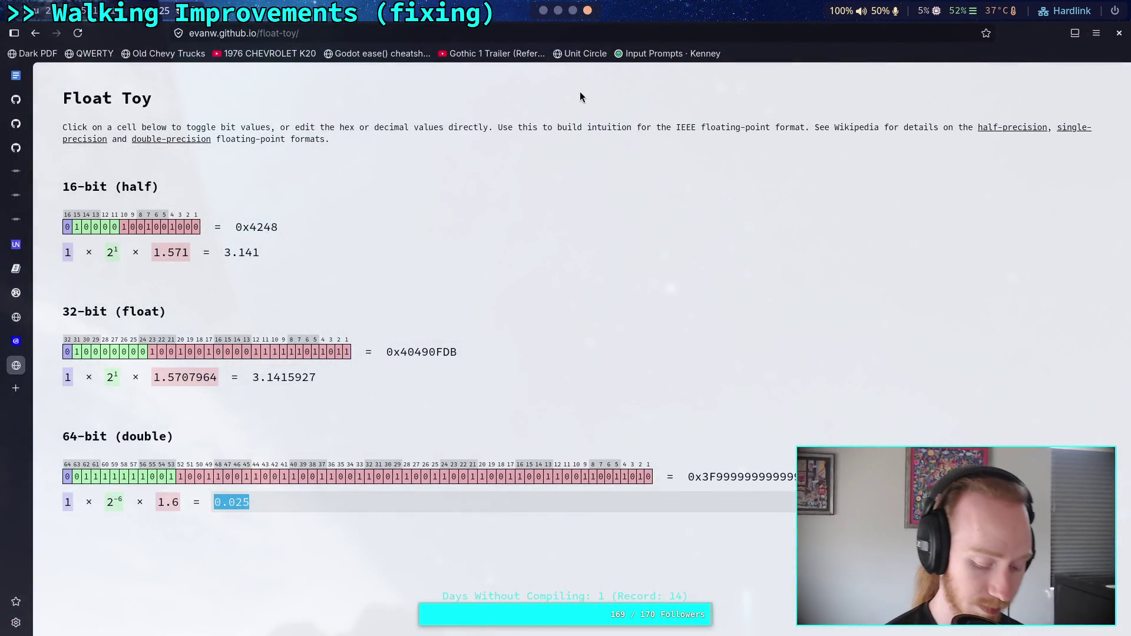
key("super")
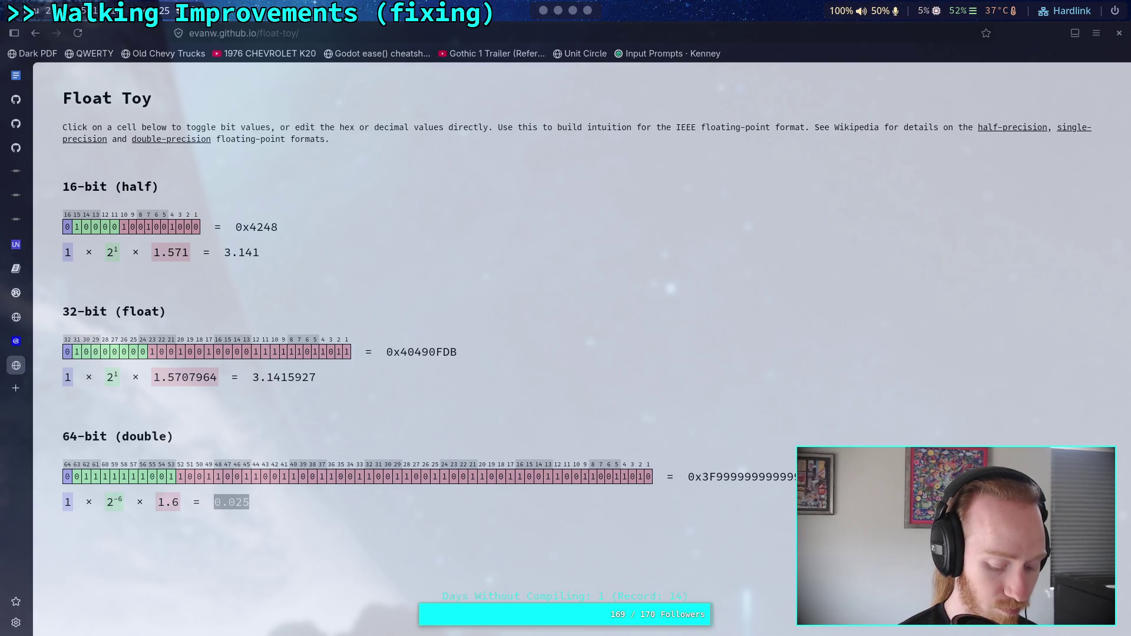
key("super+5")
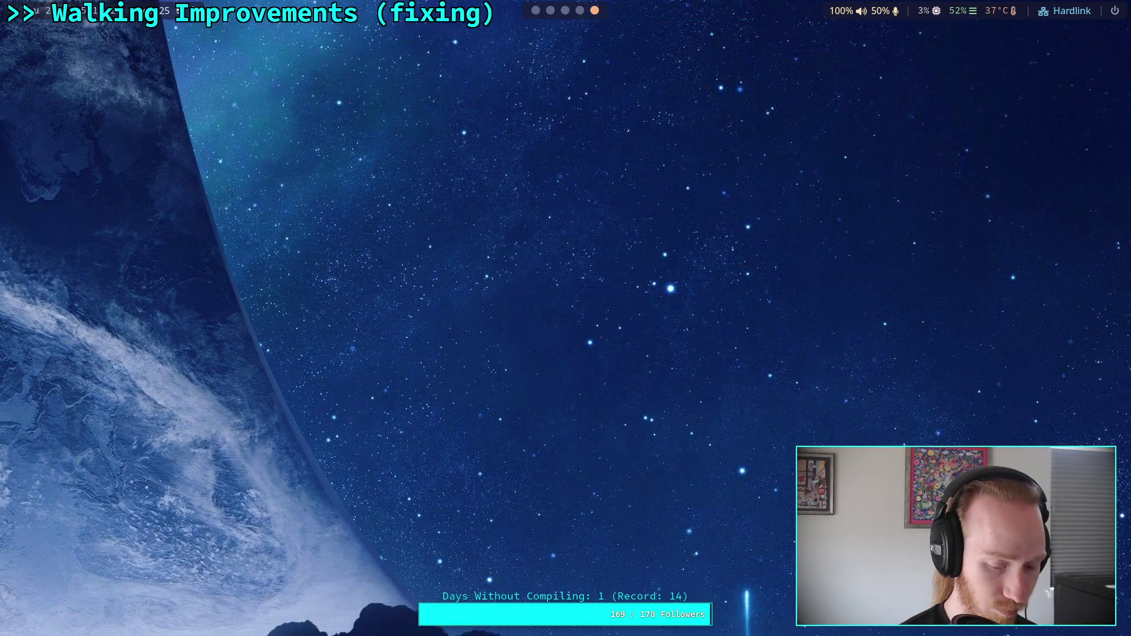
key("super+d")
- Launch Krita via a 'kr' launcher search and bring up the leg screenshot
type("xr")
key("BackSpace")
key("BackSpace")
type("kr")
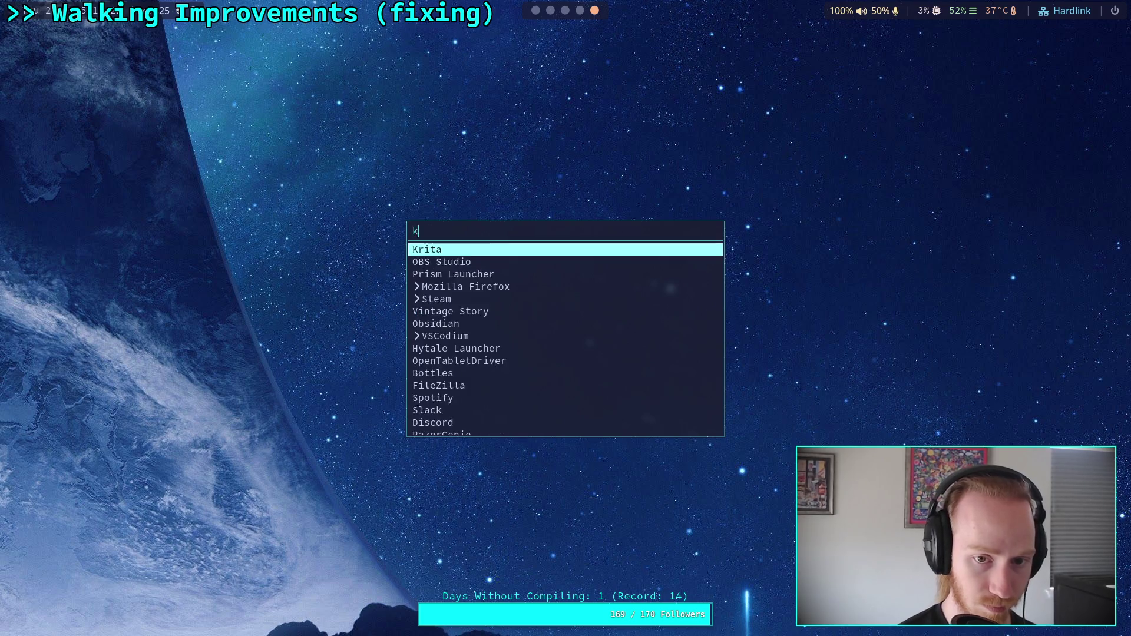
key("Return")
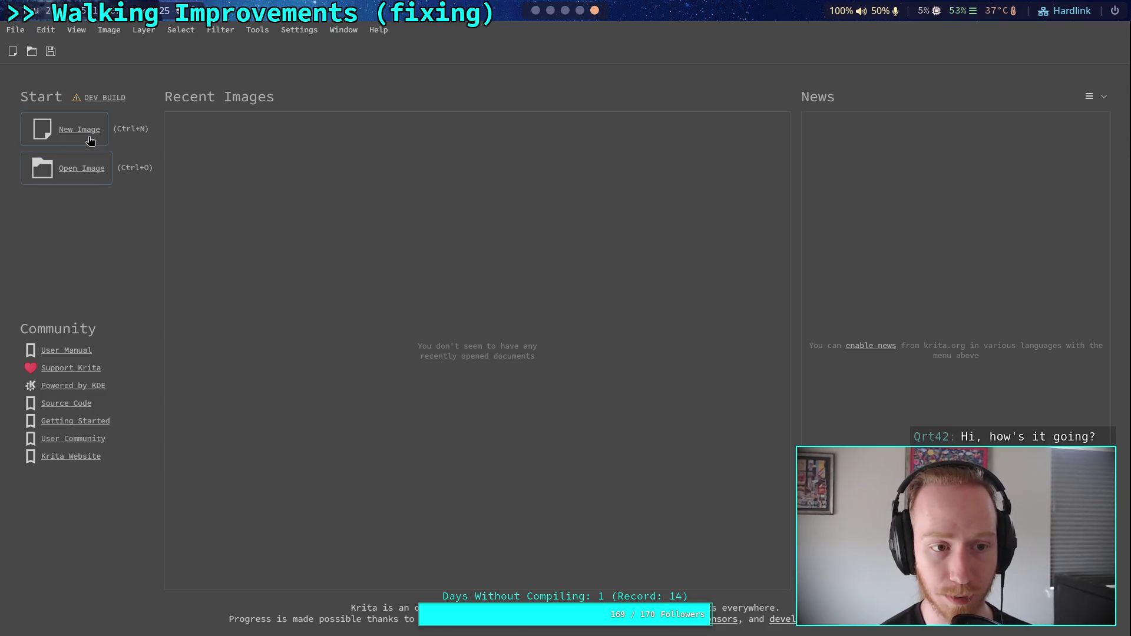
left_click(86, 172)
key("Escape")
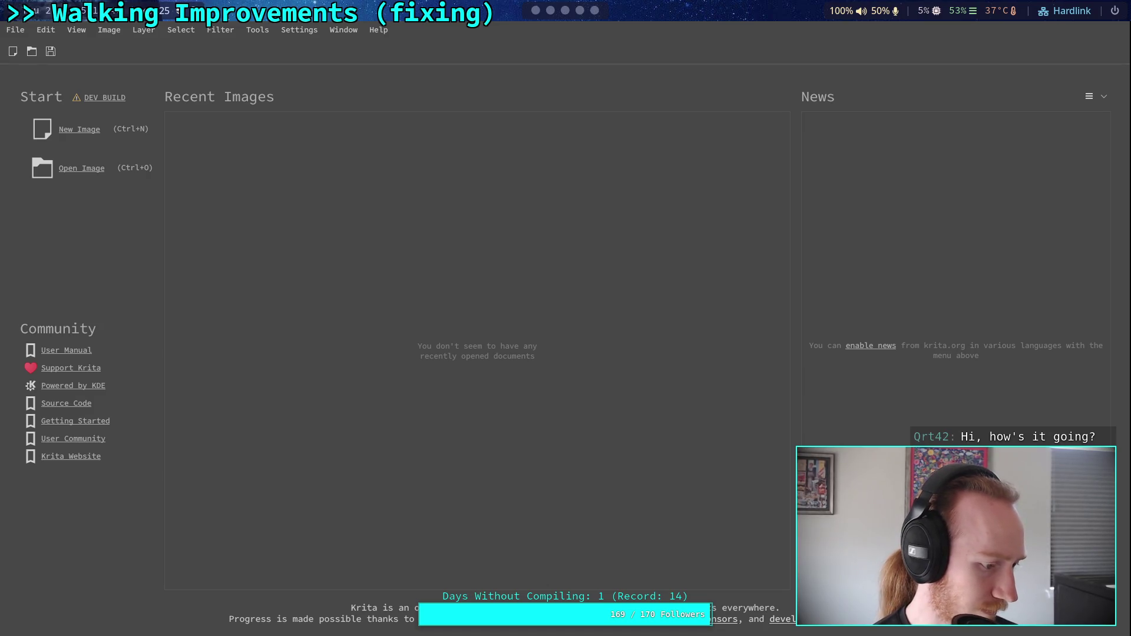
scroll(548, 413, "up", 2)
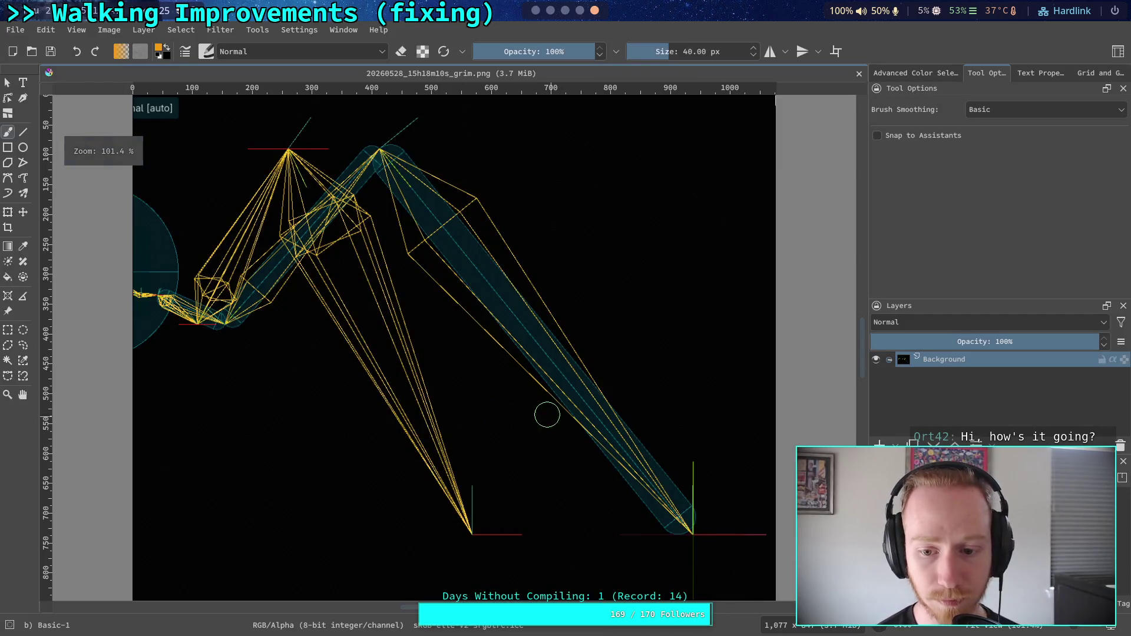
- Fit the leg screenshot in view, choose the Line tool, and show the new-layer options
scroll(247, 283, "down", 3)
scroll(429, 391, "up", 5)
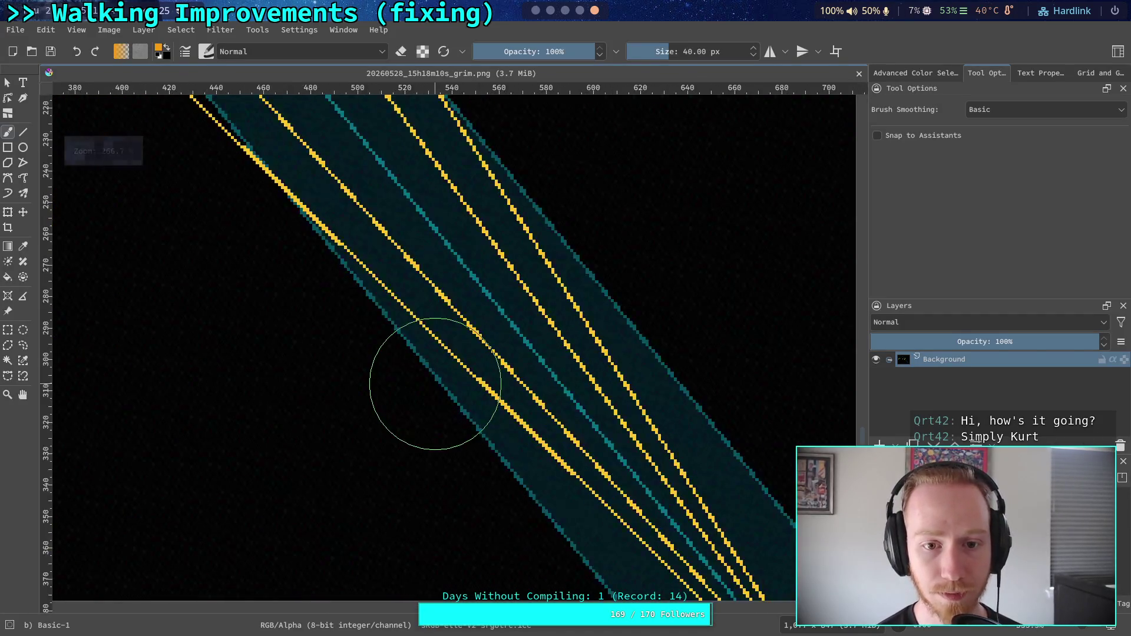
scroll(427, 386, "up", 3)
scroll(427, 386, "down", 10)
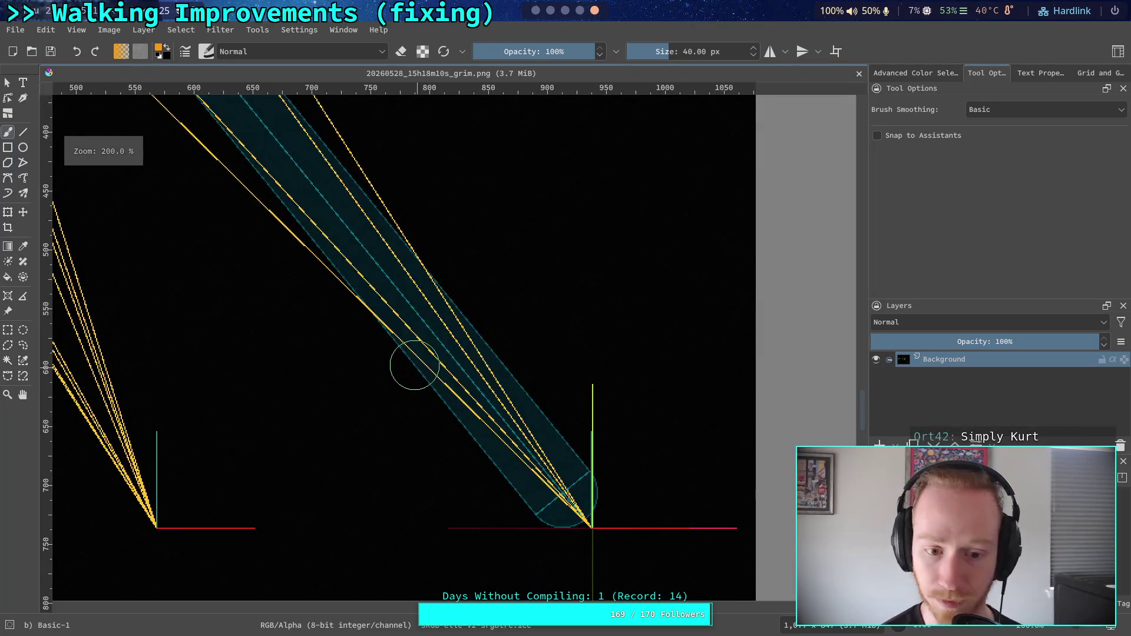
left_click_drag(407, 366, 430, 441)
scroll(442, 430, "left", 5)
scroll(465, 407, "up", 2)
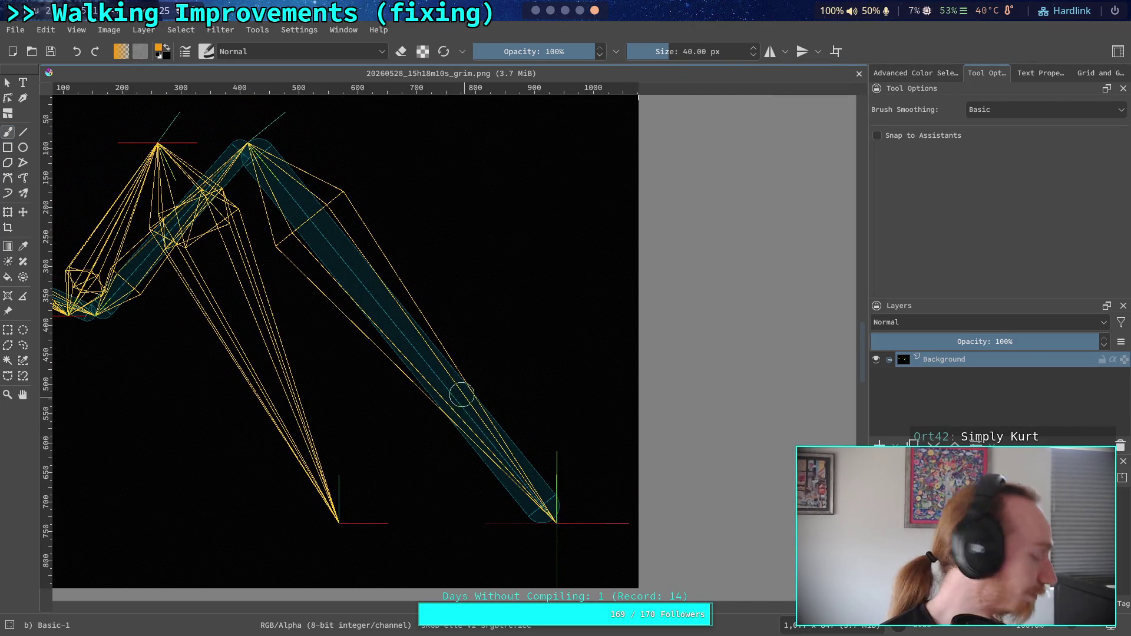
left_click(22, 147)
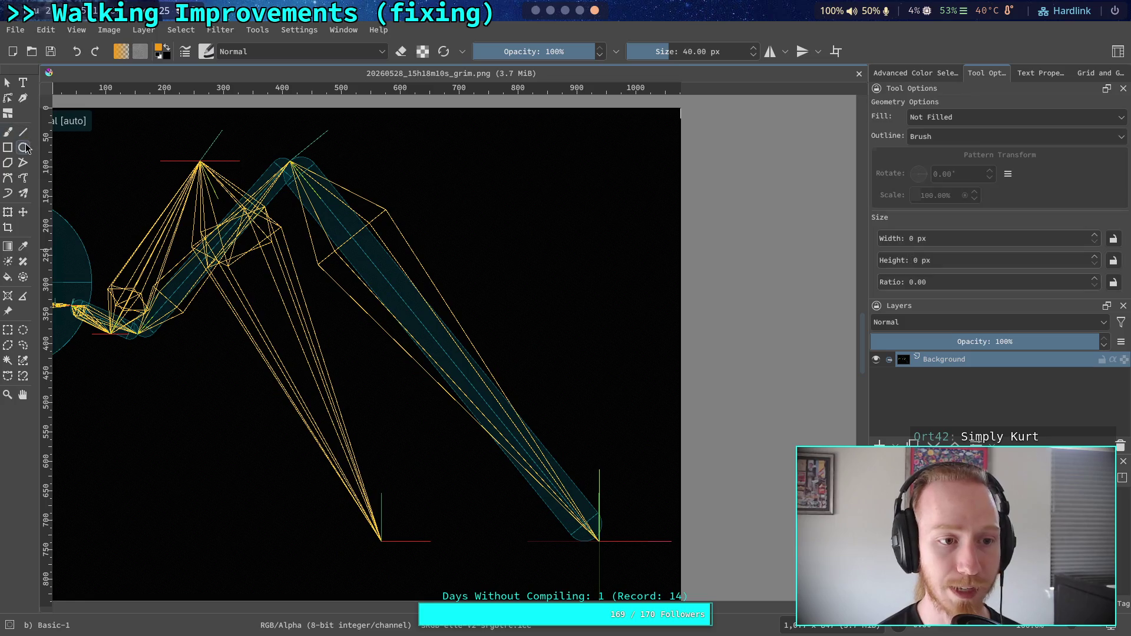
left_click(23, 133)
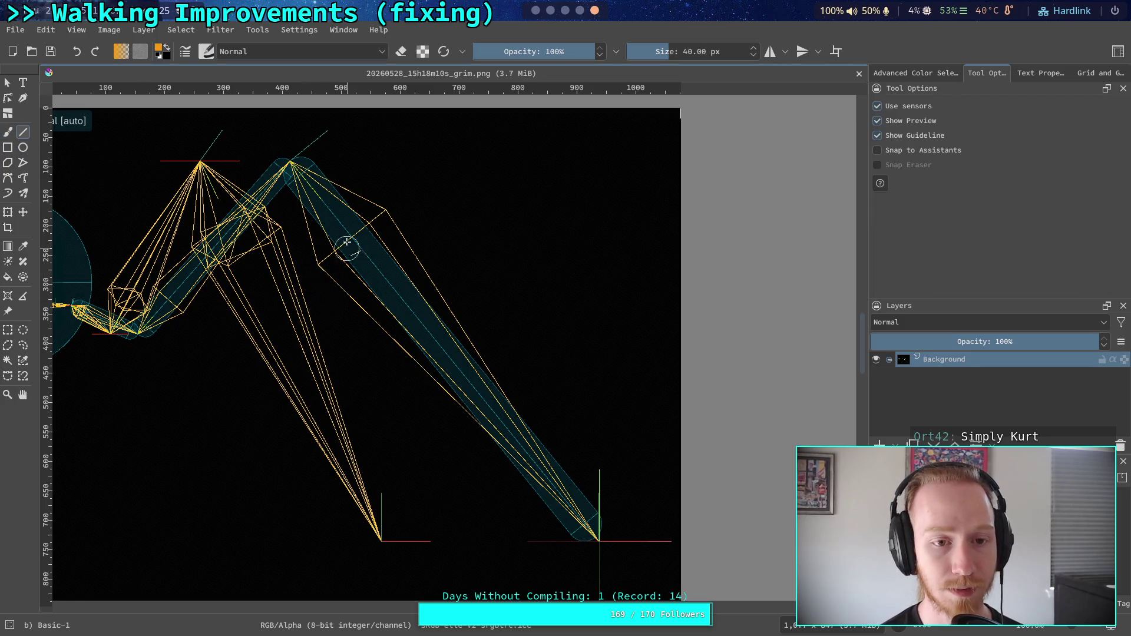
left_click(895, 445)
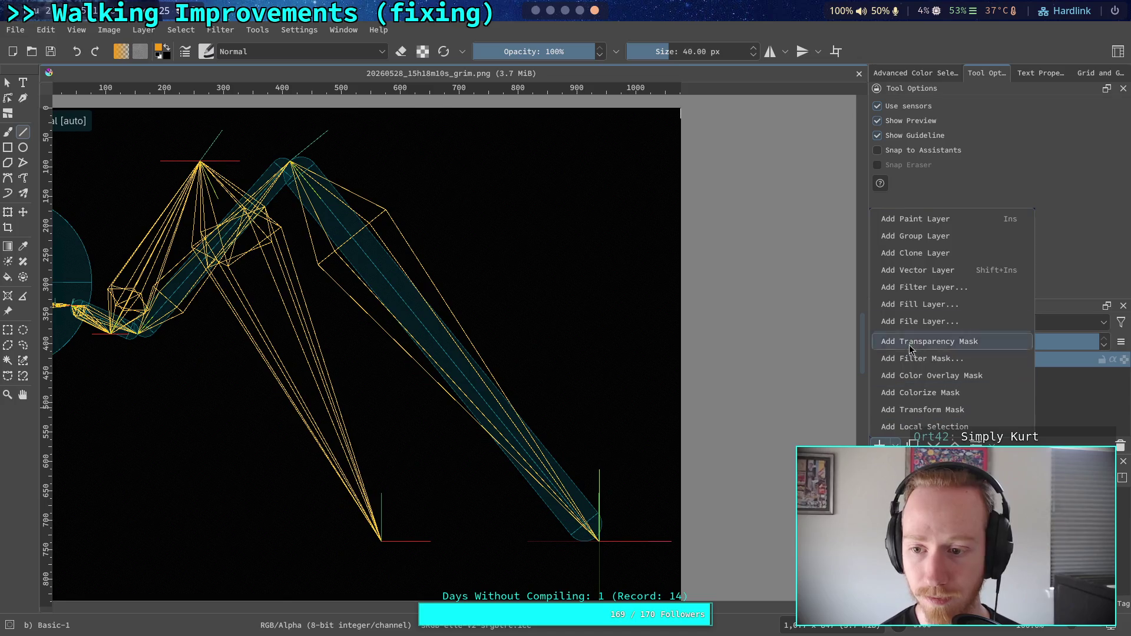
- Add a vector layer, then a new paint layer placed beneath it
left_click(928, 271)
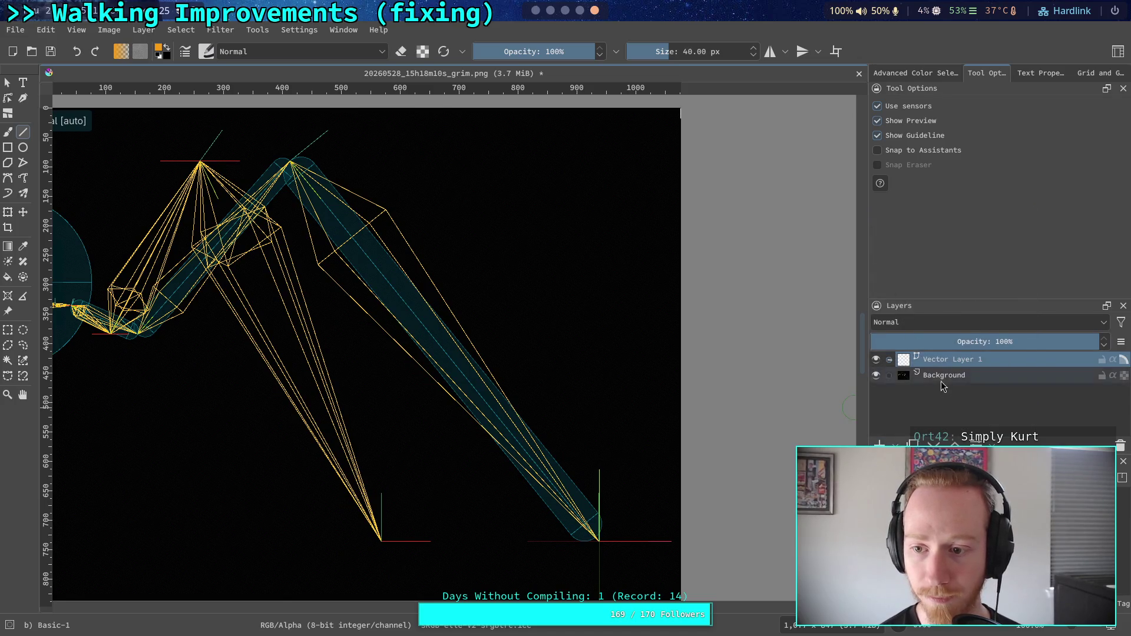
key("Insert")
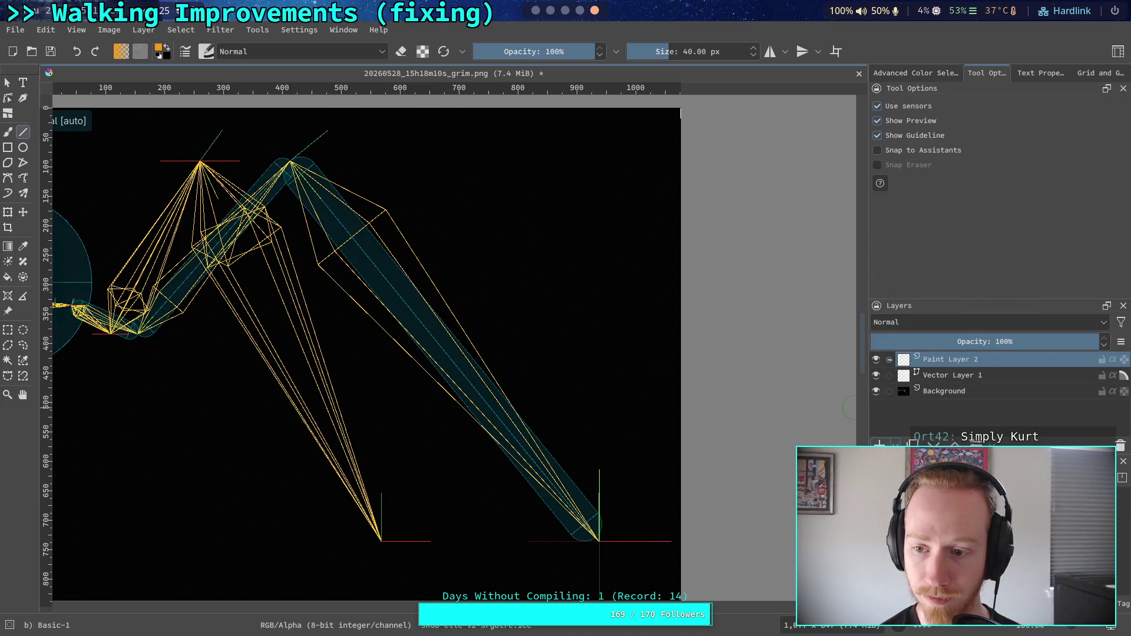
key("ctrl+Page_Down")
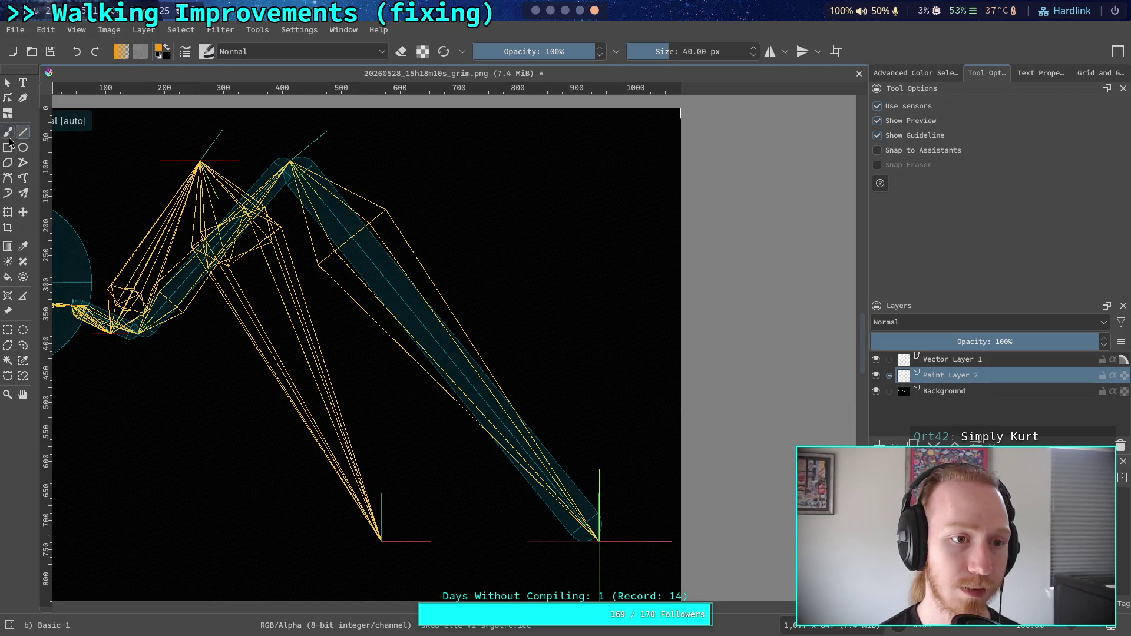
- Paint black freehand strokes over the other leg's wireframe, then reselect the vector layer
left_click(8, 132)
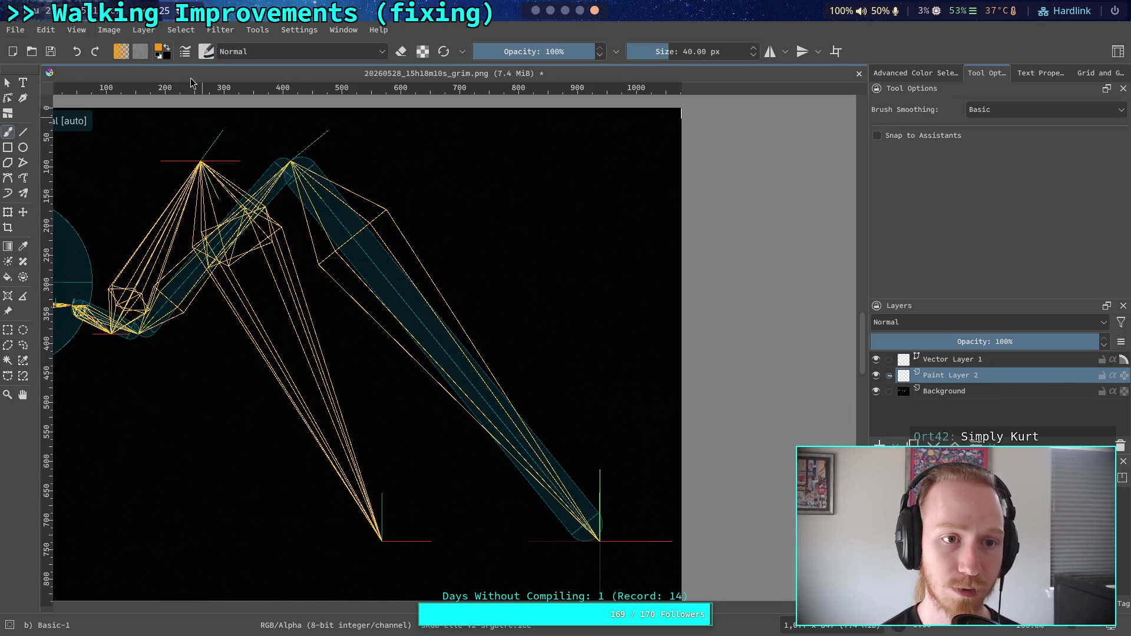
left_click(165, 52)
mouse_move(414, 487)
left_mouse_down()
mouse_move(383, 524)
mouse_move(389, 555)
mouse_move(421, 543)
mouse_move(355, 487)
mouse_move(336, 489)
mouse_move(313, 421)
mouse_move(325, 388)
mouse_move(278, 366)
left_mouse_up()
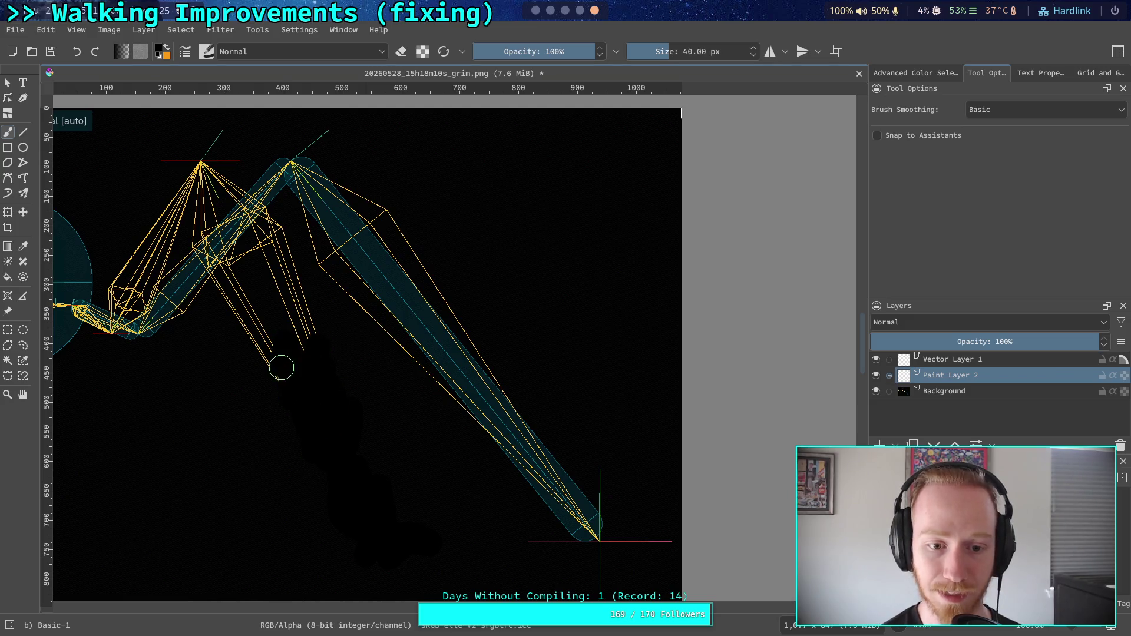
mouse_move(245, 294)
left_mouse_down()
mouse_move(233, 262)
mouse_move(230, 283)
mouse_move(274, 222)
mouse_move(285, 247)
left_mouse_up()
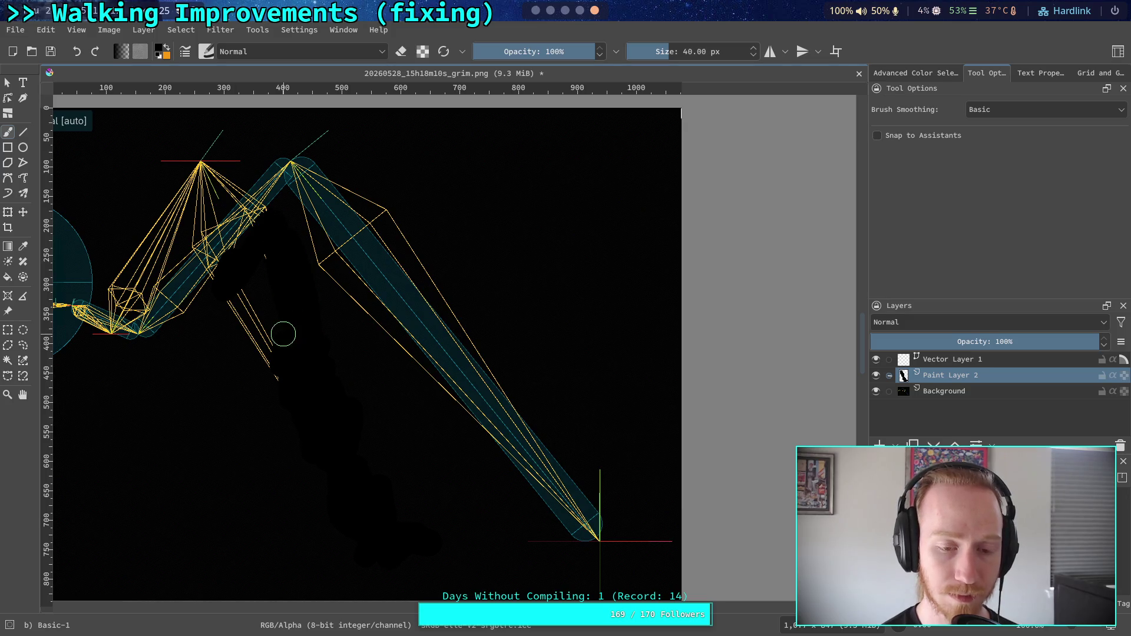
mouse_move(282, 384)
left_mouse_down()
mouse_move(247, 300)
mouse_move(394, 379)
left_mouse_up()
scroll(311, 345, "up", 2)
left_click_drag(311, 345, 343, 349)
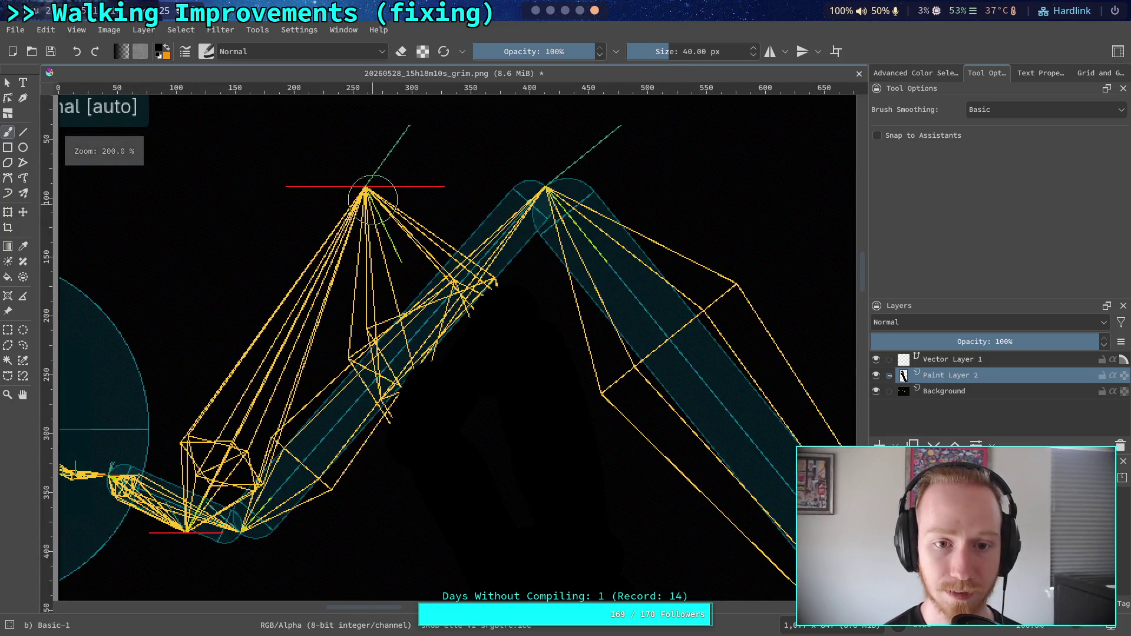
mouse_move(397, 152)
left_mouse_down()
mouse_move(374, 214)
mouse_move(391, 249)
mouse_move(442, 182)
mouse_move(442, 223)
mouse_move(347, 329)
mouse_move(354, 172)
mouse_move(308, 242)
mouse_move(315, 316)
mouse_move(277, 379)
mouse_move(259, 348)
mouse_move(202, 416)
mouse_move(195, 460)
mouse_move(227, 468)
mouse_move(248, 412)
mouse_move(273, 391)
mouse_move(255, 446)
left_mouse_up()
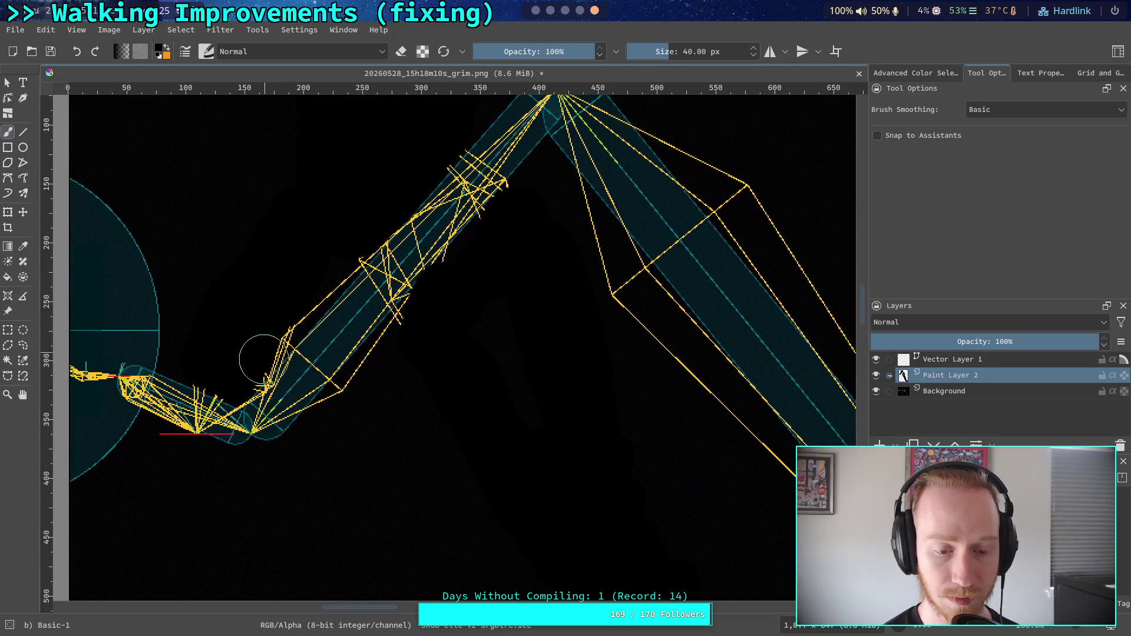
scroll(265, 346, "down", 2)
left_click_drag(267, 384, 266, 391)
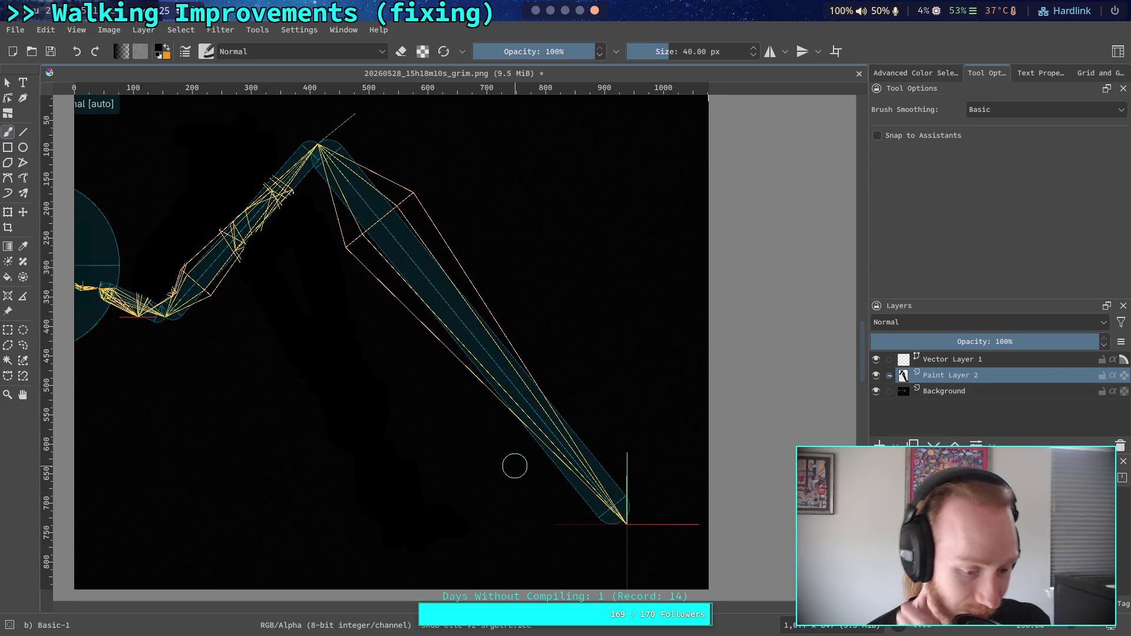
left_click(948, 359)
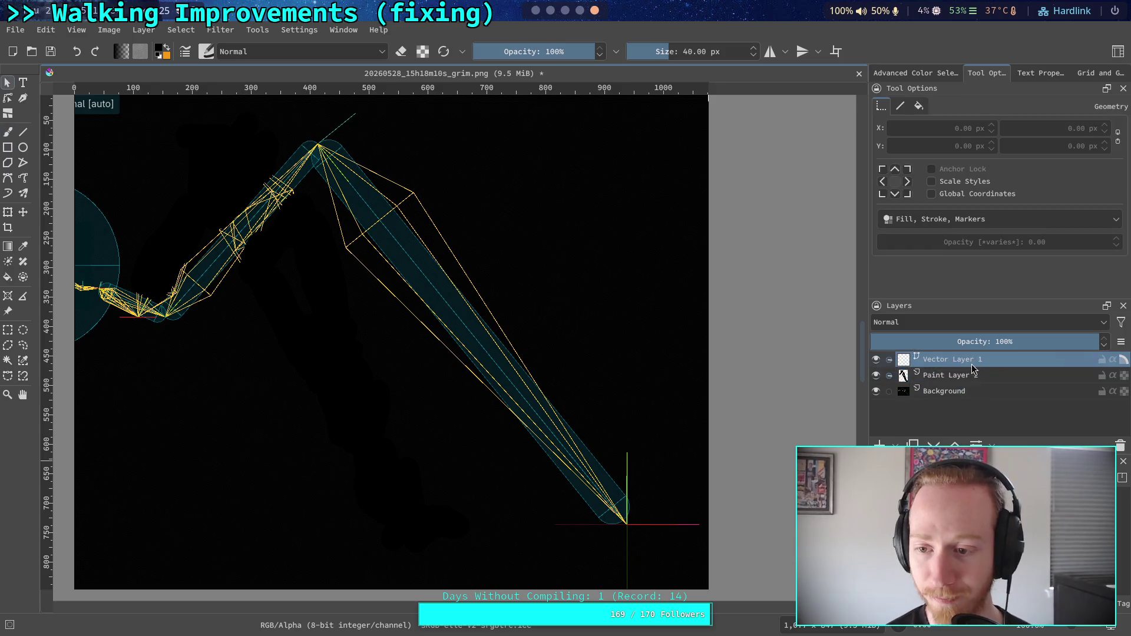
- Choose Lineart Red from the Animation Color Set, darkened to crimson R238 G50 B82
left_click(23, 132)
key("x")
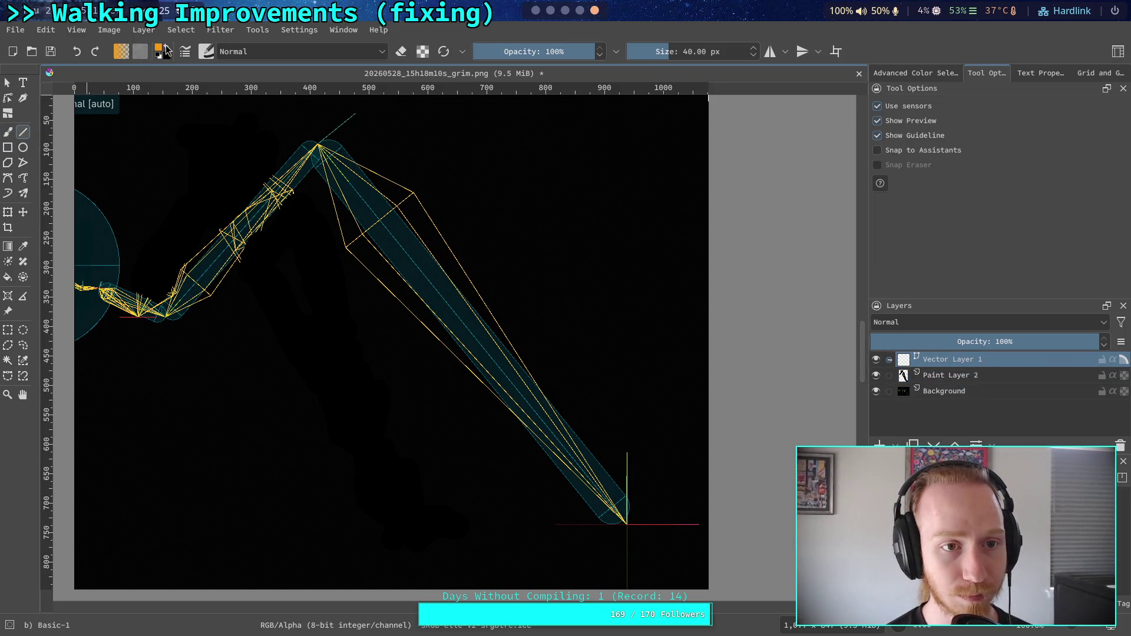
left_click(158, 49)
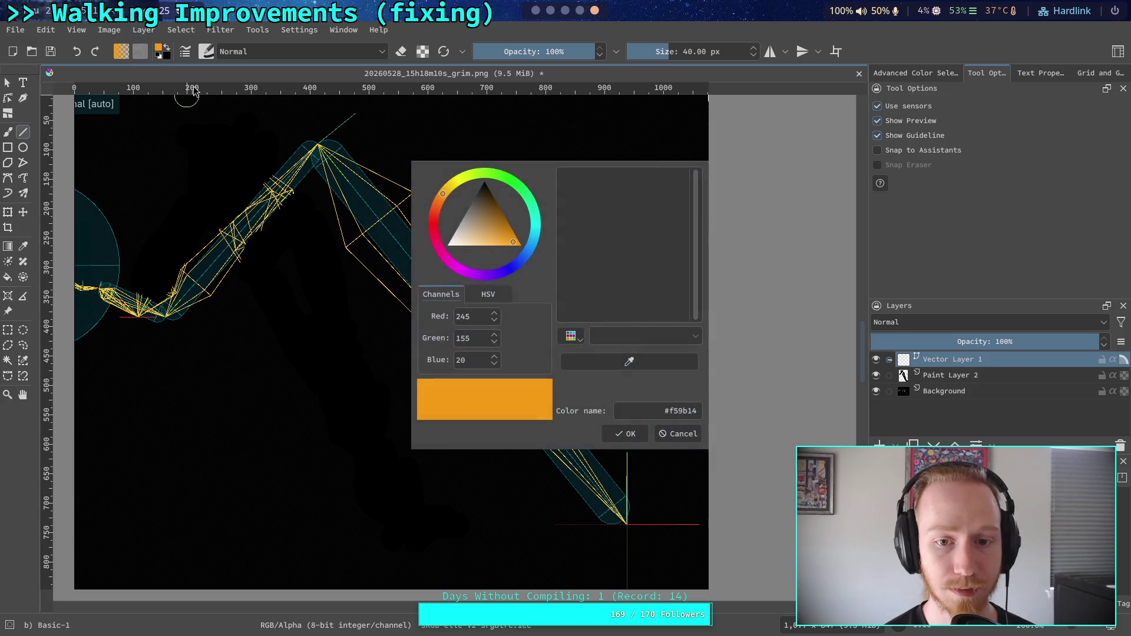
left_click(567, 336)
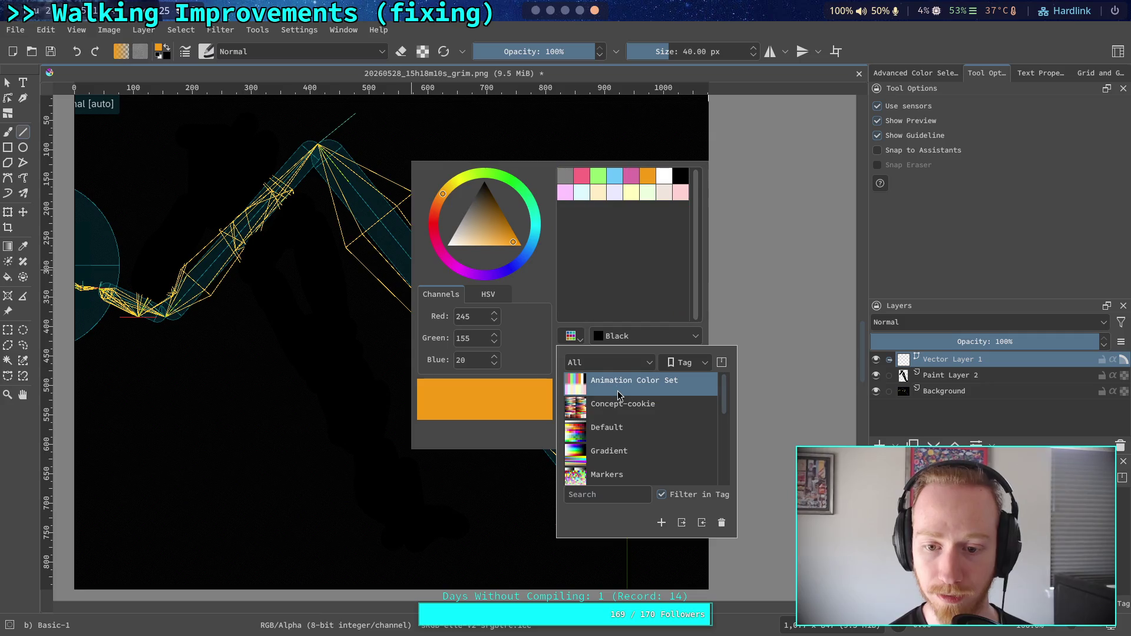
left_click(618, 388)
left_click(614, 176)
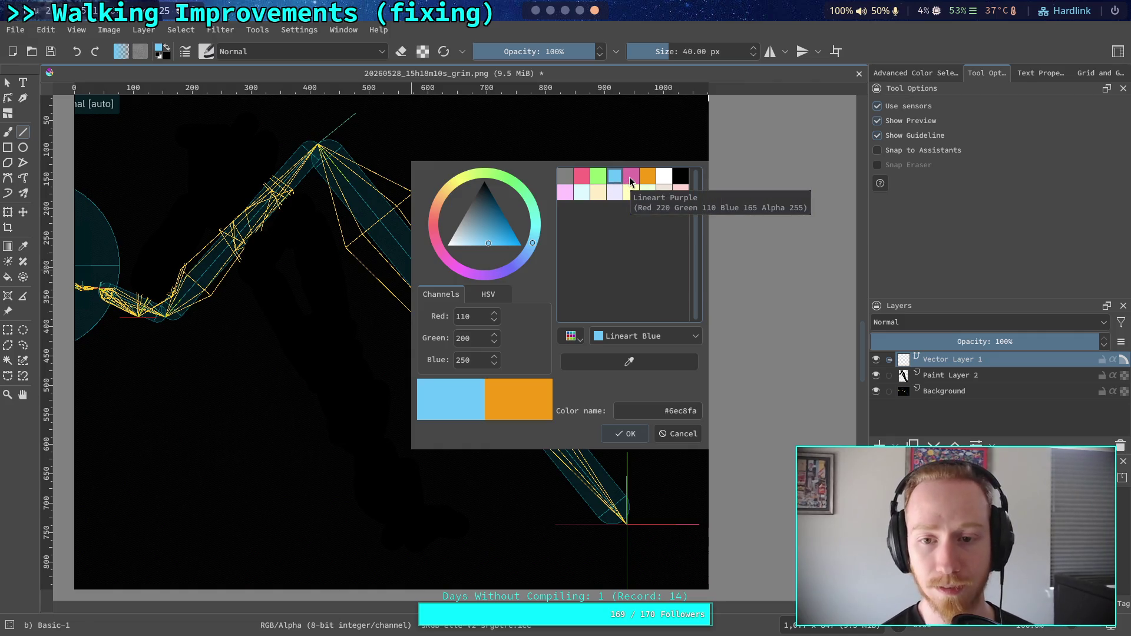
left_click(598, 177)
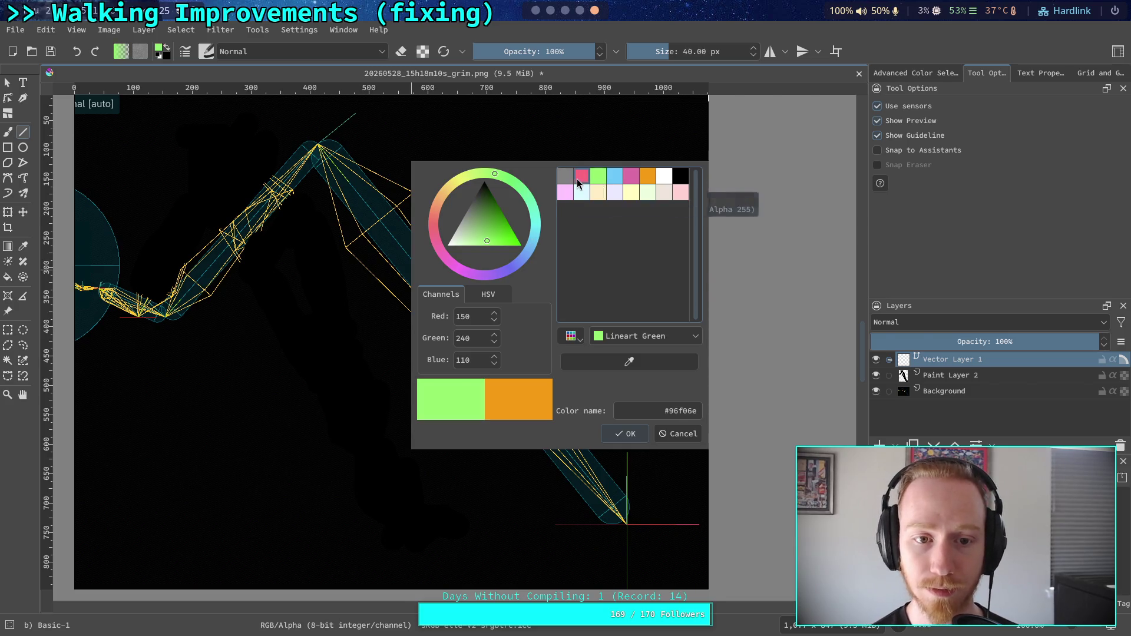
left_click(578, 179)
left_click_drag(499, 232, 498, 236)
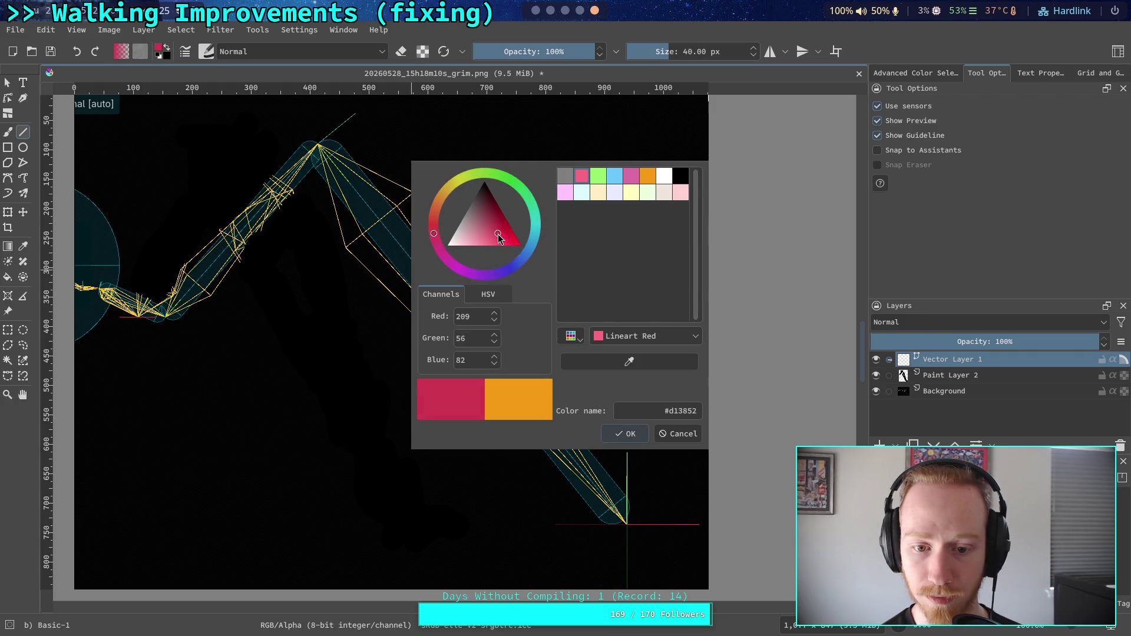
left_click(623, 436)
- Set the brush size to 5 px in the popup palette
right_click(424, 223)
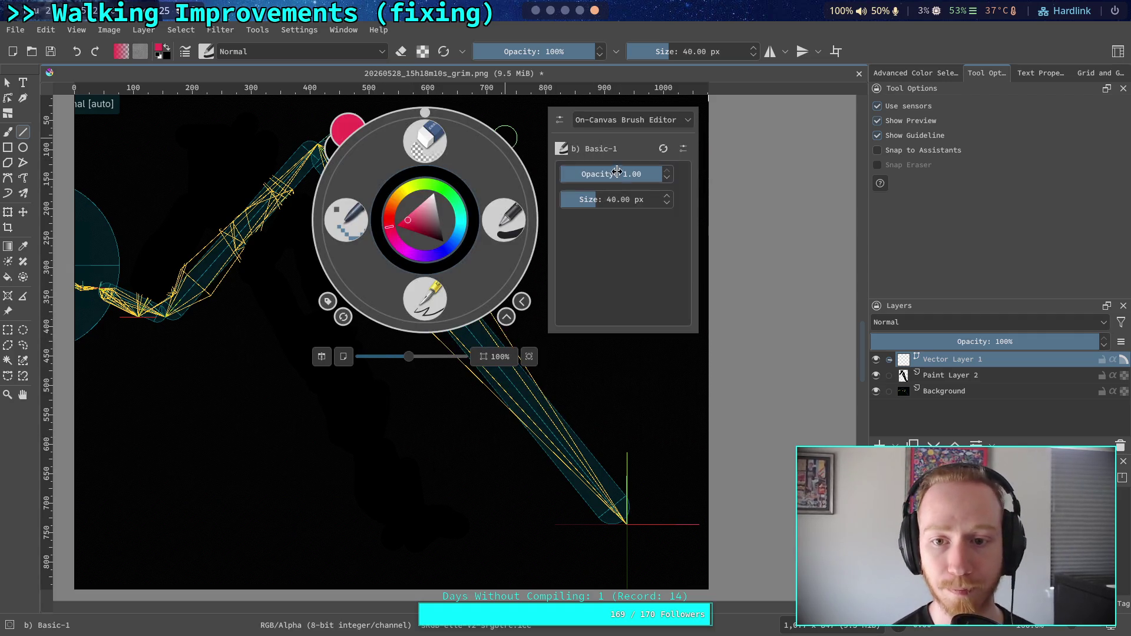
left_click(615, 200)
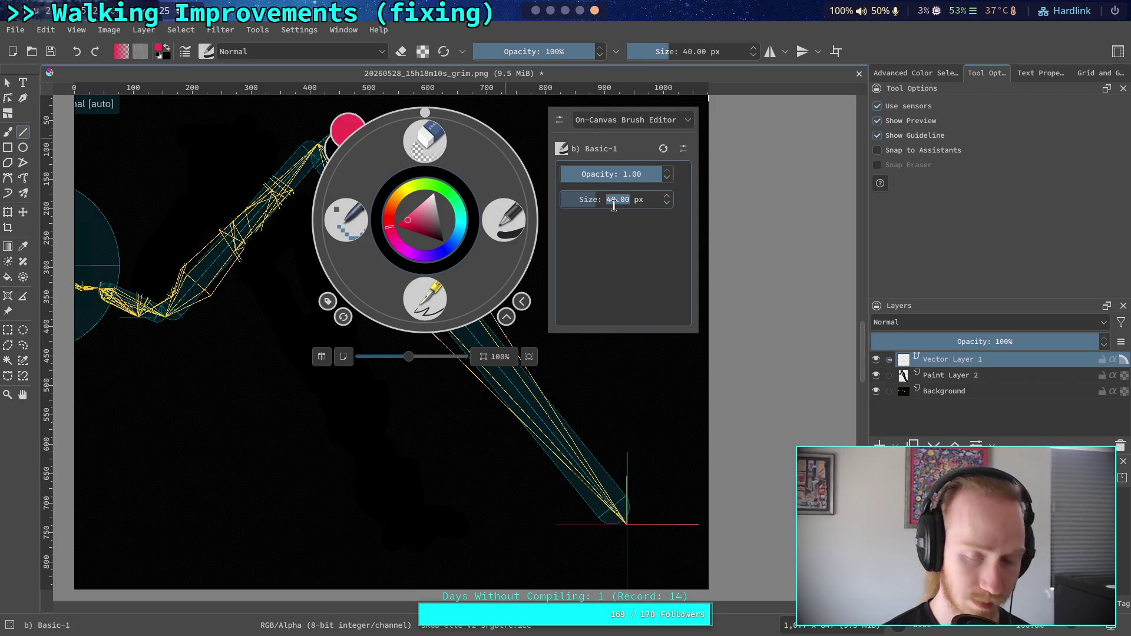
type("5")
key("Return")
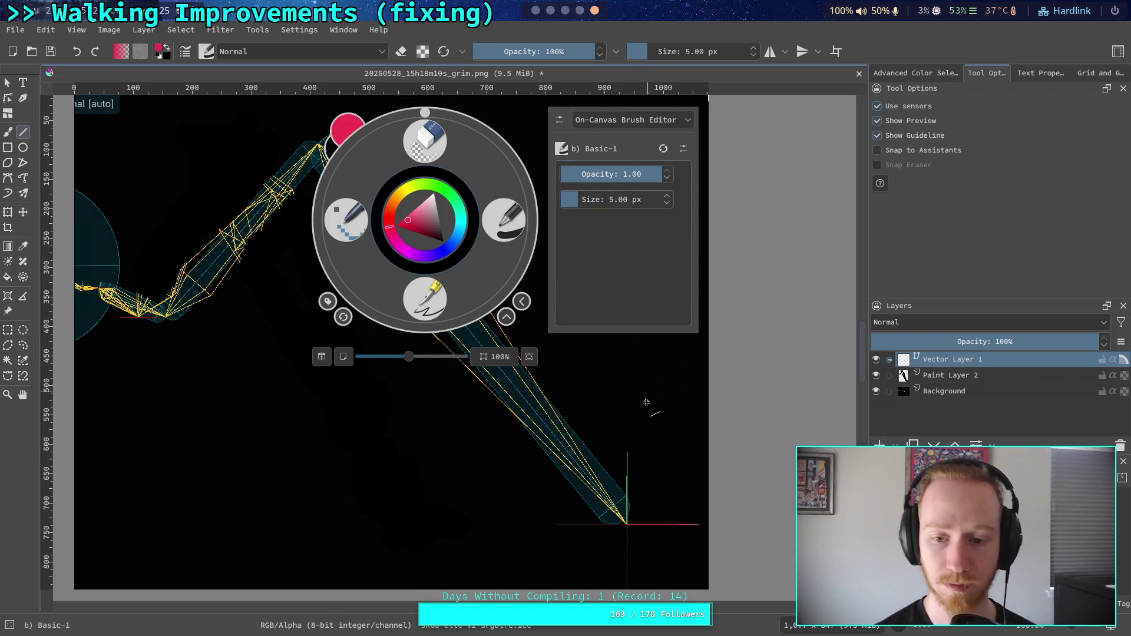
left_click(646, 402)
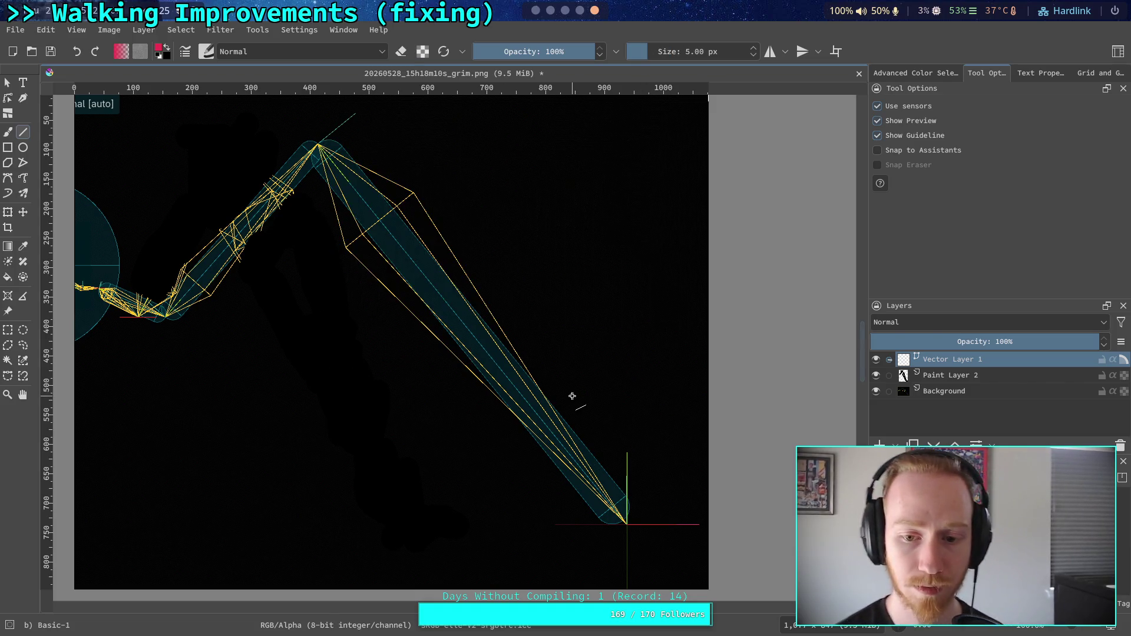
- Draw a small red circle right of the leg and a red line from knee joint past the foot
left_click(22, 148)
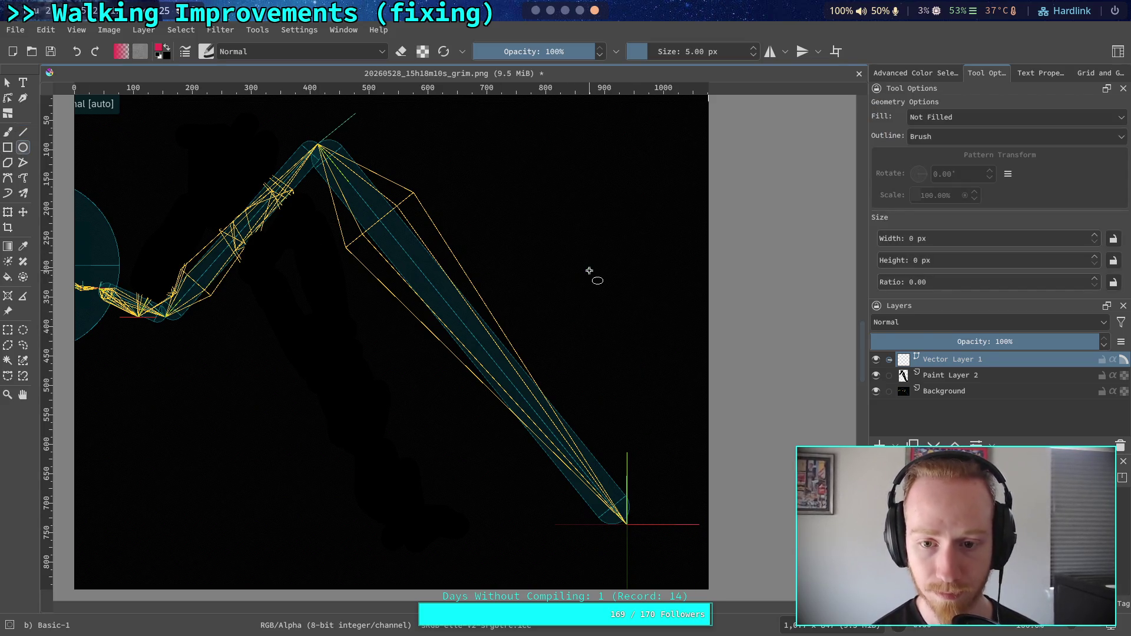
left_click_drag(538, 199, 559, 221)
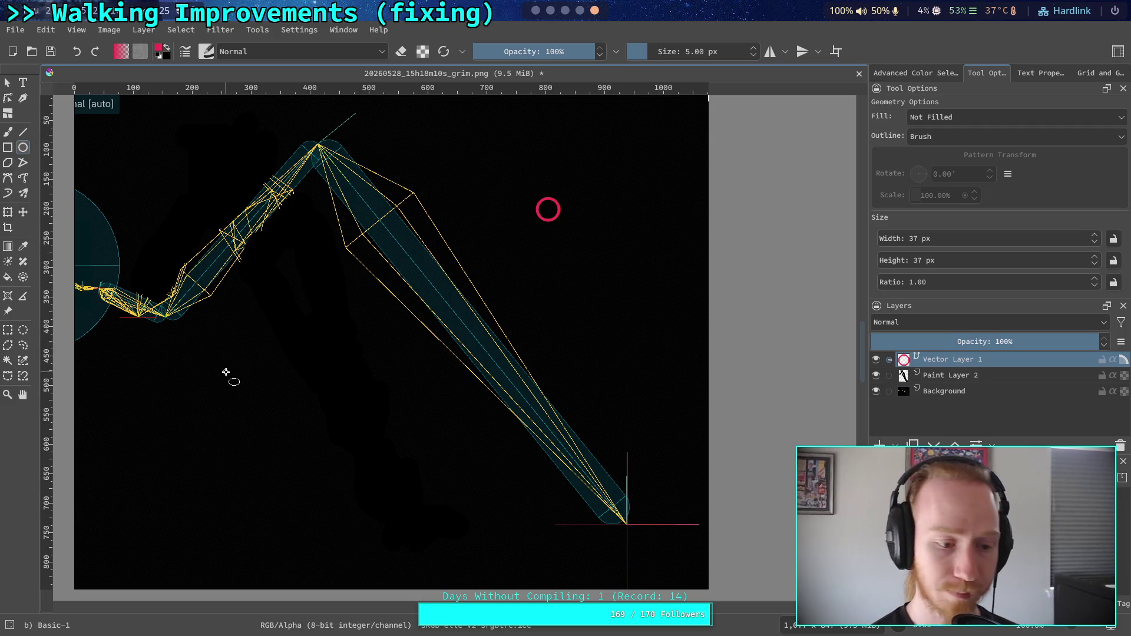
left_click(23, 132)
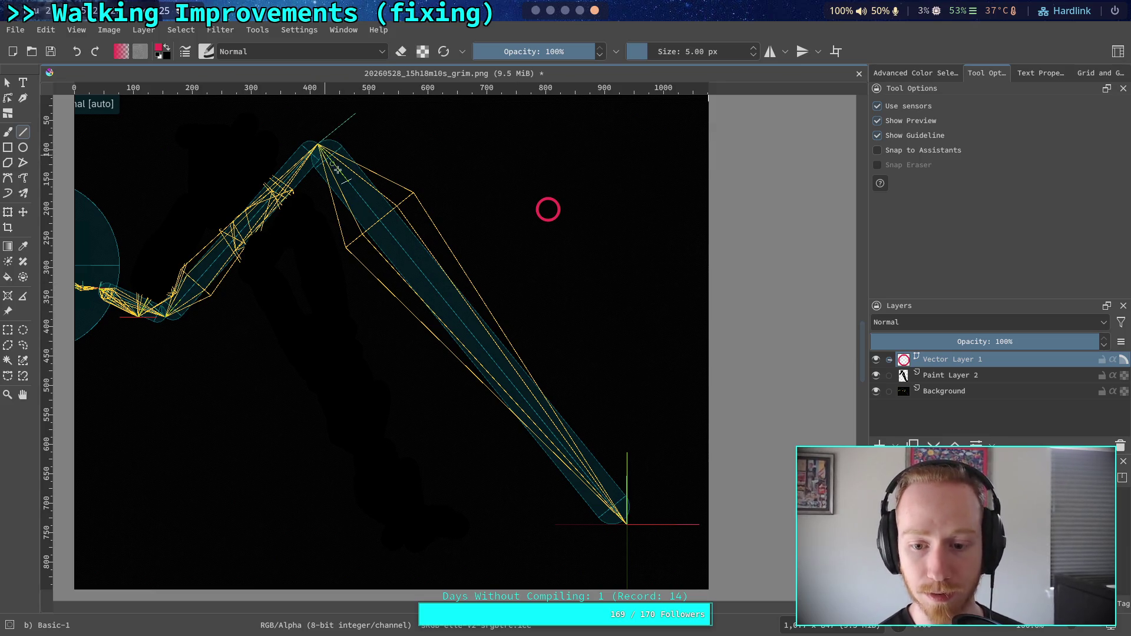
left_click_drag(620, 535, 639, 514)
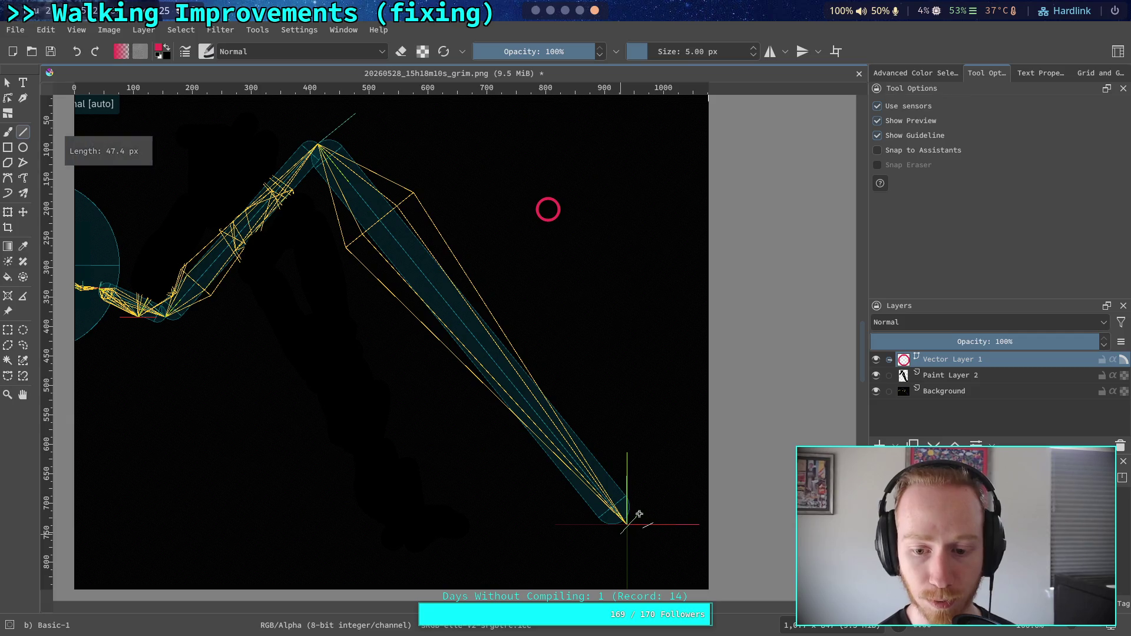
key("Escape")
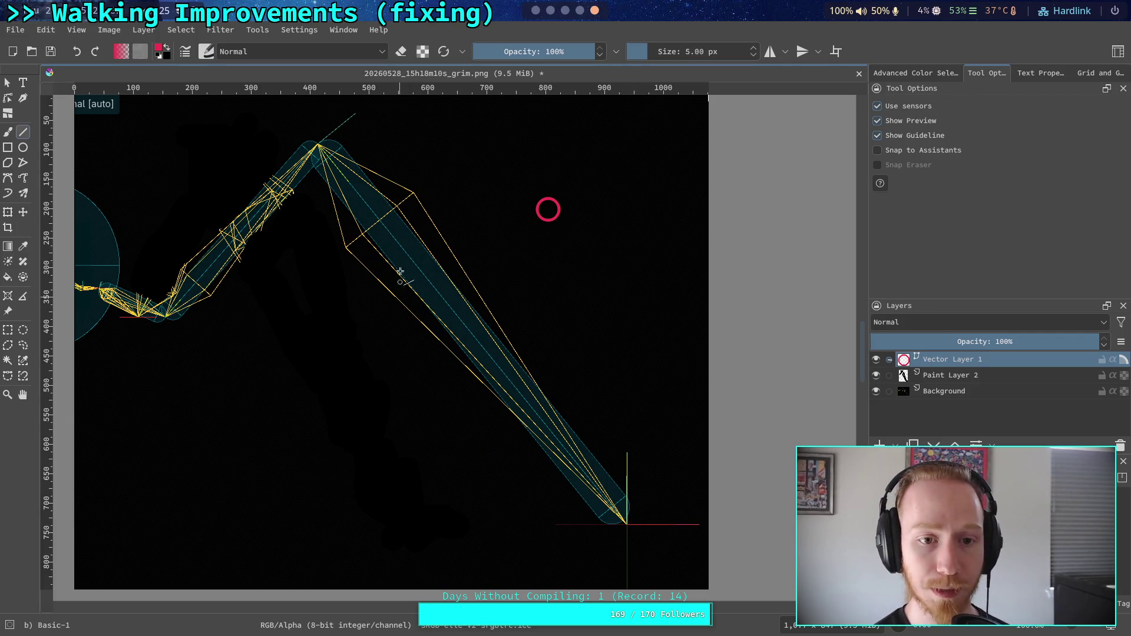
left_click_drag(319, 145, 658, 563)
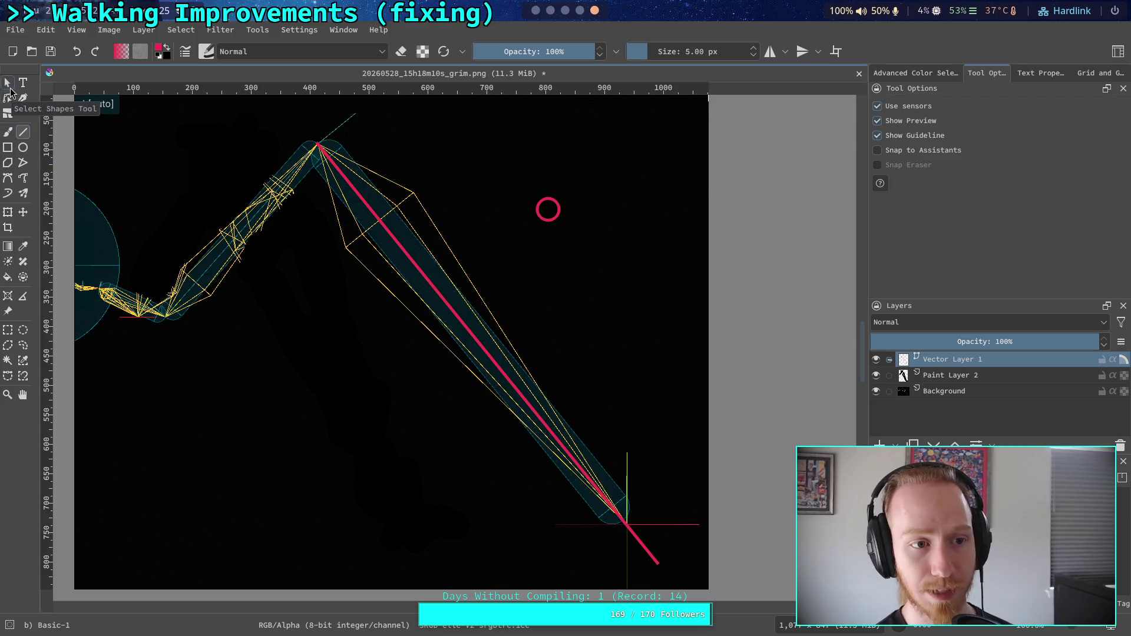
left_click(7, 83)
left_click(451, 316)
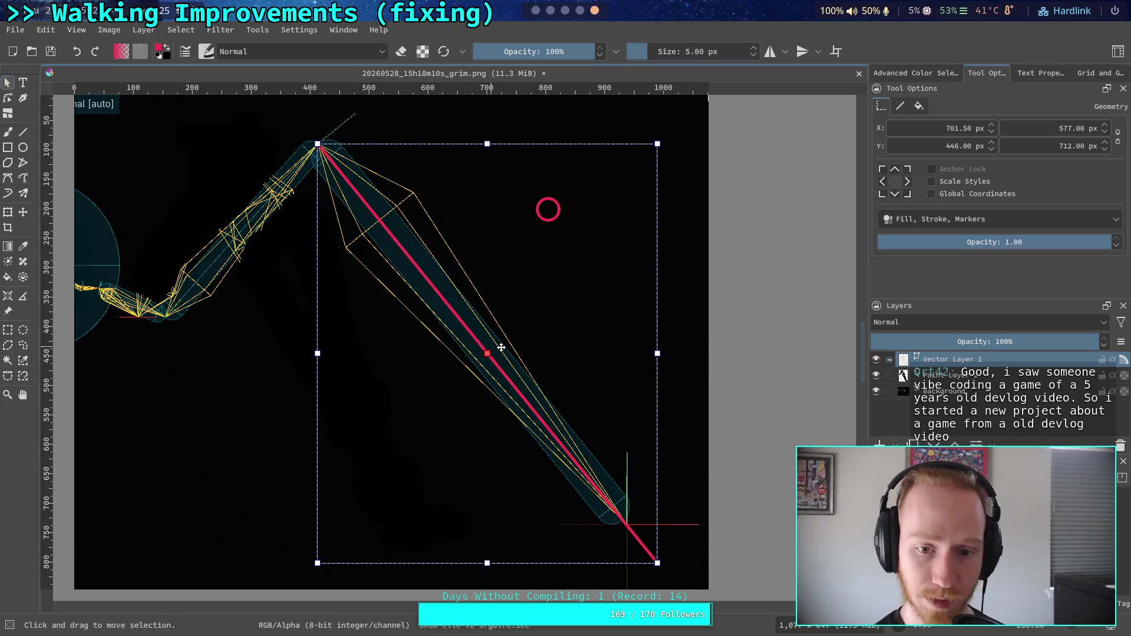
right_click(488, 354)
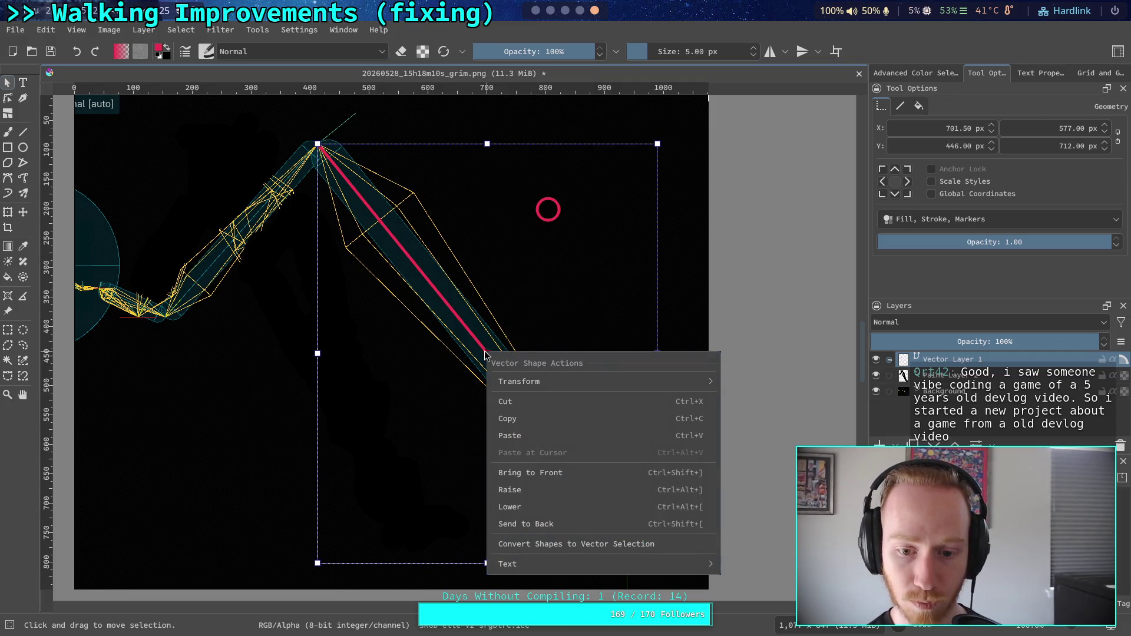
mouse_move(545, 386)
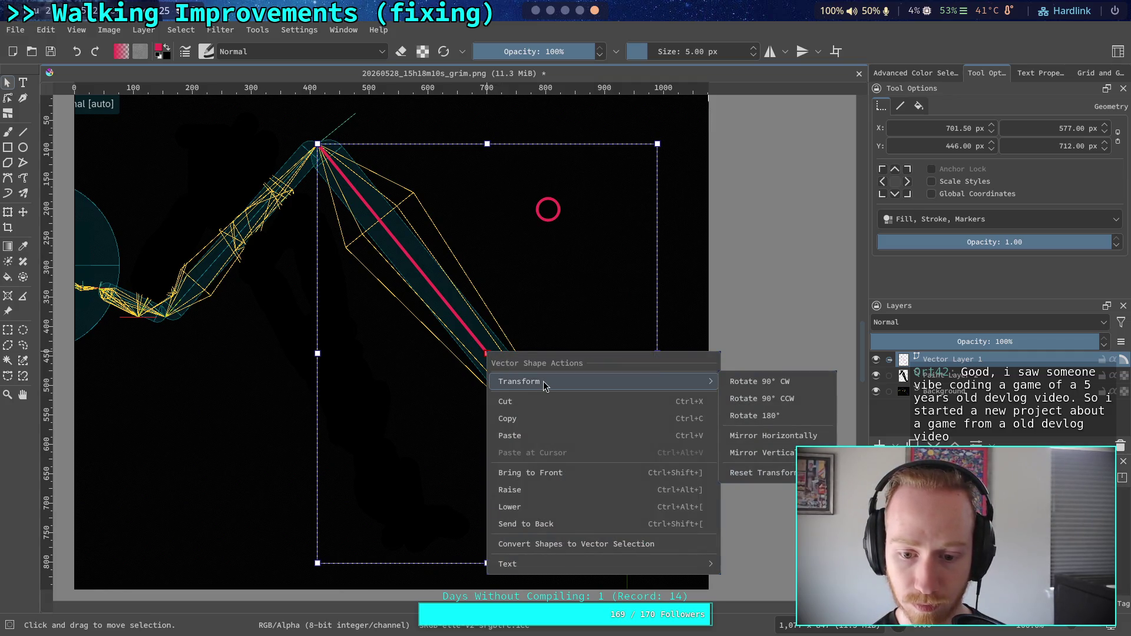
left_click(881, 169)
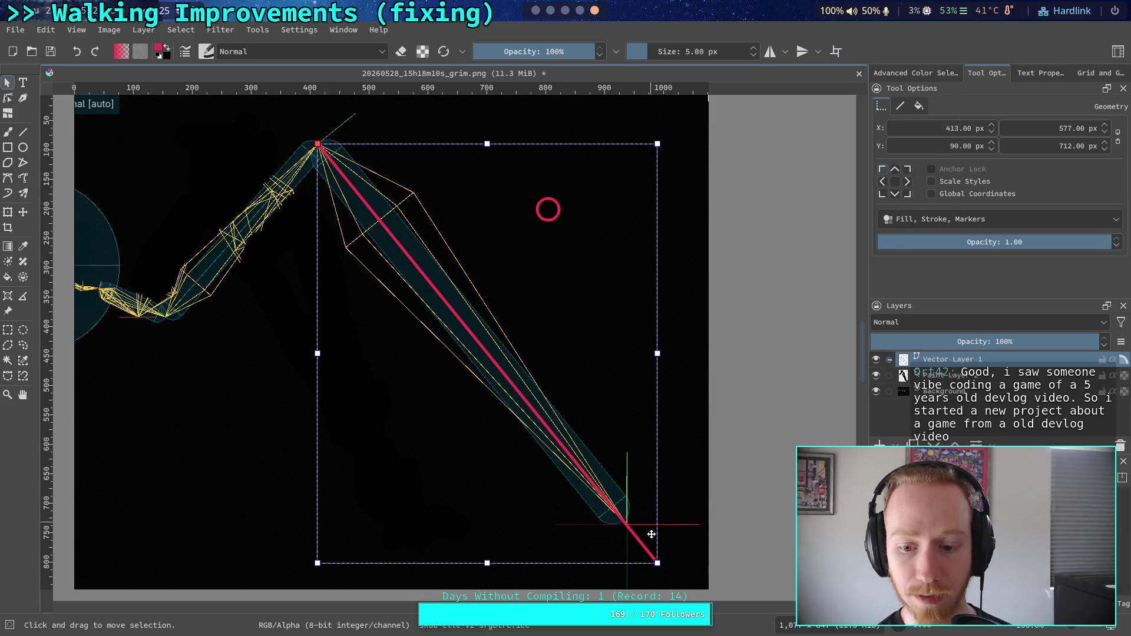
mouse_move(662, 566)
left_mouse_down()
mouse_move(686, 538)
mouse_move(683, 558)
left_mouse_up()
key("ctrl+z")
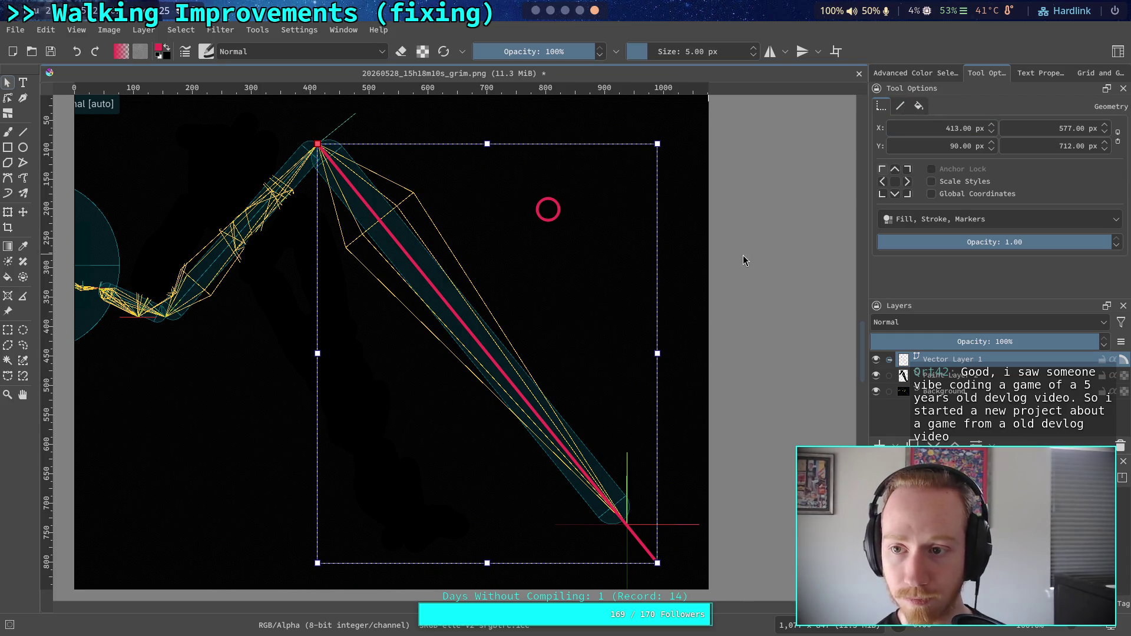
left_click(675, 311)
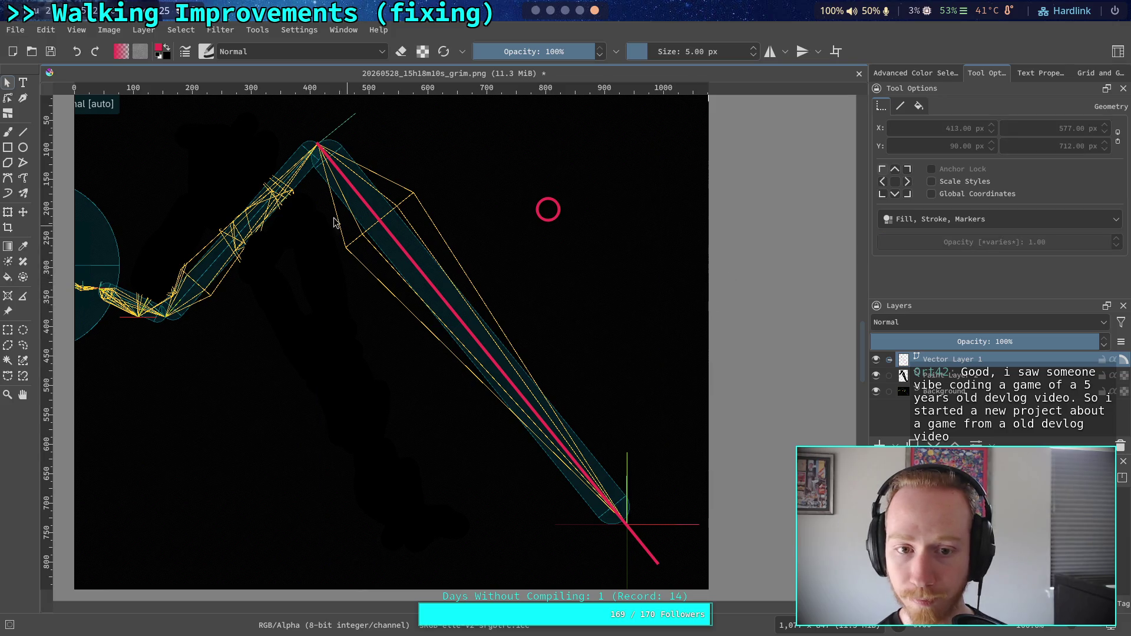
left_click(337, 171)
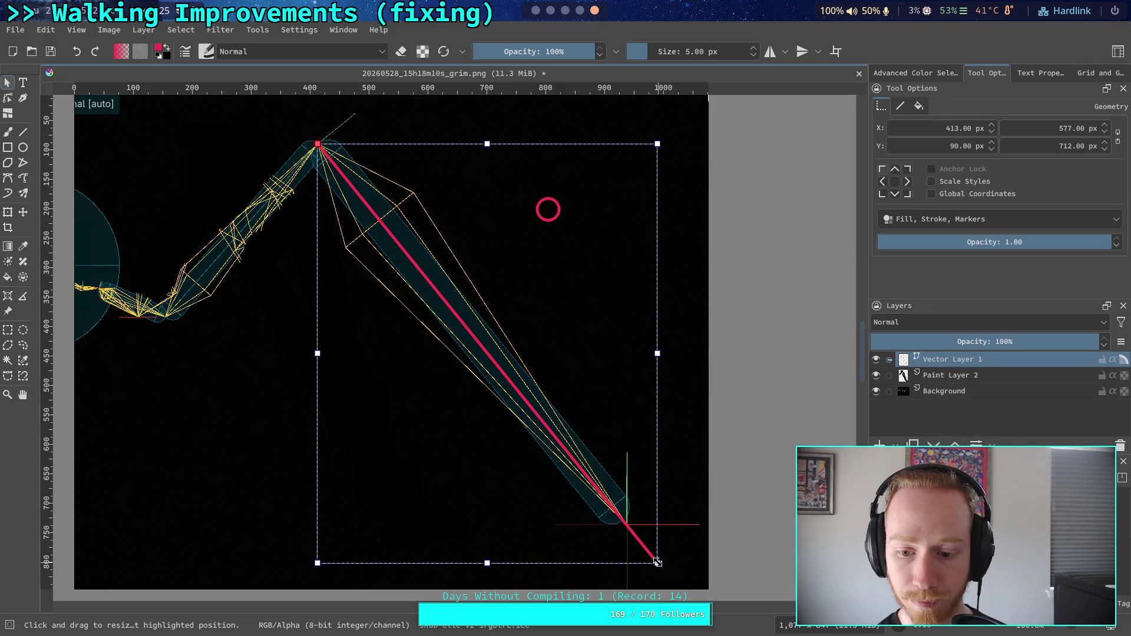
left_click_drag(662, 563, 717, 522)
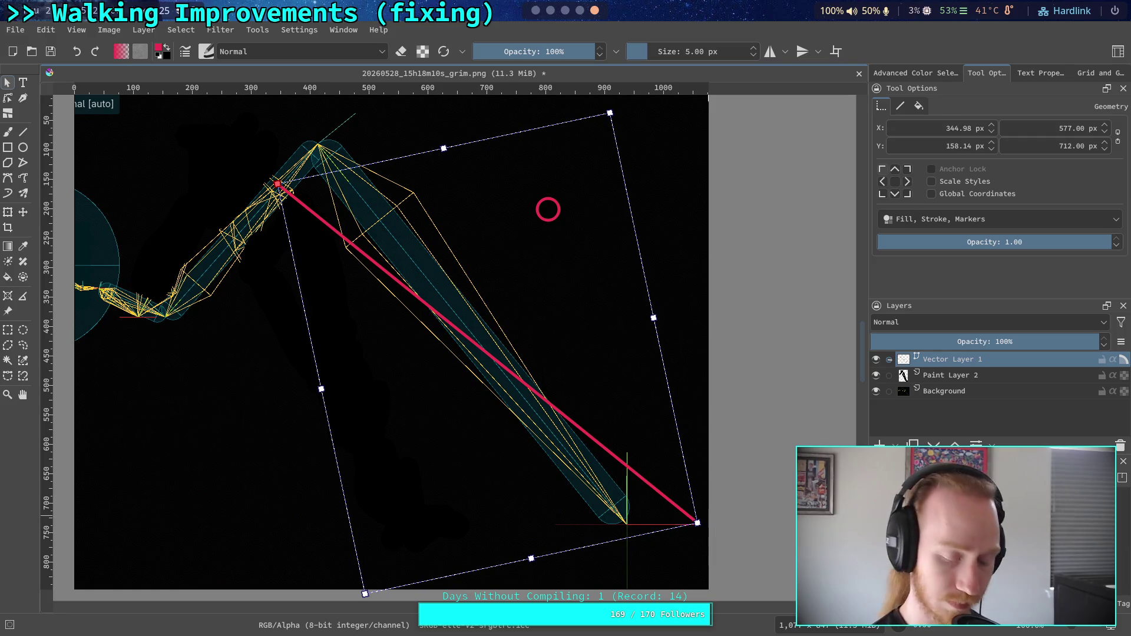
key("ctrl+z")
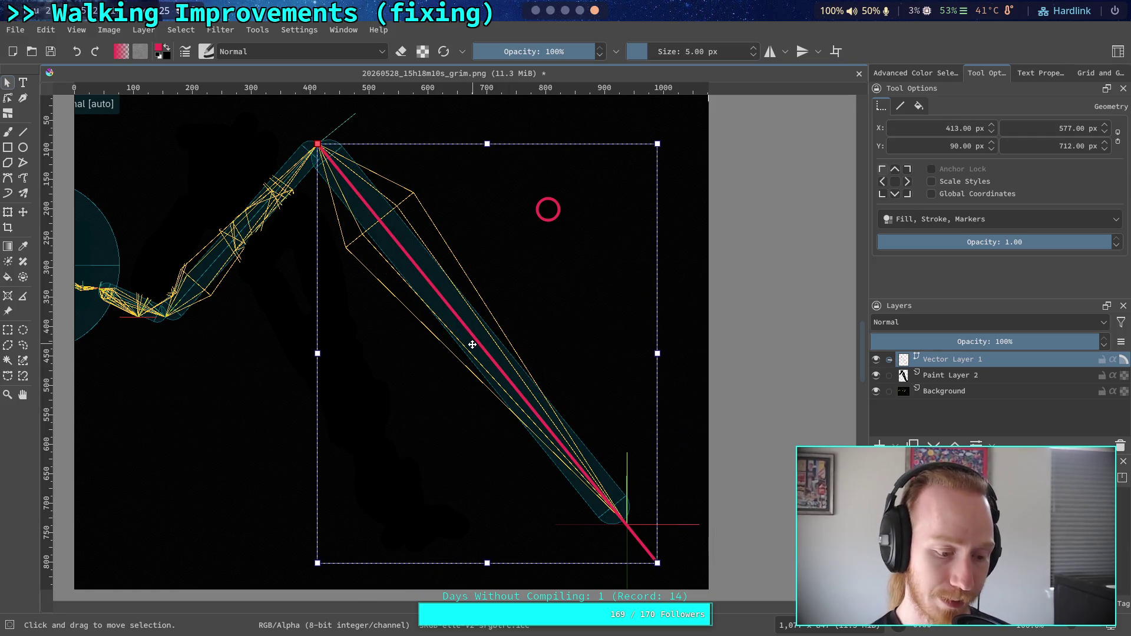